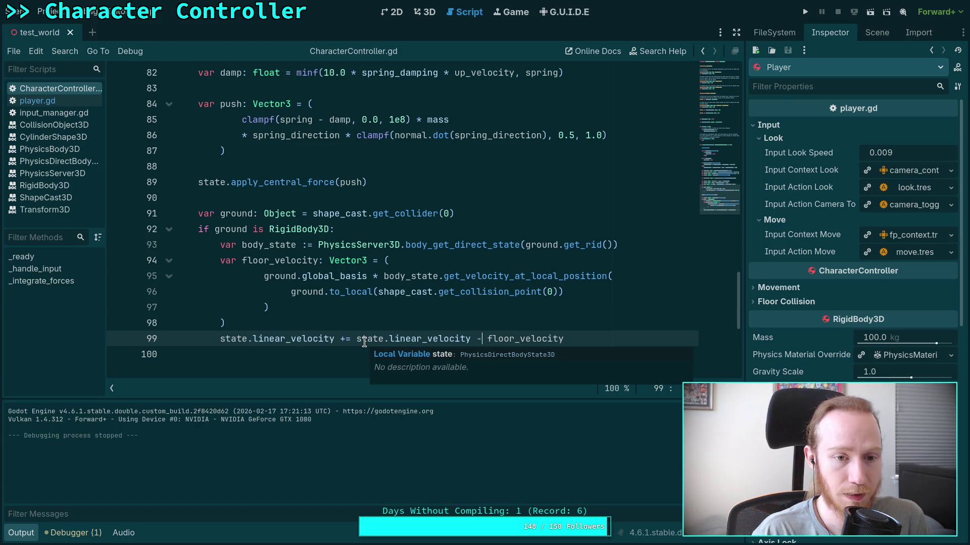
# - Change line 99 to 'state.linear_velocity = floor_velocity'
pyautogui.scroll(6, 310, 255)
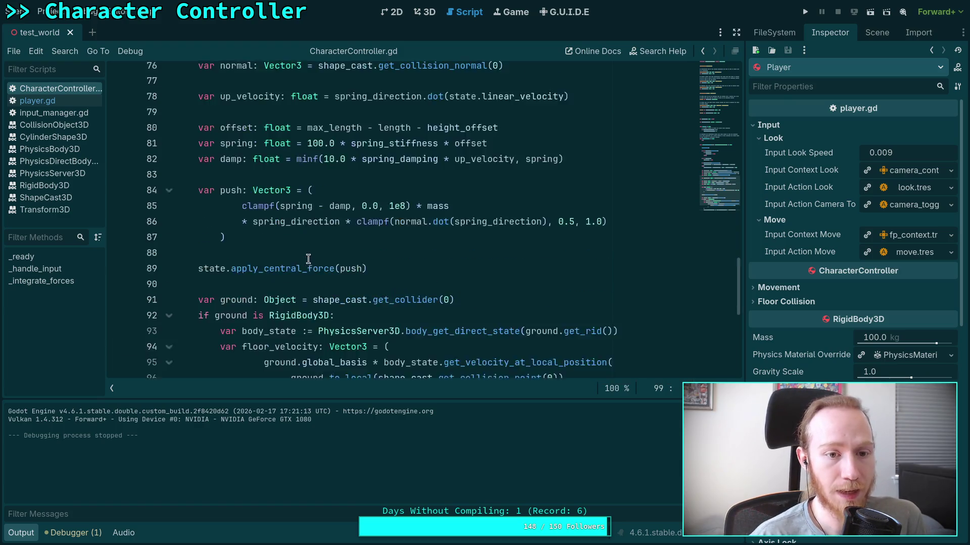
pyautogui.scroll(1, 295, 254)
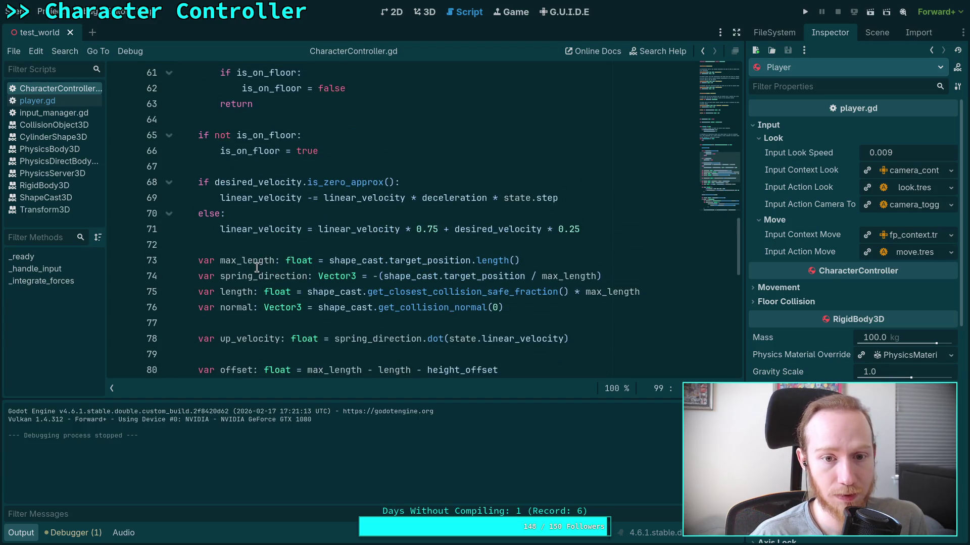
pyautogui.scroll(-1, 256, 267)
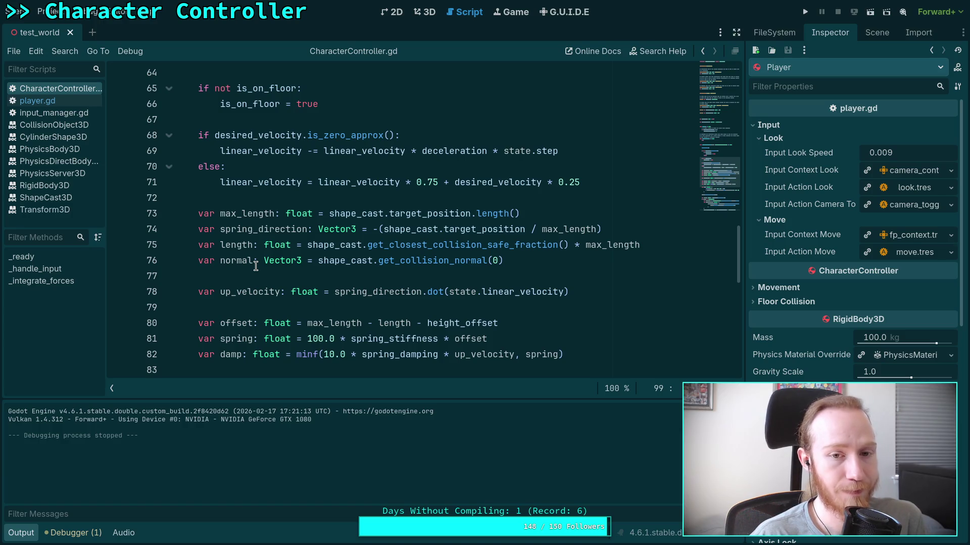
pyautogui.scroll(-7, 256, 267)
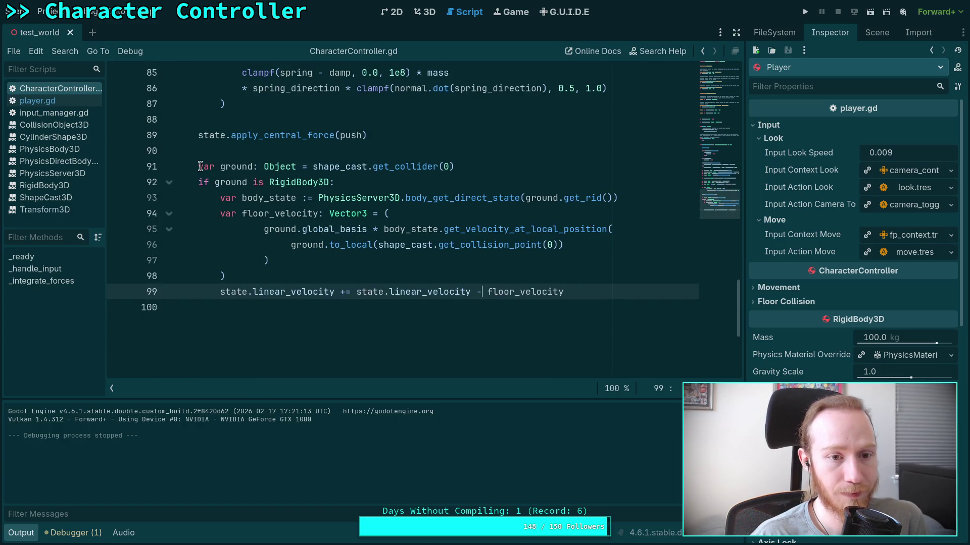
pyautogui.moveTo(445, 296)
pyautogui.click(346, 292)
pyautogui.press('BackSpace')
pyautogui.hotkey('ctrl', 'Delete')
pyautogui.hotkey('ctrl', 'Delete')
pyautogui.hotkey('ctrl', 'Delete')
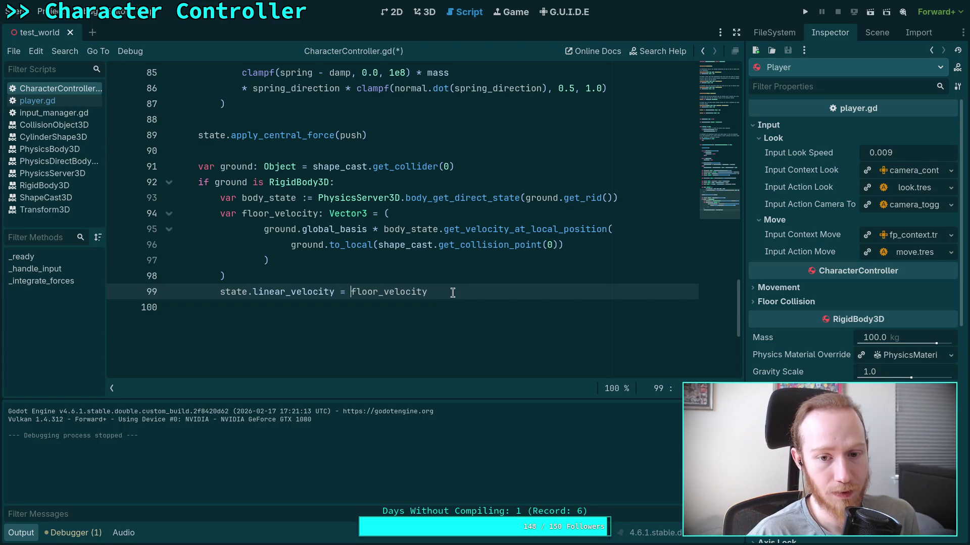
# - Cut the ground/floor_velocity block on lines 90–99 from the script's end
pyautogui.moveTo(451, 293)
pyautogui.mouseDown()
pyautogui.moveTo(180, 198)
pyautogui.moveTo(176, 150)
pyautogui.mouseUp()
pyautogui.hotkey('ctrl', 'c')
pyautogui.press('BackSpace')
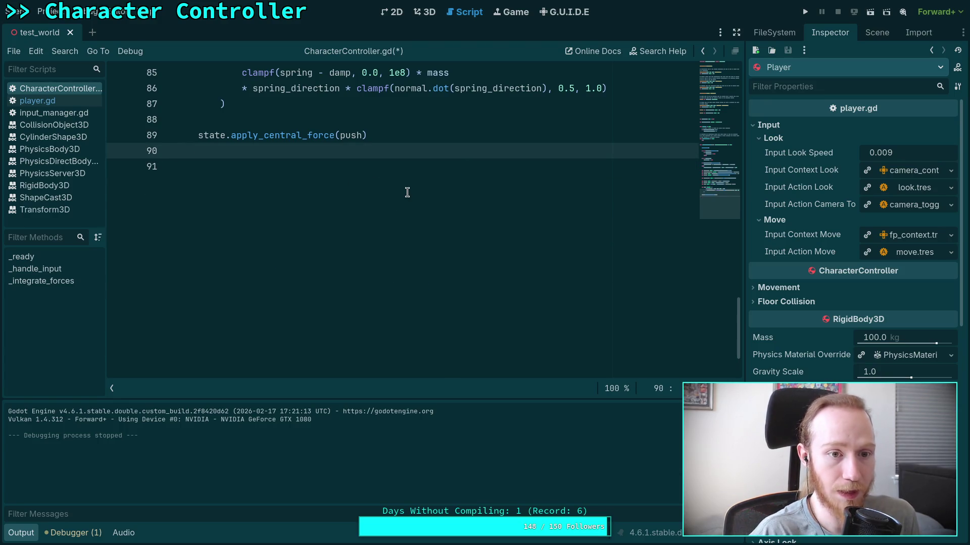
pyautogui.scroll(9, 404, 208)
# - Paste the floor_velocity block after line 67 and save CharacterController.gd
pyautogui.click(405, 208)
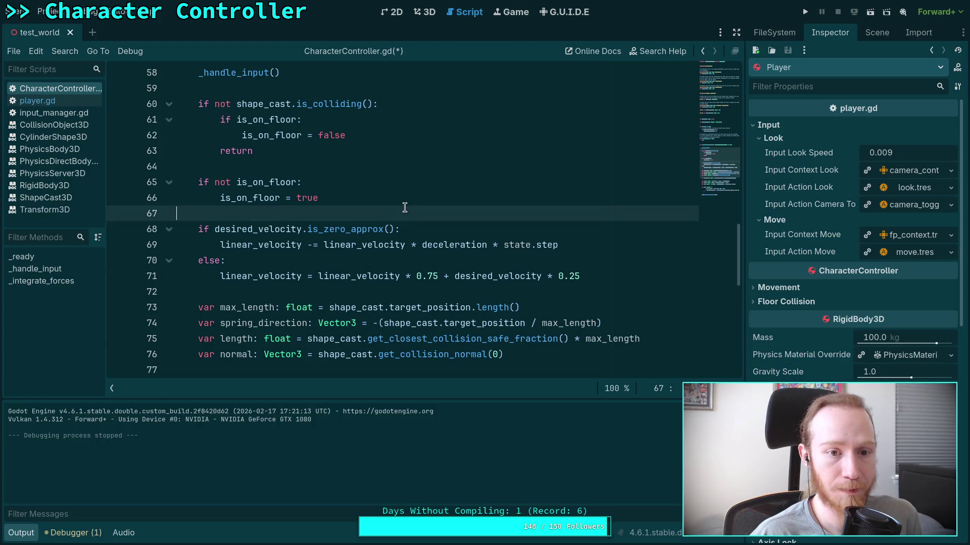
pyautogui.press('Return')
pyautogui.press('Return')
pyautogui.press('Up')
pyautogui.hotkey('ctrl', 'v')
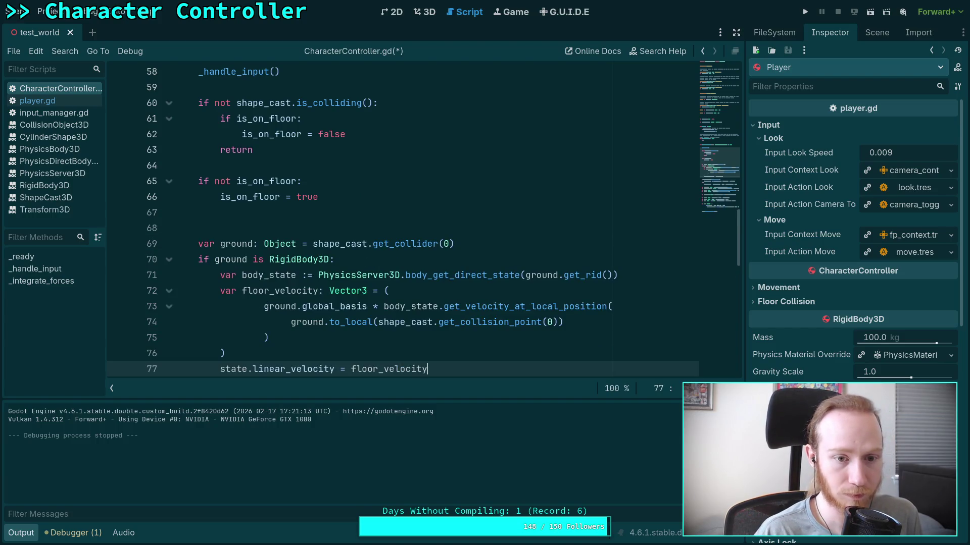
pyautogui.click(277, 229)
pyautogui.press('BackSpace')
pyautogui.scroll(-2, 466, 250)
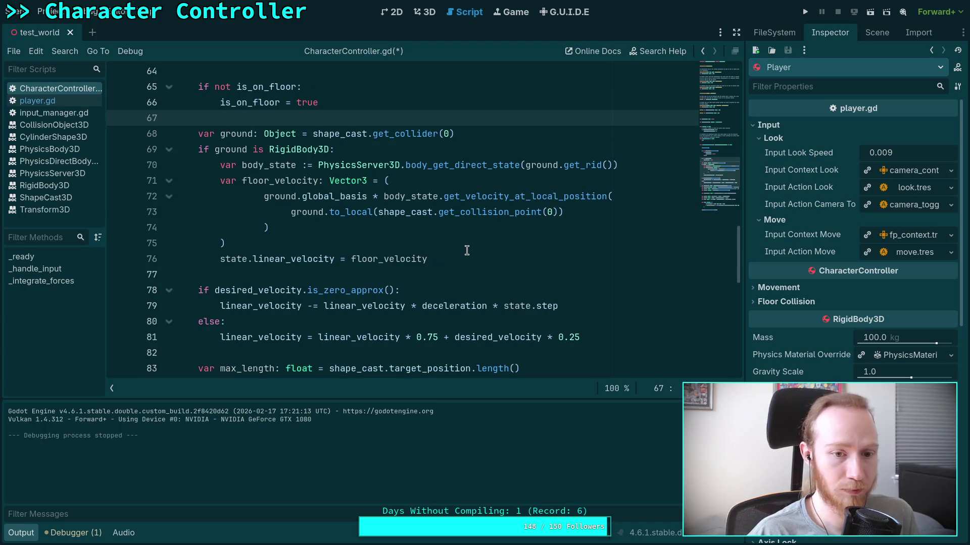
pyautogui.hotkey('ctrl', 's')
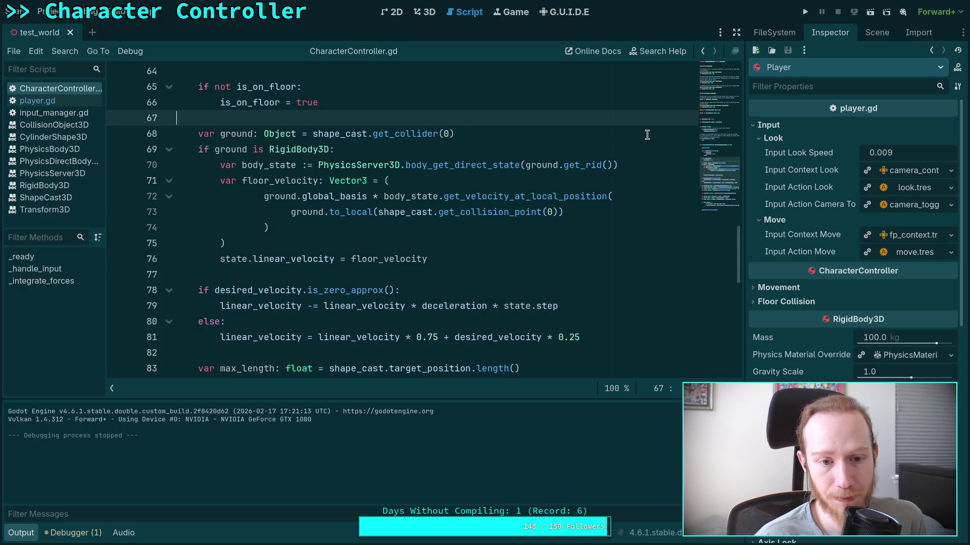
# - Prefix the left-hand linear_velocity on lines 79 and 81 with 'state.'
pyautogui.doubleClick(225, 264)
pyautogui.click(238, 259)
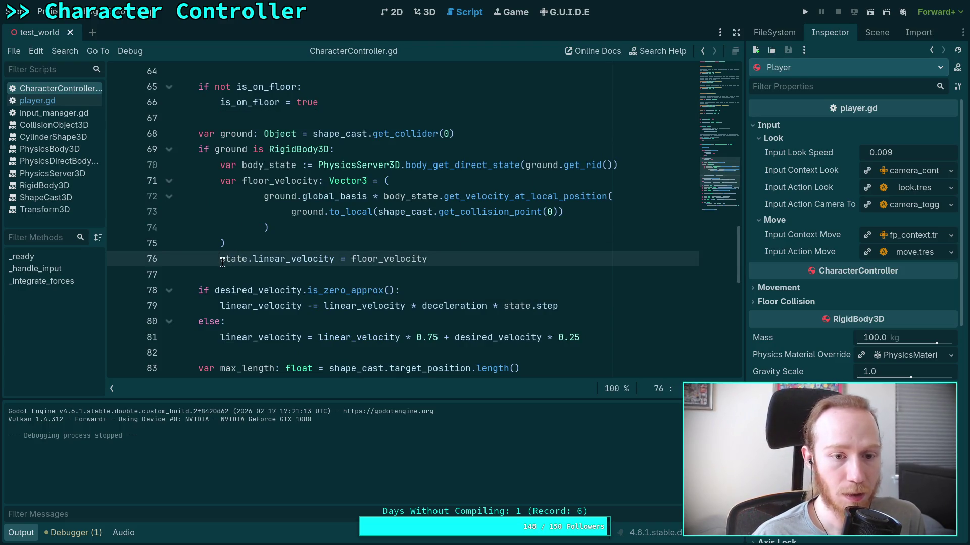
pyautogui.doubleClick(237, 258)
pyautogui.hotkey('shift', 'Right')
pyautogui.rightClick(237, 260)
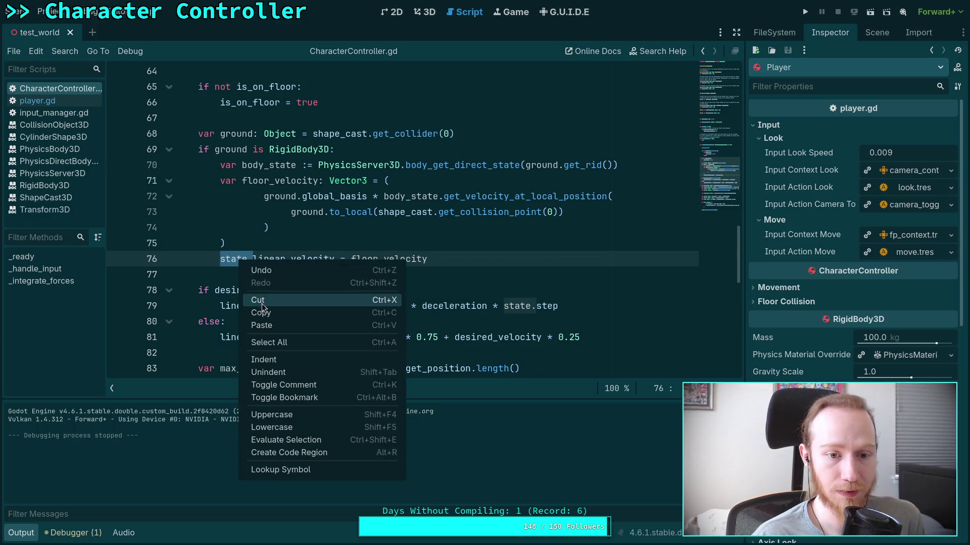
pyautogui.click(255, 309)
pyautogui.click(220, 306)
pyautogui.hotkey('ctrl', 'v')
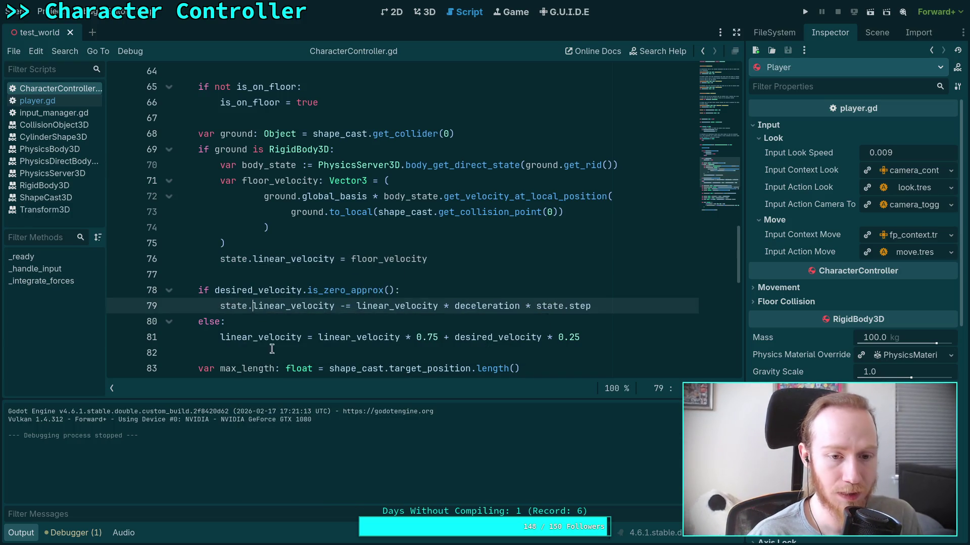
pyautogui.click(220, 337)
pyautogui.hotkey('ctrl', 'v')
# - Prefix the right-hand linear_velocity on lines 79 and 81 with 'state.', then select lines 68–76
pyautogui.click(356, 306)
pyautogui.hotkey('ctrl', 'v')
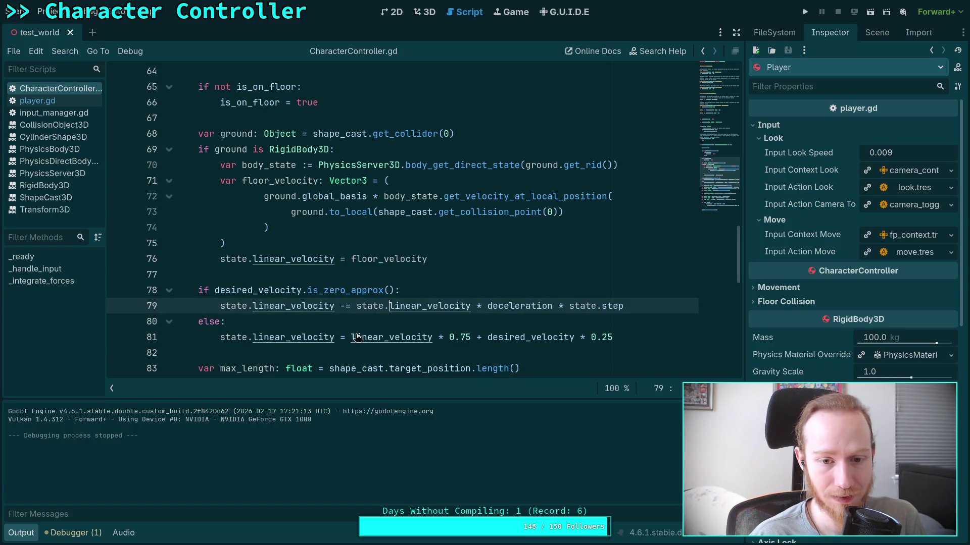
pyautogui.click(351, 337)
pyautogui.hotkey('ctrl', 'v')
pyautogui.scroll(-2, 306, 313)
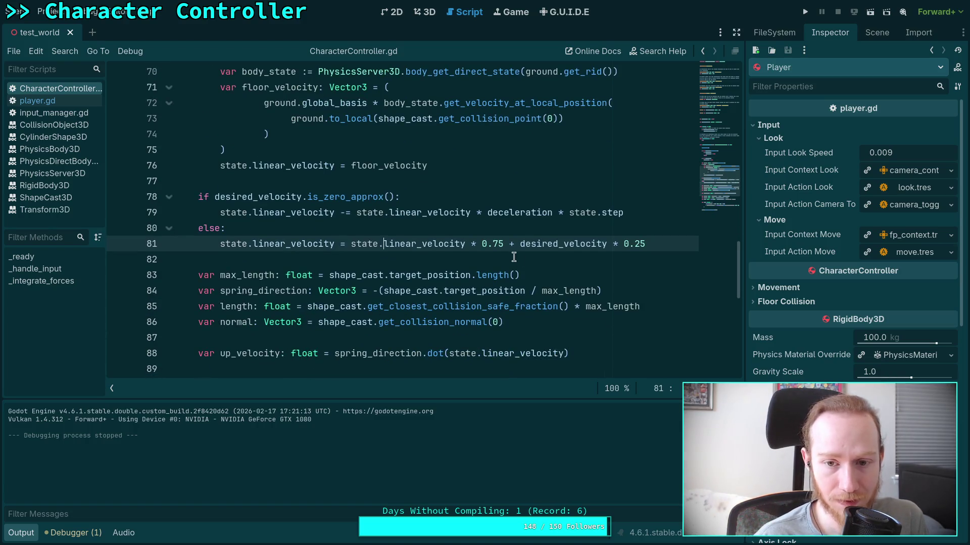
pyautogui.scroll(-1, 299, 320)
pyautogui.scroll(-3, 299, 320)
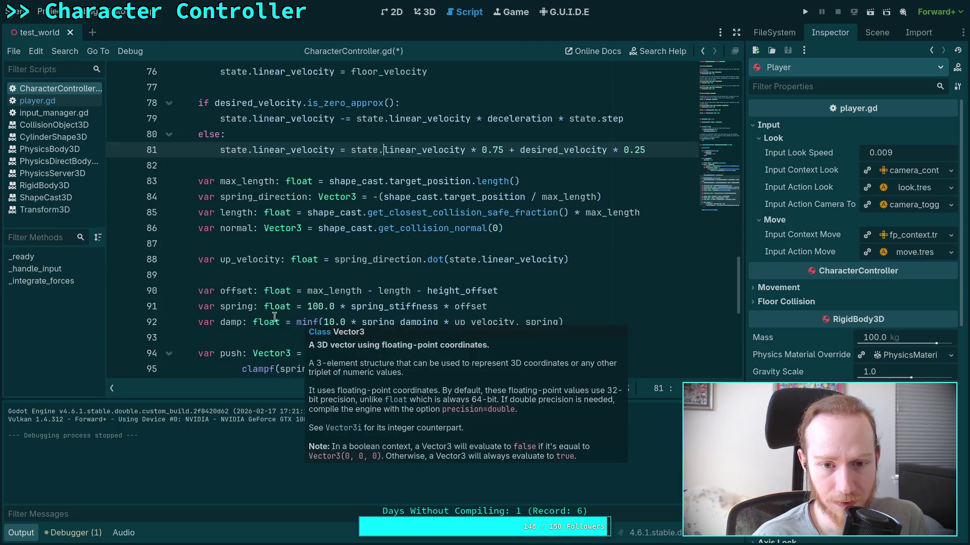
pyautogui.scroll(7, 248, 302)
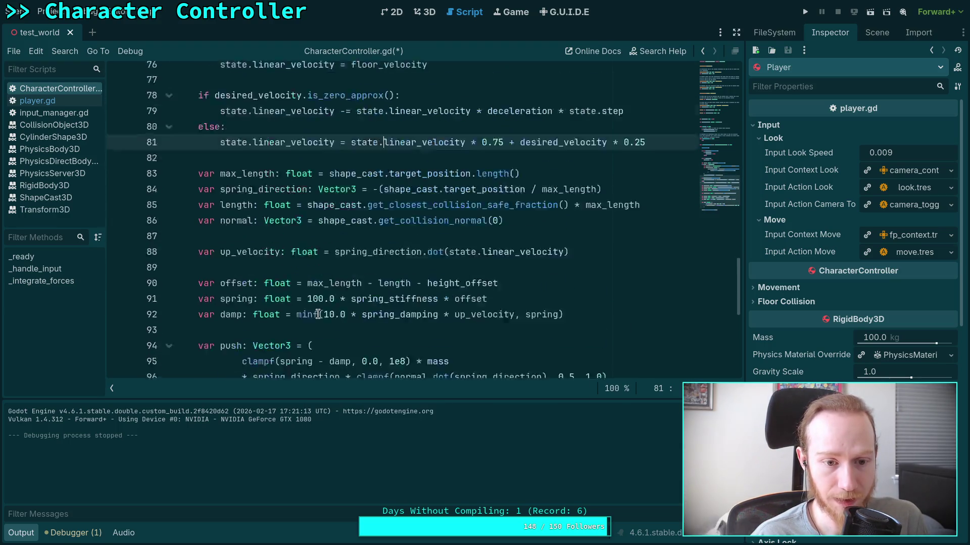
pyautogui.moveTo(198, 180); pyautogui.dragTo(479, 321)
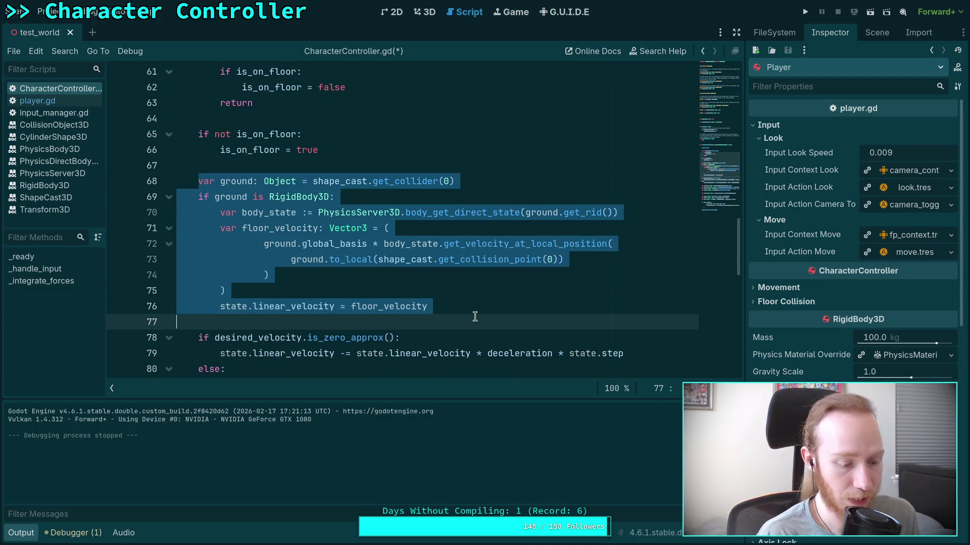
# - Move the floor_velocity block to the end of the script and save
pyautogui.press('Delete')
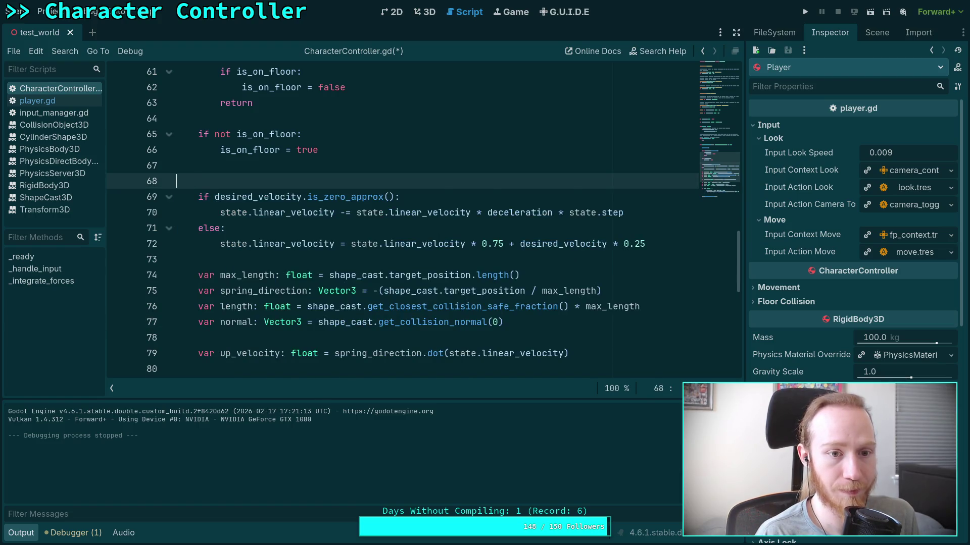
pyautogui.press('BackSpace')
pyautogui.scroll(-6, 390, 273)
pyautogui.click(399, 272)
pyautogui.press('Return')
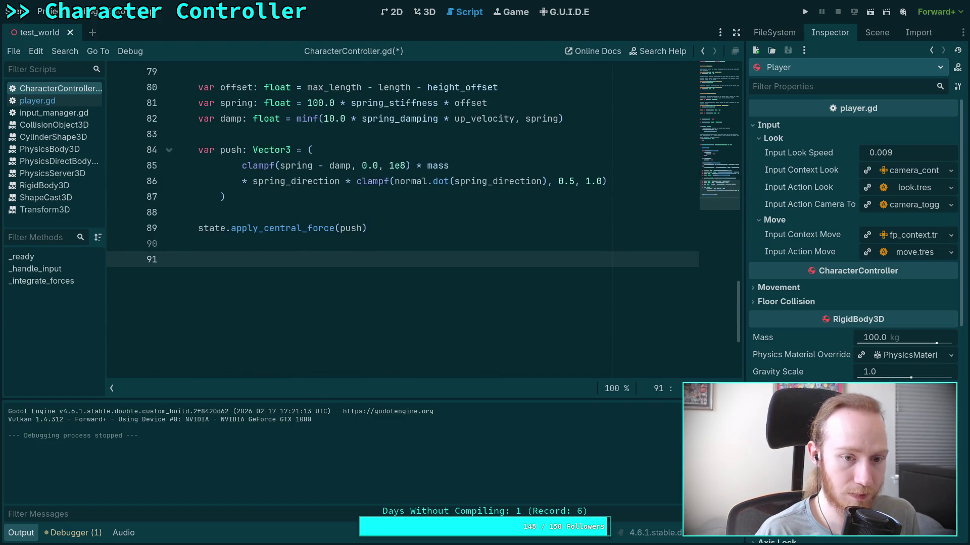
pyautogui.hotkey('ctrl', 'v')
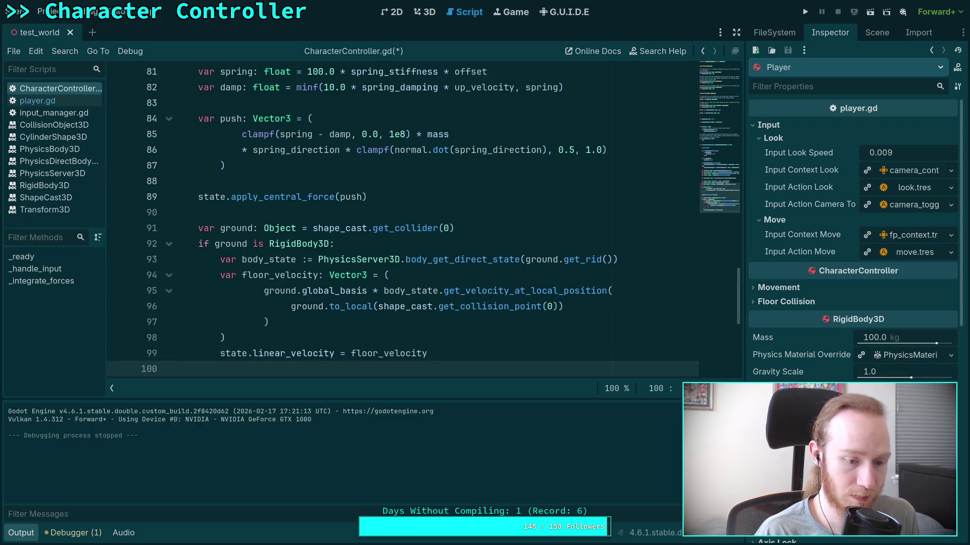
pyautogui.hotkey('ctrl', 's')
# - Run the project to test the change, then stop the game
pyautogui.press('F5')
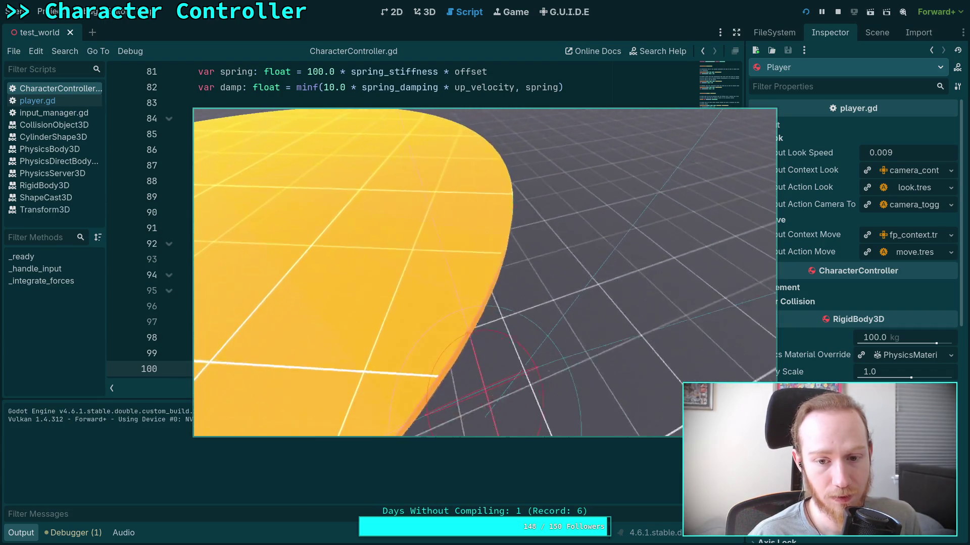
pyautogui.click(837, 12)
pyautogui.scroll(-3, 384, 295)
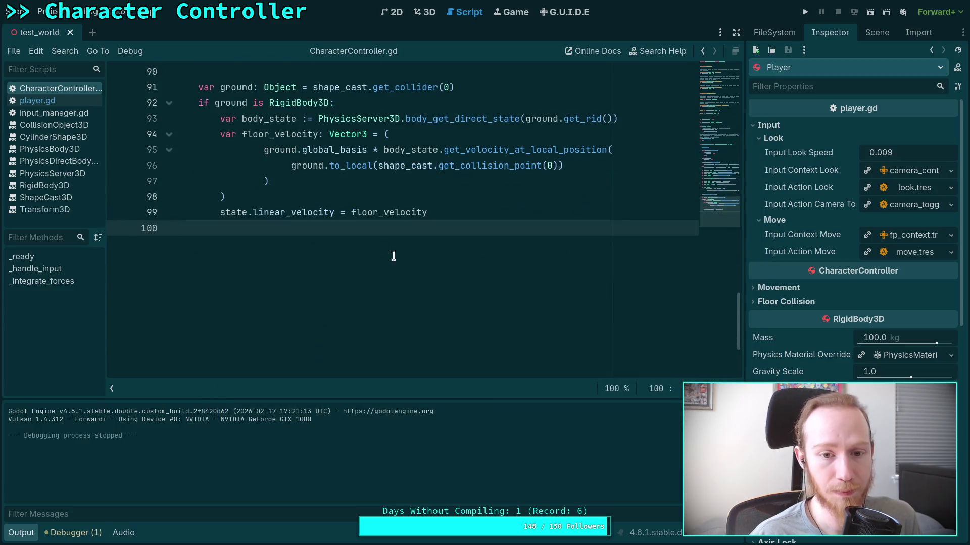
pyautogui.click(353, 212)
# - Make line 99 read 'state.linear_velocity += floor_velocity - state.linear_velocity' and save
pyautogui.click(338, 212)
pyautogui.write('+')
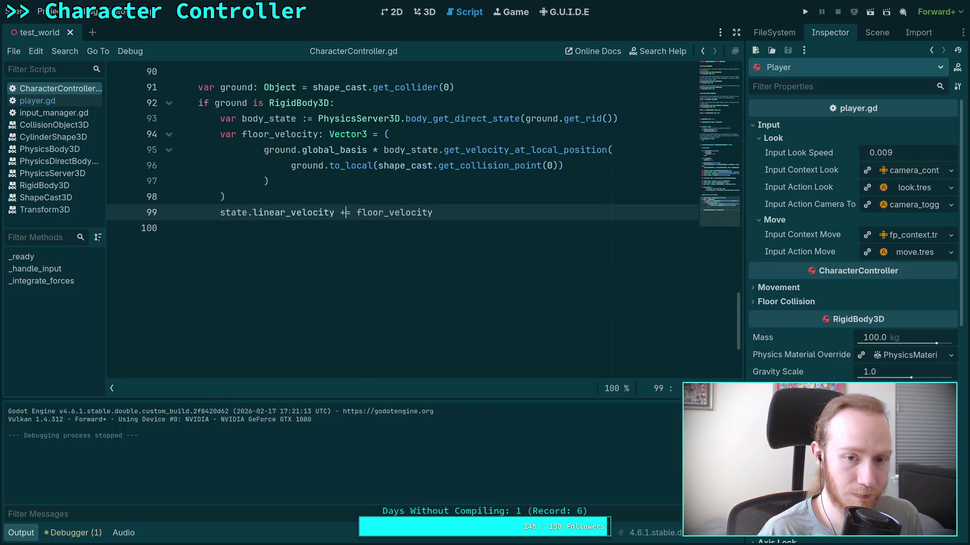
pyautogui.click(356, 211)
pyautogui.write('(')
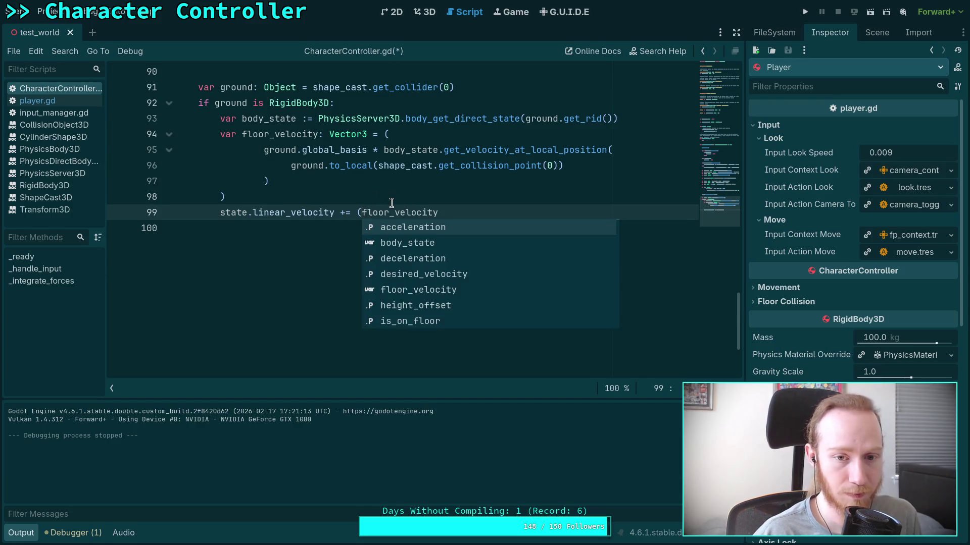
pyautogui.press('BackSpace')
pyautogui.click(496, 209)
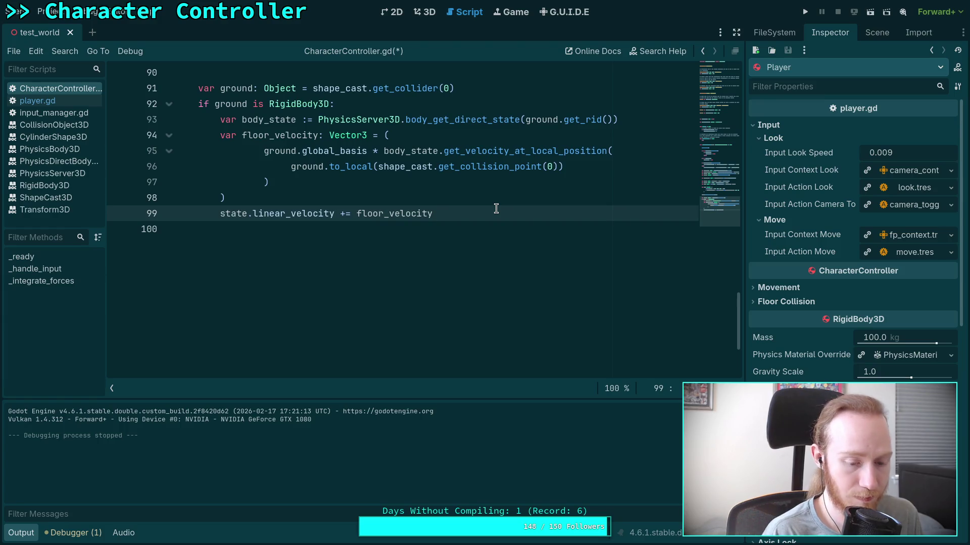
pyautogui.write('.li')
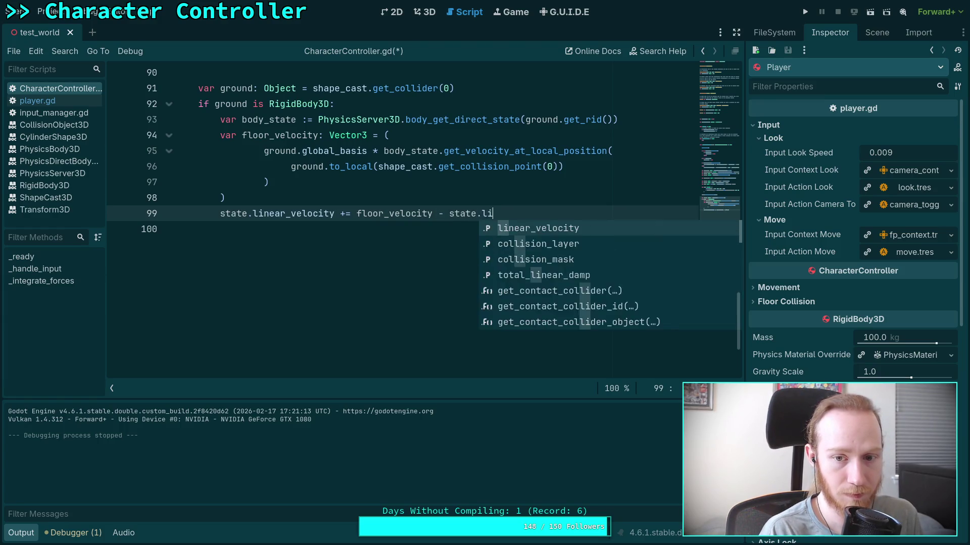
pyautogui.press('Return')
pyautogui.hotkey('ctrl', '-')
pyautogui.hotkey('ctrl', '=')
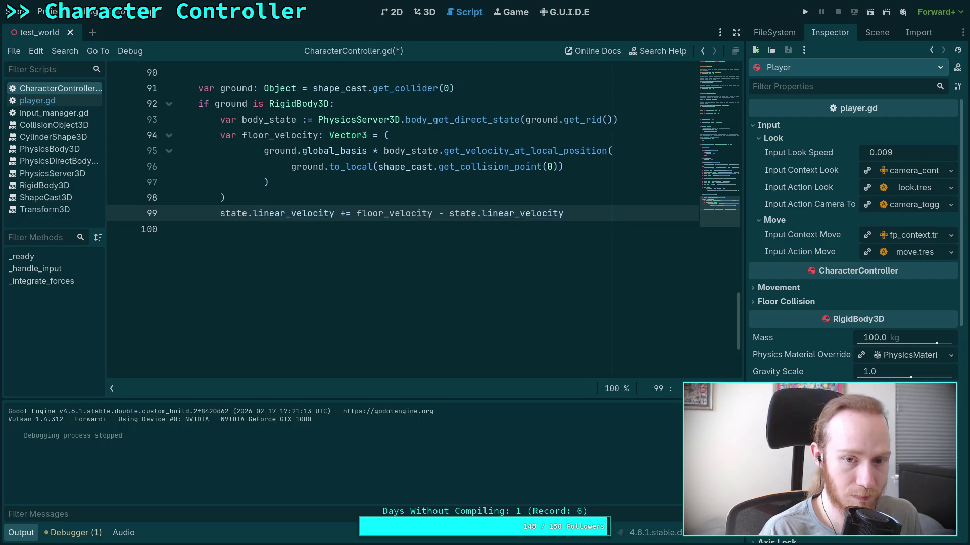
pyautogui.hotkey('ctrl', 's')
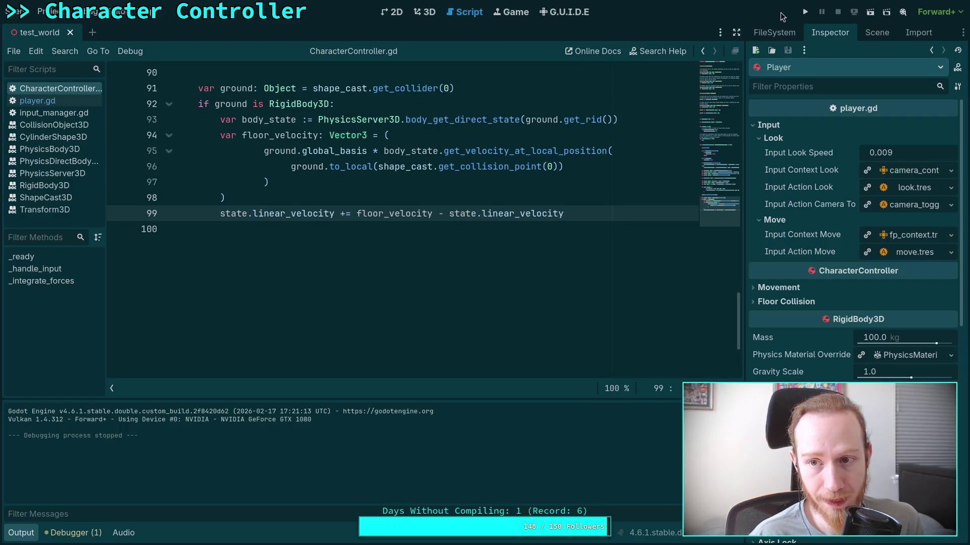
# - Run the game, walk the player around the yellow disc and white box, then stop
pyautogui.click(805, 11)
pyautogui.press('w')
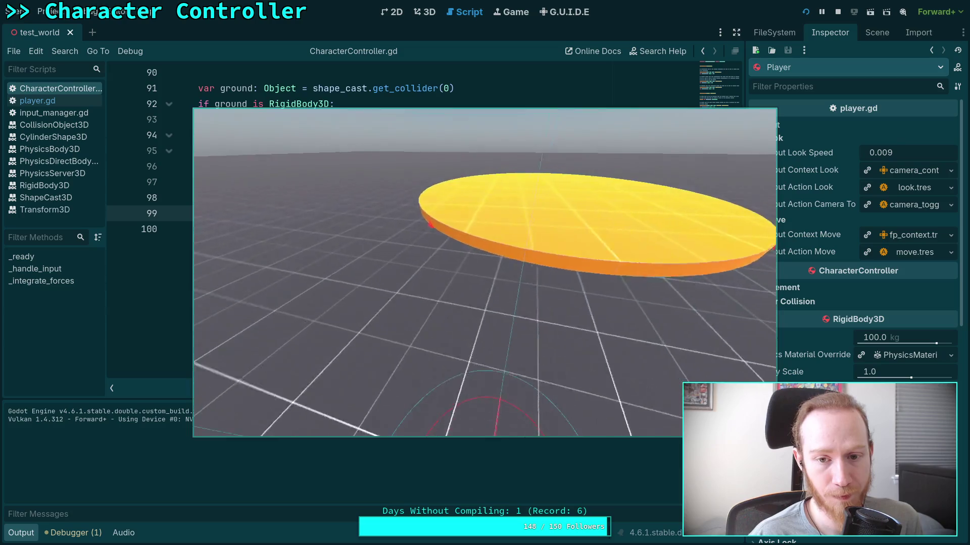
pyautogui.press('s')
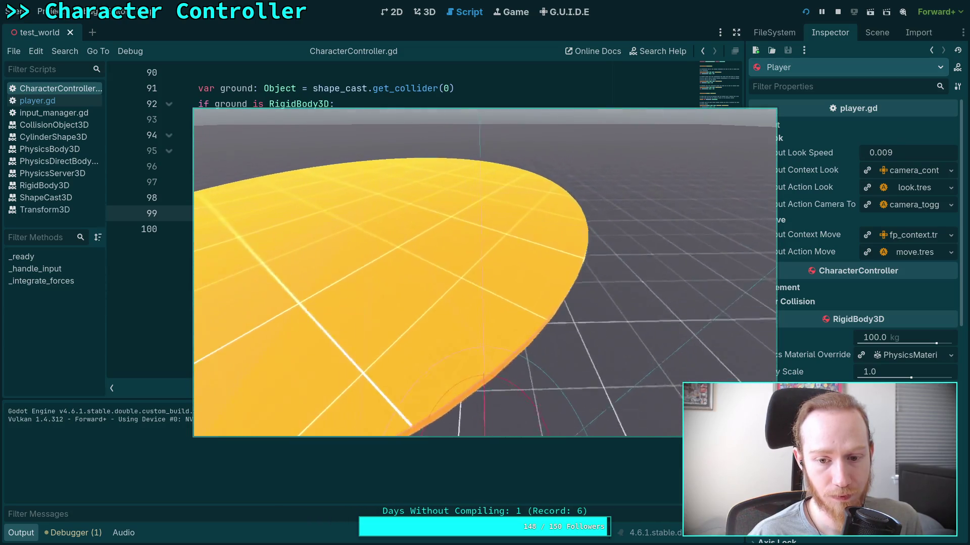
pyautogui.press('a')
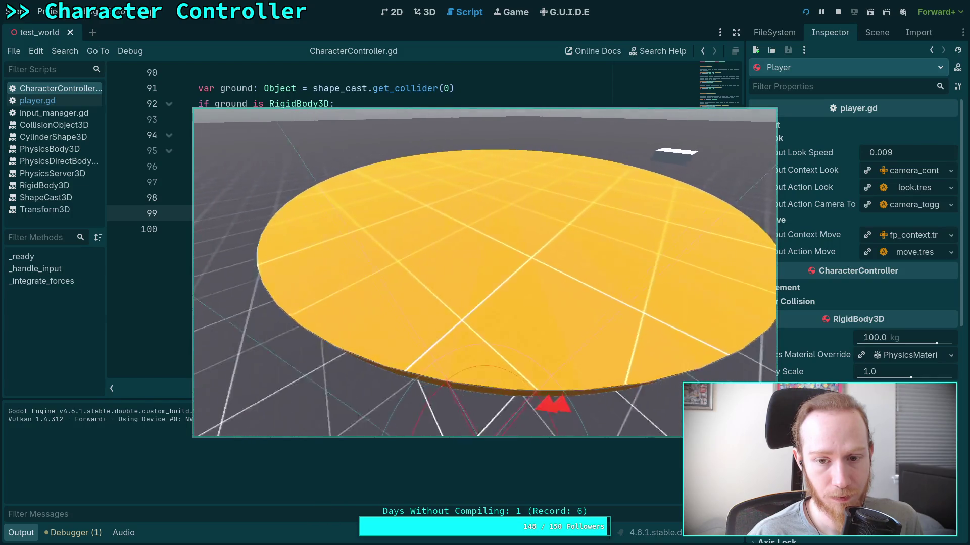
pyautogui.press('d')
pyautogui.press('d')
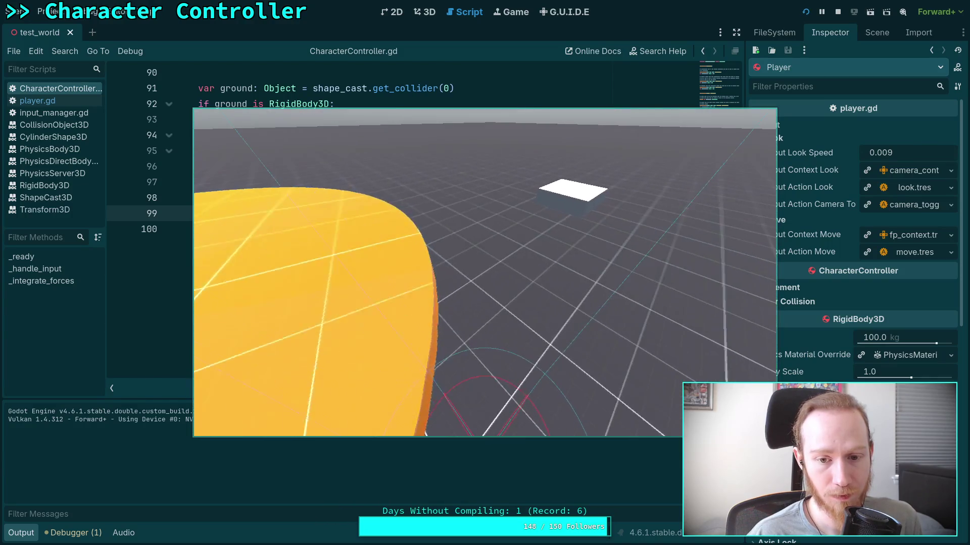
pyautogui.press('w')
pyautogui.press('a')
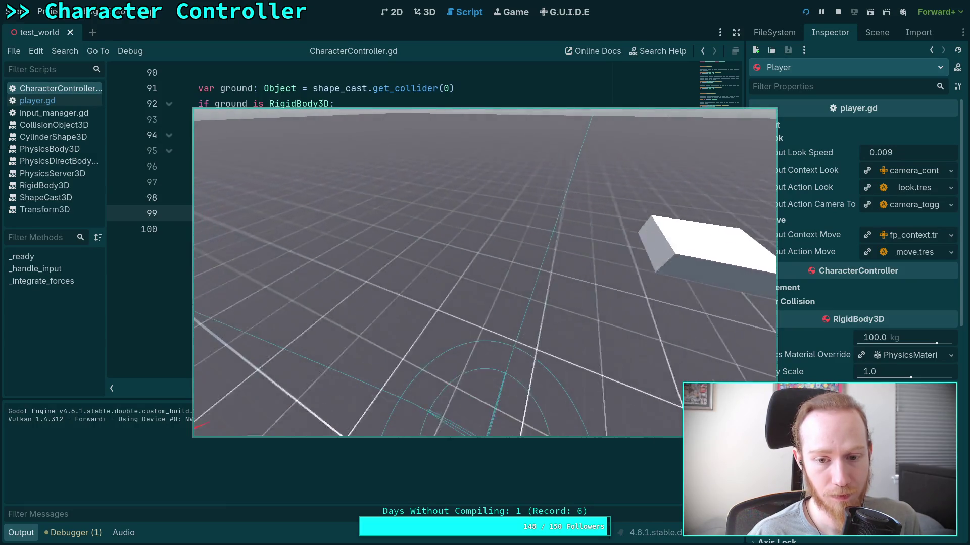
pyautogui.click(837, 12)
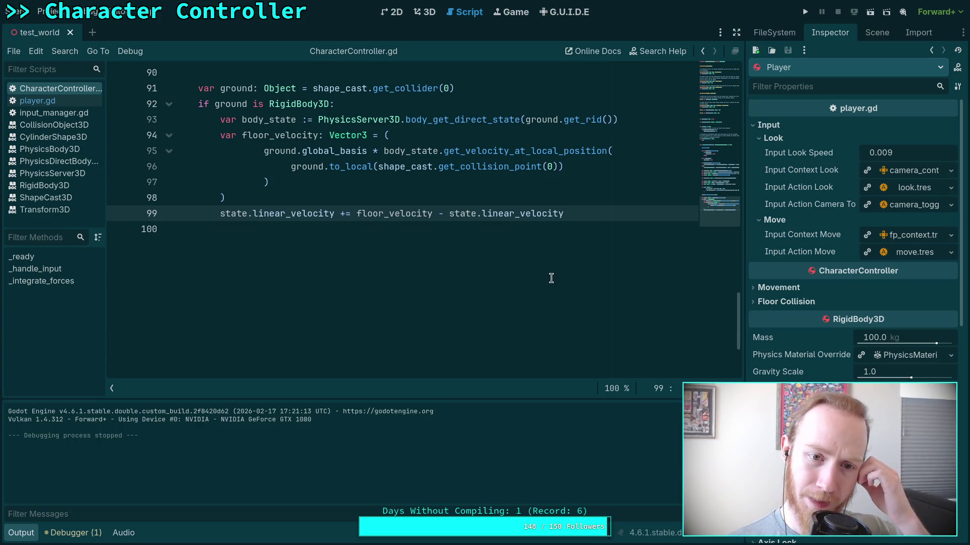
# - Change line 71 to add desired_velocity * acceleration * state.step, save, and run the game
pyautogui.scroll(3, 552, 277)
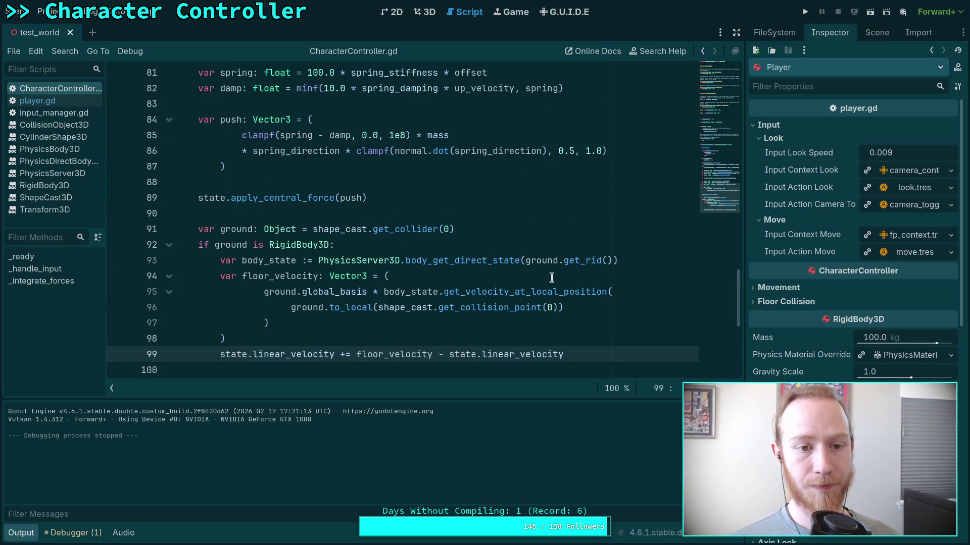
pyautogui.scroll(8, 552, 277)
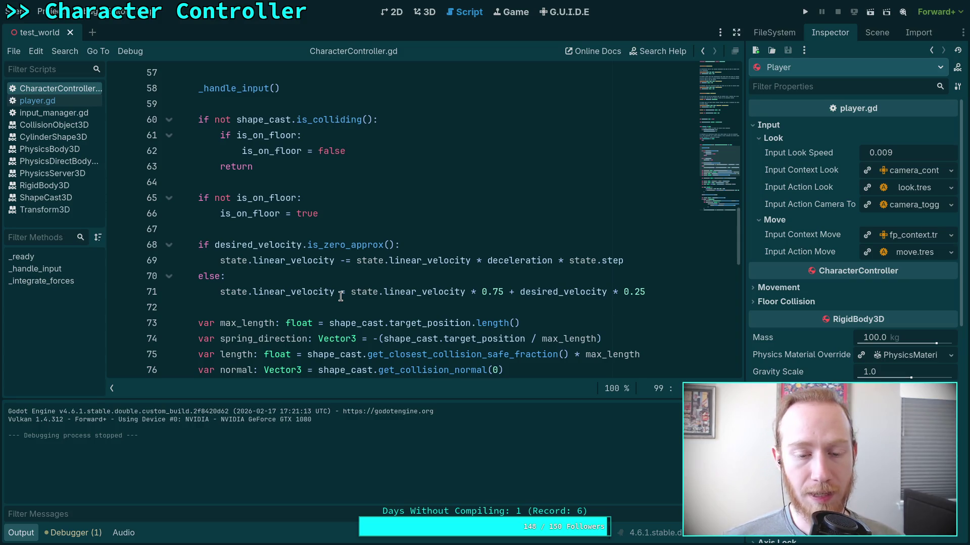
pyautogui.click(341, 296)
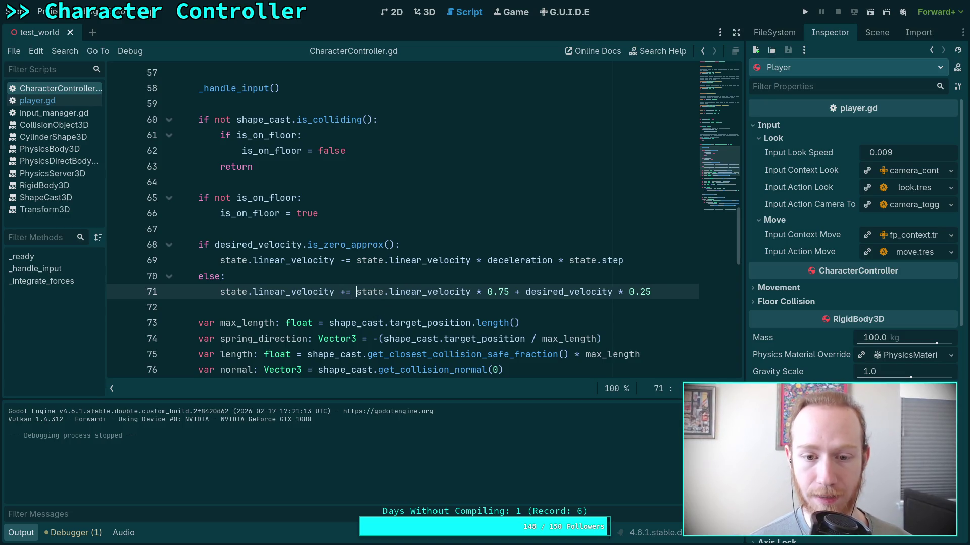
pyautogui.write('+')
pyautogui.press('Right')
pyautogui.press('Right')
pyautogui.press('Delete')
pyautogui.press('Delete')
pyautogui.press('Delete')
pyautogui.press('Delete')
pyautogui.press('Delete')
pyautogui.press('Delete')
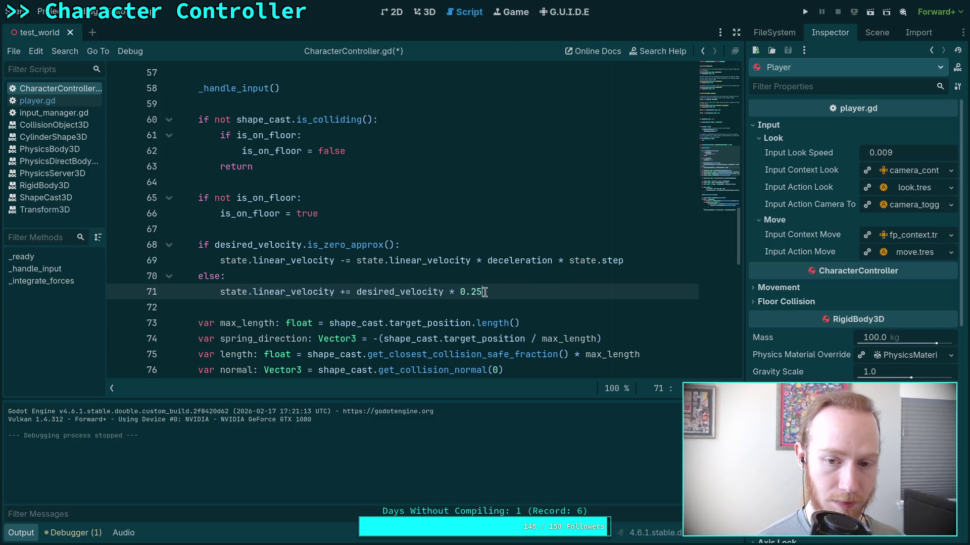
pyautogui.press('BackSpace')
pyautogui.press('BackSpace')
pyautogui.press('BackSpace')
pyautogui.write('accele')
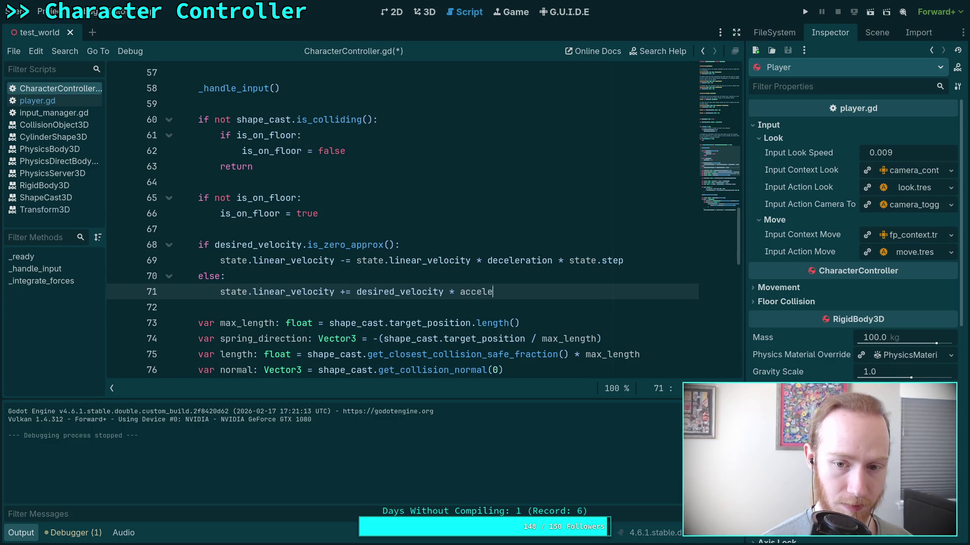
pyautogui.write('ration * ')
pyautogui.write('state.')
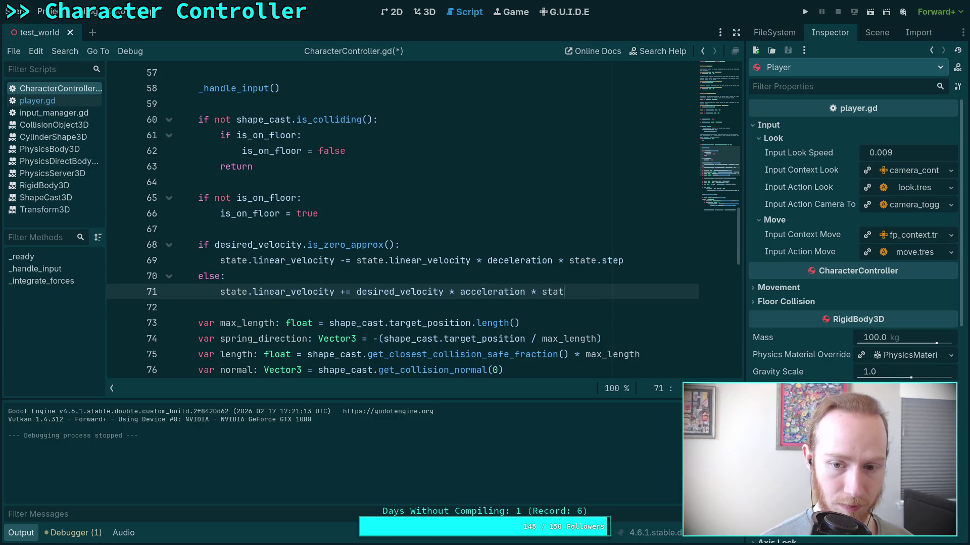
pyautogui.write('step')
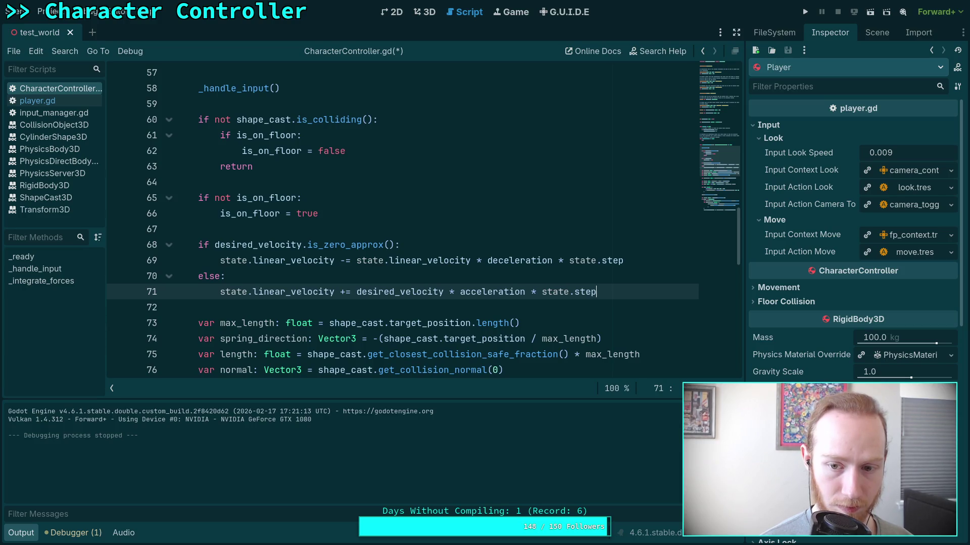
pyautogui.hotkey('ctrl', 's')
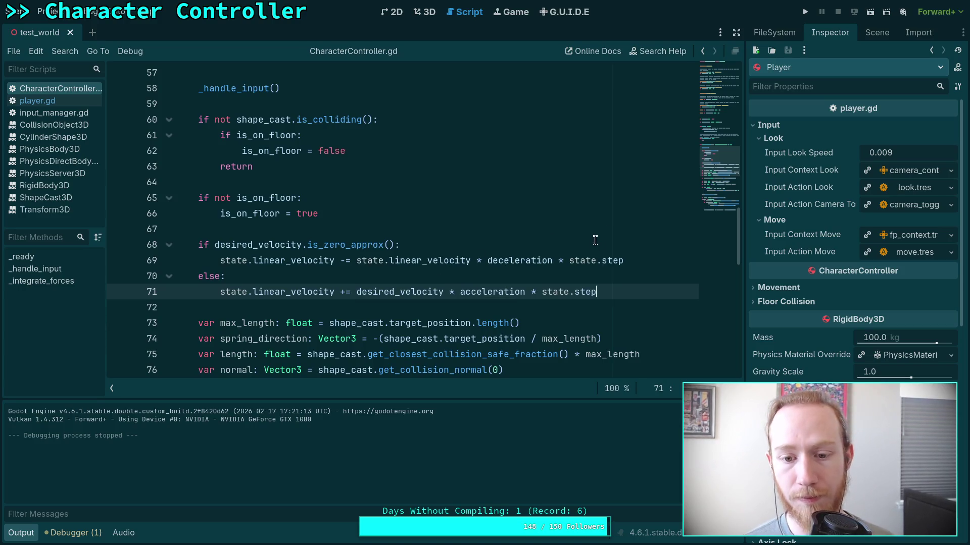
pyautogui.click(805, 11)
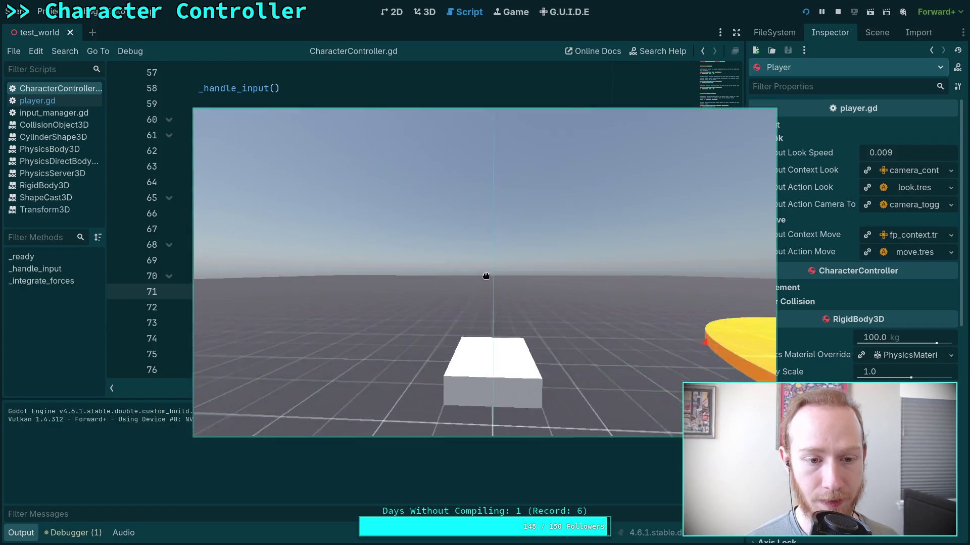
# - Walk the player forward over the yellow disc, then stop the game with F8
pyautogui.press('w')
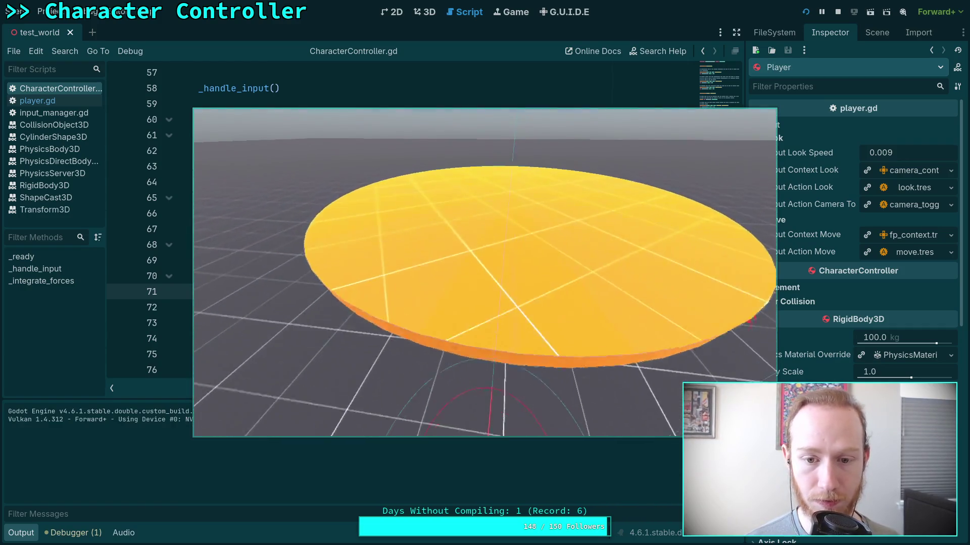
pyautogui.press('w')
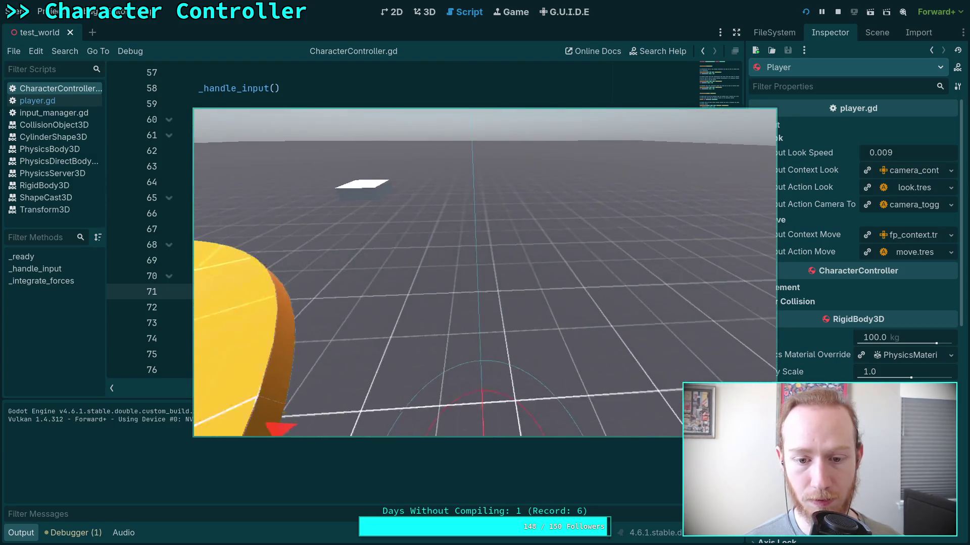
pyautogui.press('F8')
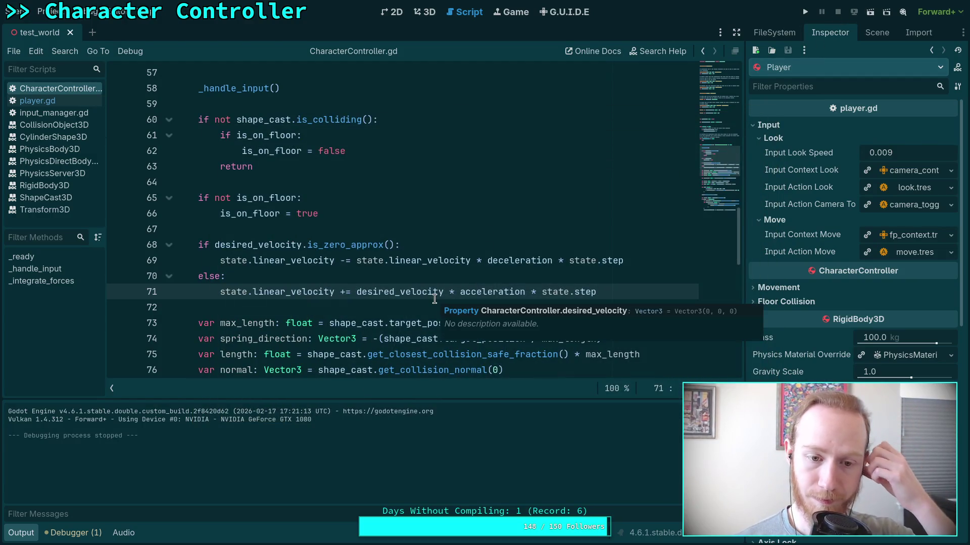
pyautogui.click(404, 307)
pyautogui.scroll(-4, 384, 307)
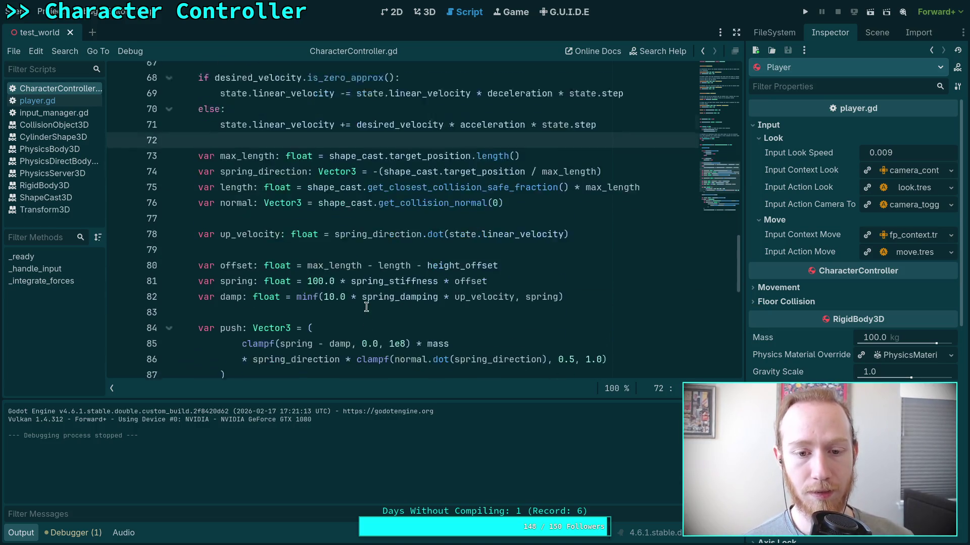
pyautogui.scroll(-7, 367, 307)
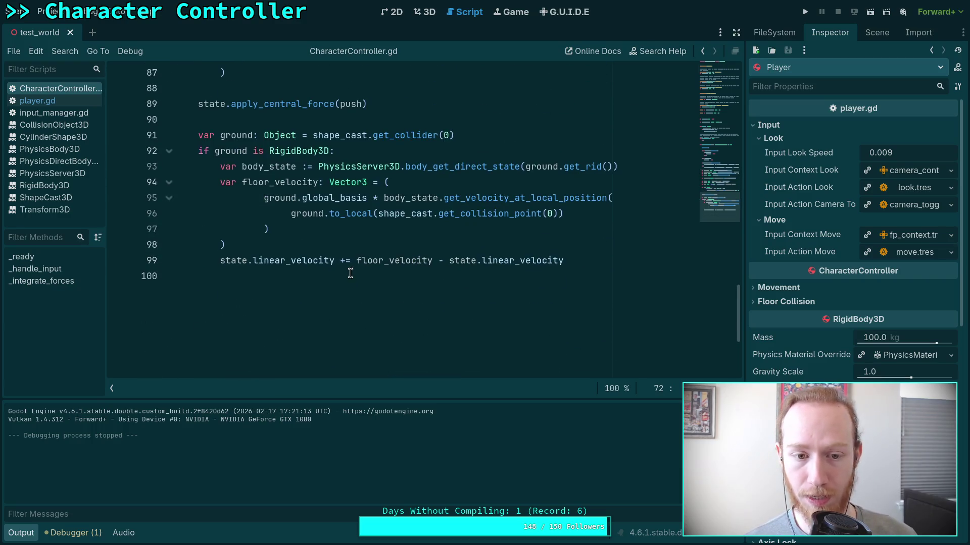
pyautogui.click(349, 273)
pyautogui.scroll(1, 379, 274)
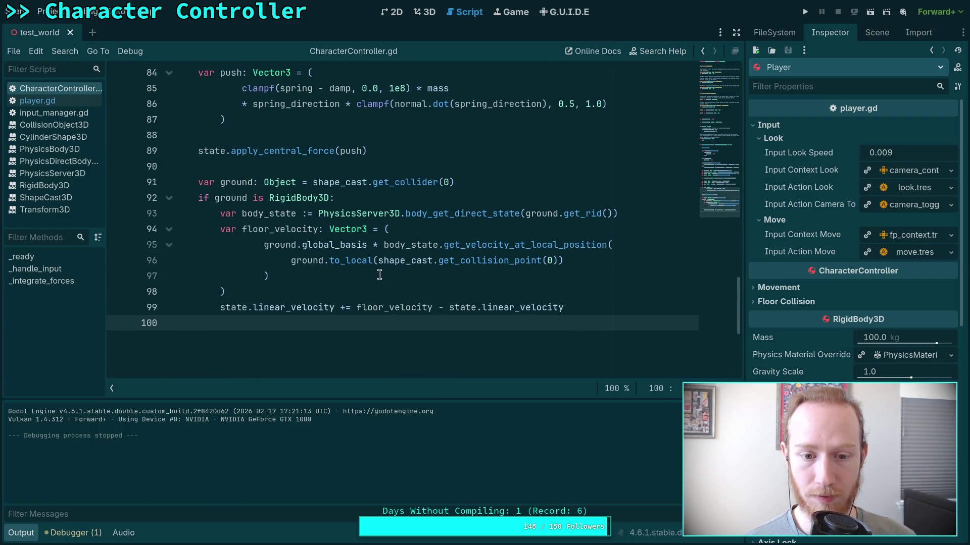
pyautogui.scroll(1, 381, 269)
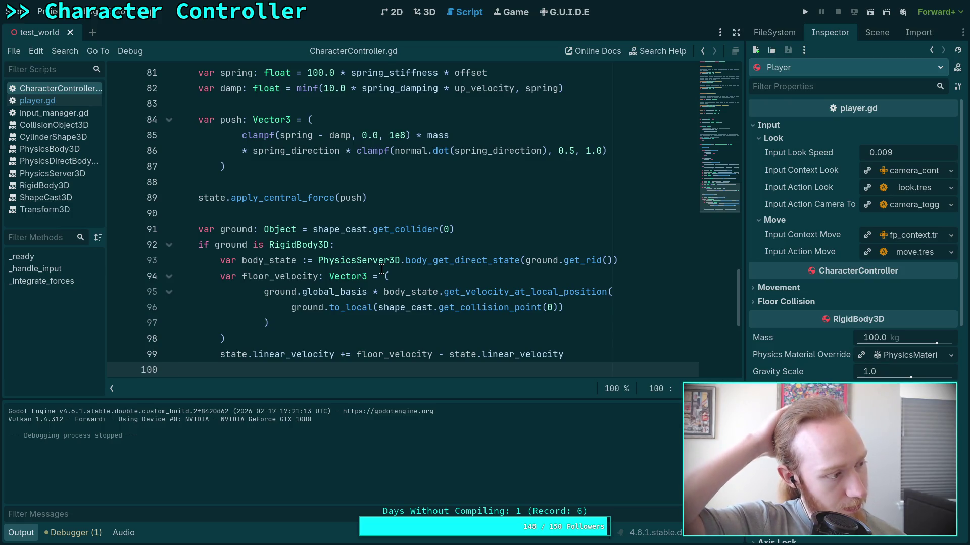
# - Change line 99 back to 'state.linear_velocity = floor_velocity'
pyautogui.click(345, 355)
pyautogui.press('BackSpace')
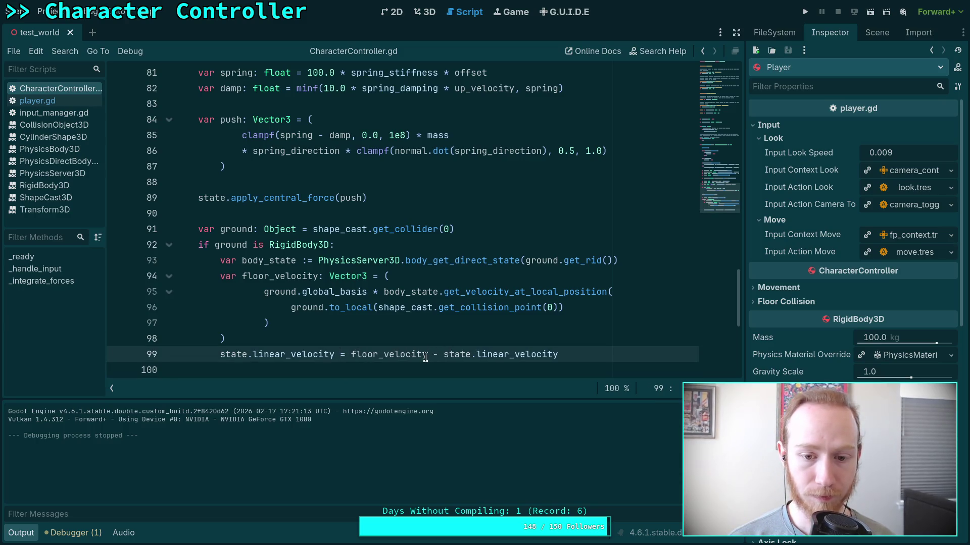
pyautogui.moveTo(425, 357); pyautogui.dragTo(560, 355)
pyautogui.press('BackSpace')
# - Move the ground velocity block up to just after line 67
pyautogui.moveTo(446, 354)
pyautogui.mouseDown()
pyautogui.moveTo(212, 258)
pyautogui.moveTo(154, 219)
pyautogui.mouseUp()
pyautogui.hotkey('ctrl', 'c')
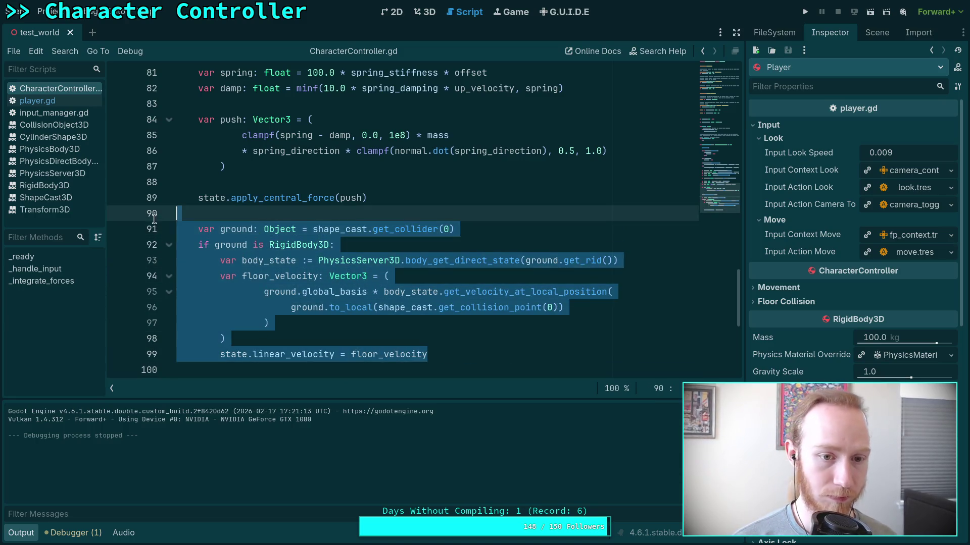
pyautogui.press('BackSpace')
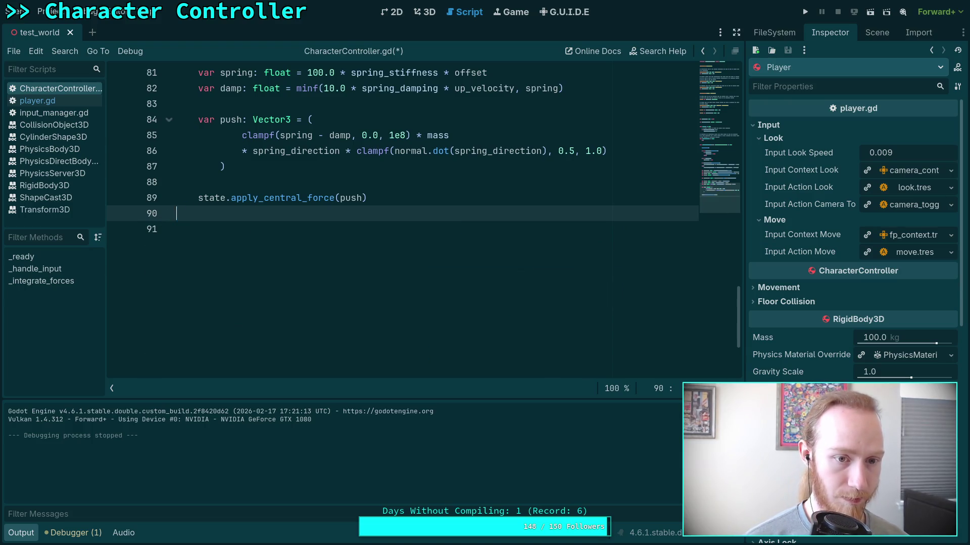
pyautogui.press('BackSpace')
pyautogui.scroll(8, 226, 236)
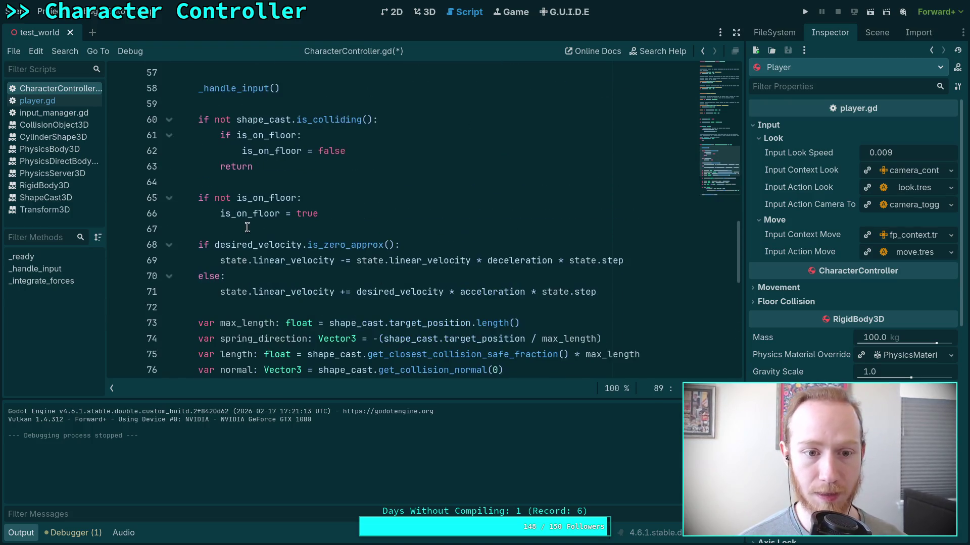
pyautogui.click(355, 222)
pyautogui.press('Return')
pyautogui.press('Return')
pyautogui.press('Up')
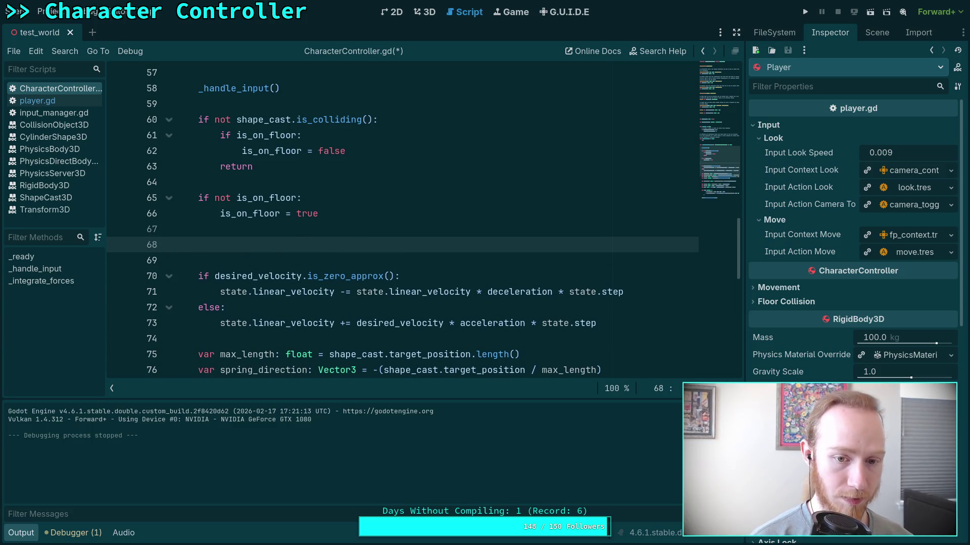
pyautogui.hotkey('ctrl', 'v')
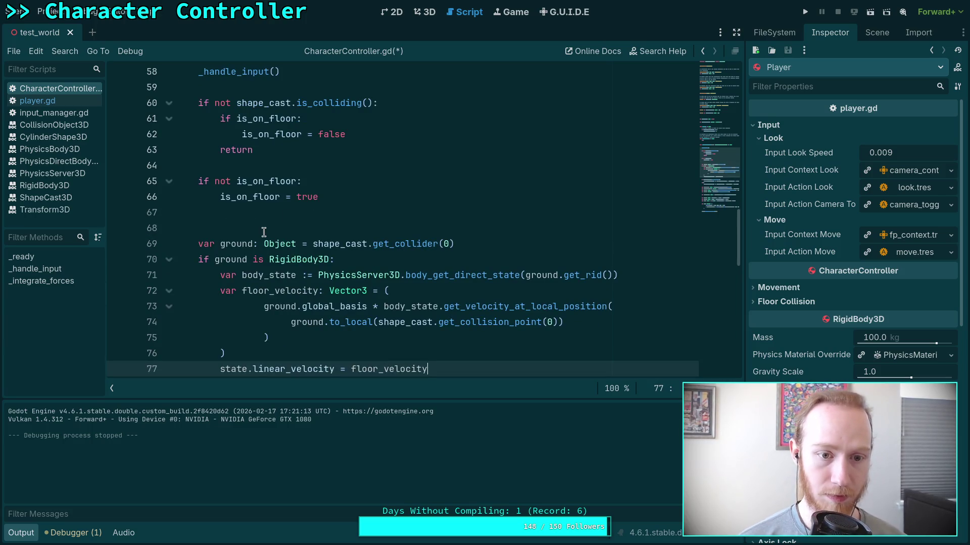
pyautogui.click(264, 232)
pyautogui.press('BackSpace')
pyautogui.scroll(-2, 303, 252)
# - Make line 81 blend state.linear_velocity * 0.75 + desired_velocity * 0.25 and save
pyautogui.click(349, 277)
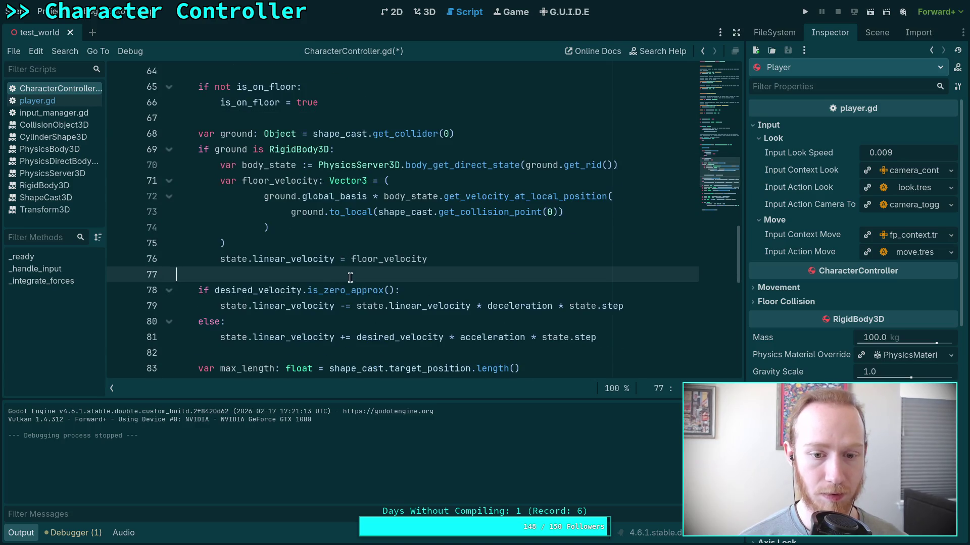
pyautogui.click(340, 338)
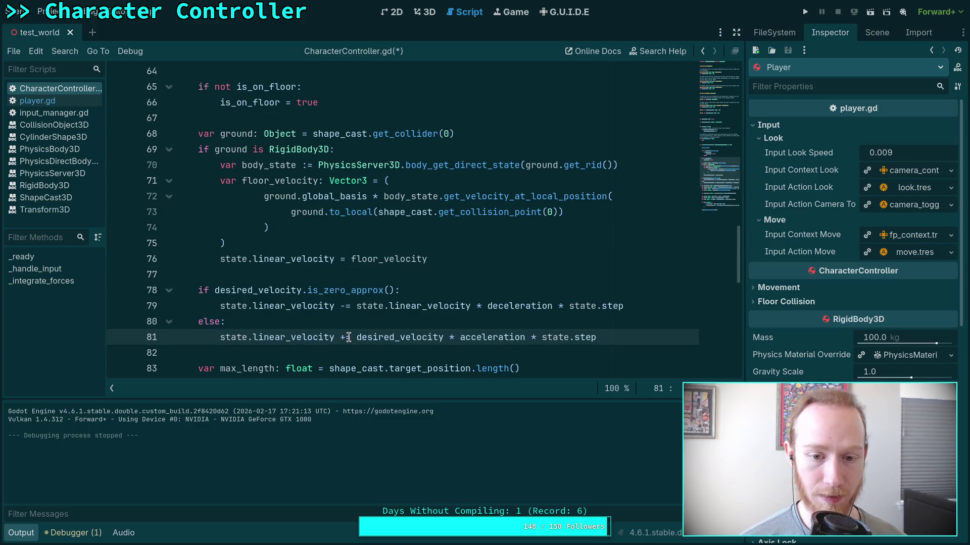
pyautogui.press('Delete')
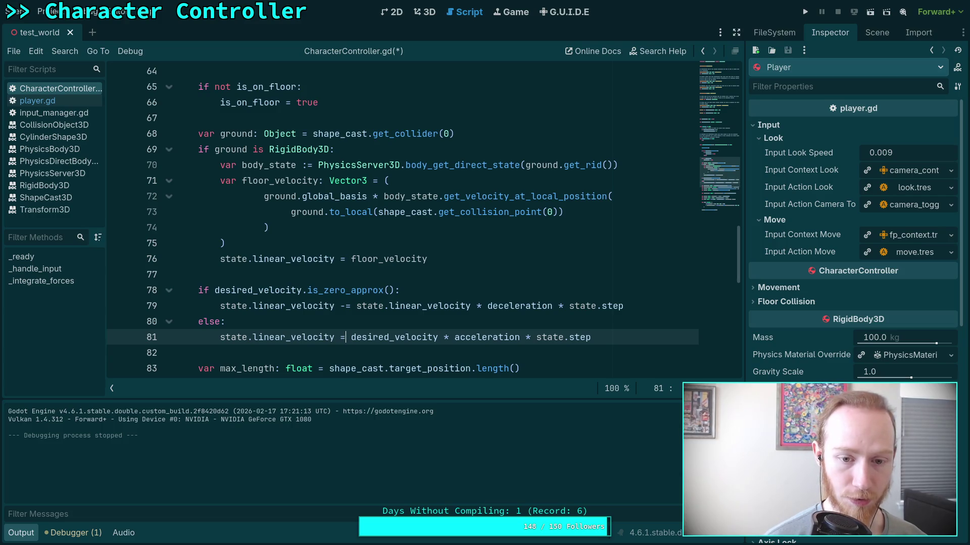
pyautogui.write('state.lin')
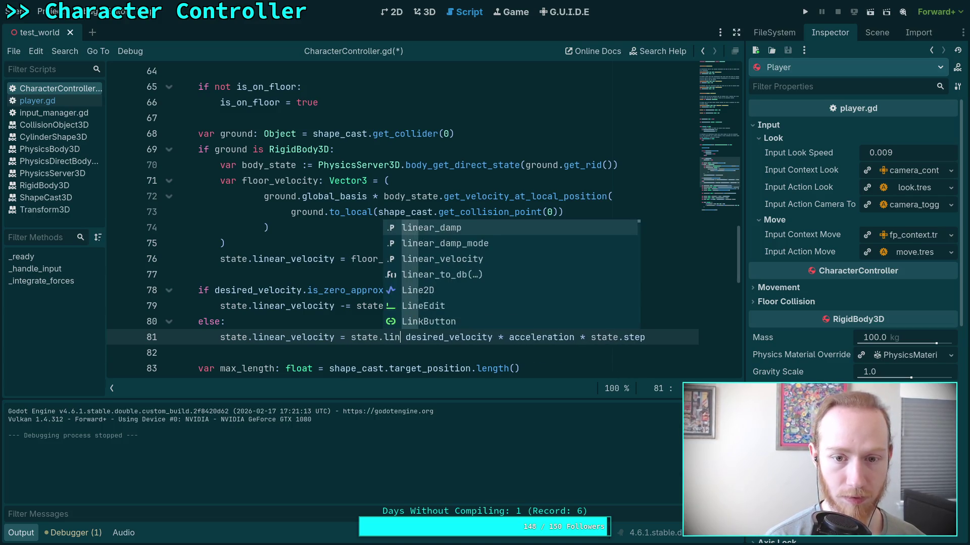
pyautogui.write('ear_velocity * 0.')
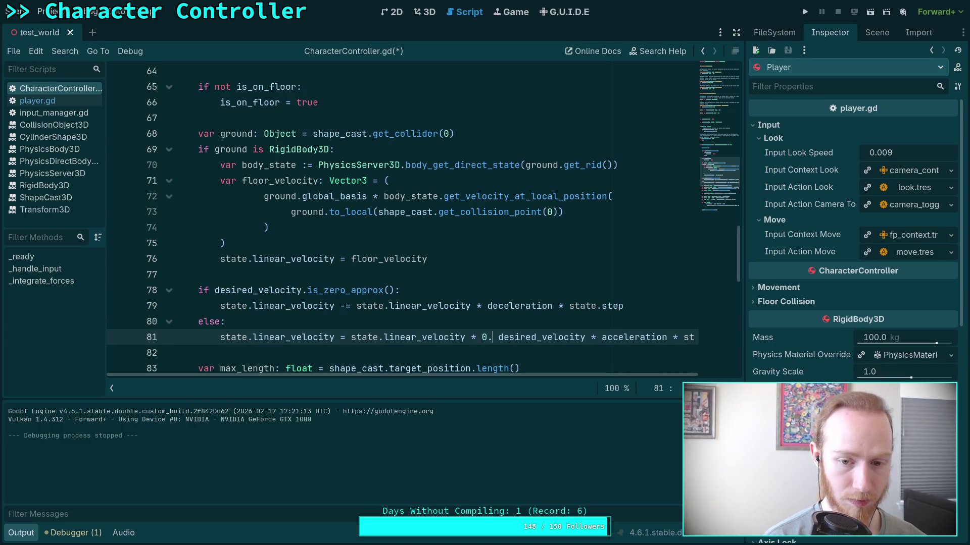
pyautogui.write('75 +')
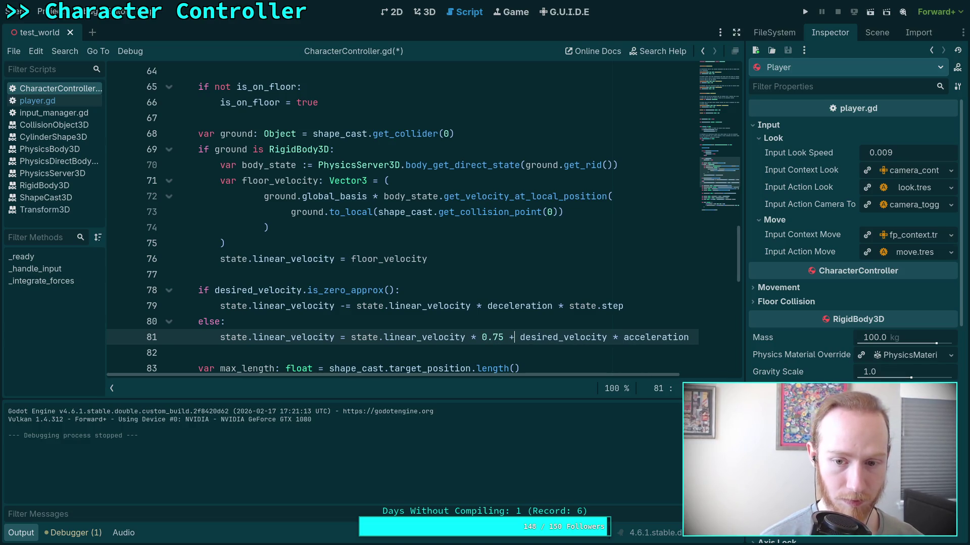
pyautogui.moveTo(602, 376); pyautogui.dragTo(707, 371)
pyautogui.moveTo(562, 336); pyautogui.dragTo(699, 337)
pyautogui.write('0.25')
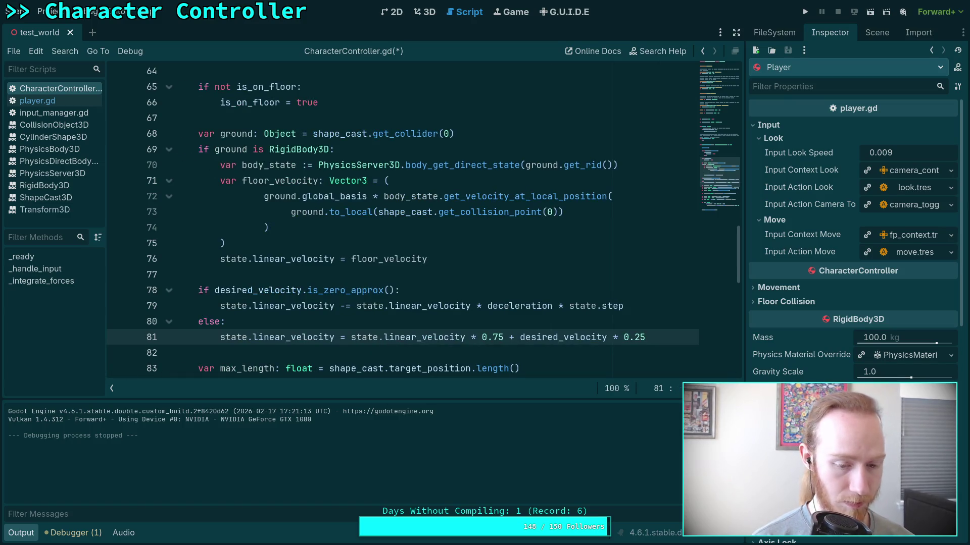
pyautogui.hotkey('ctrl', 's')
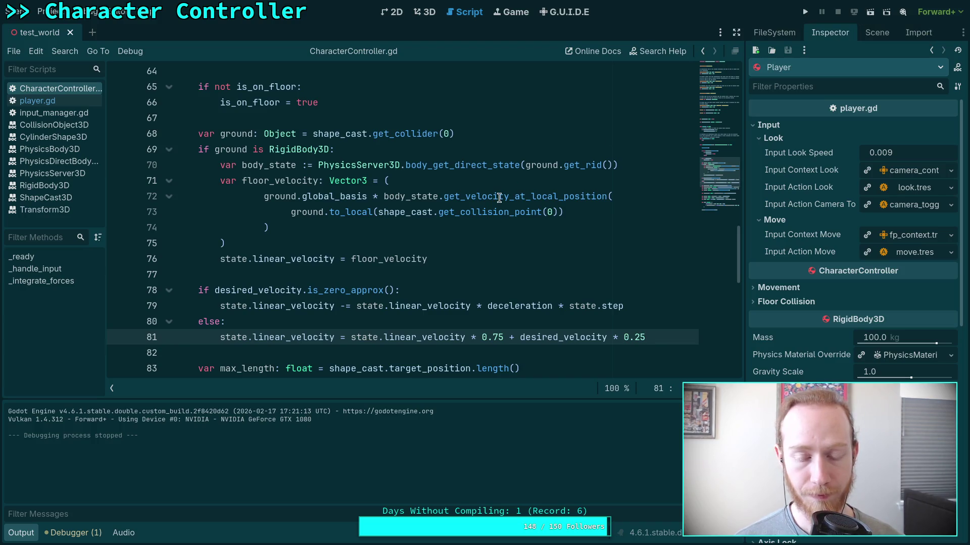
# - Read the doc tooltips for get_velocity_at_local_position, linear_velocity and state, then run the game
pyautogui.moveTo(499, 197)
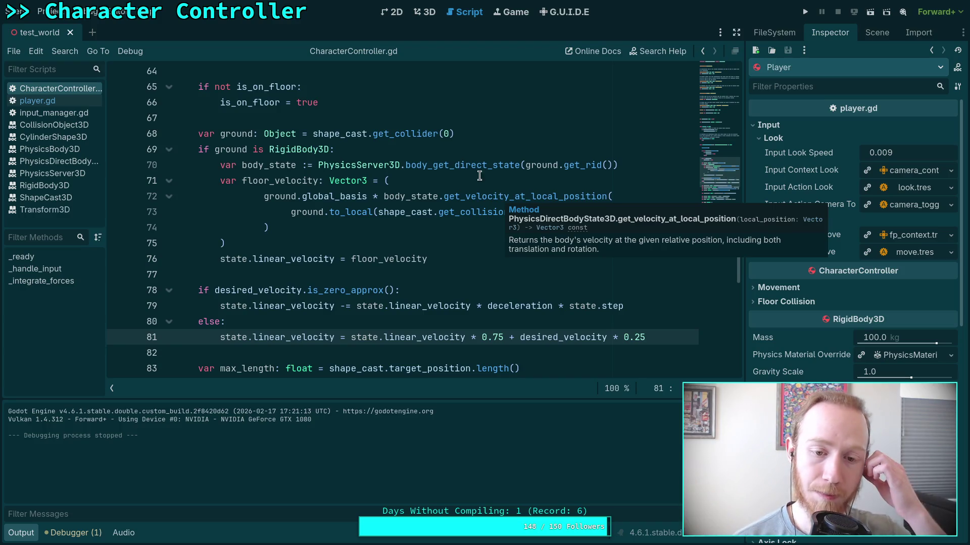
pyautogui.moveTo(454, 300)
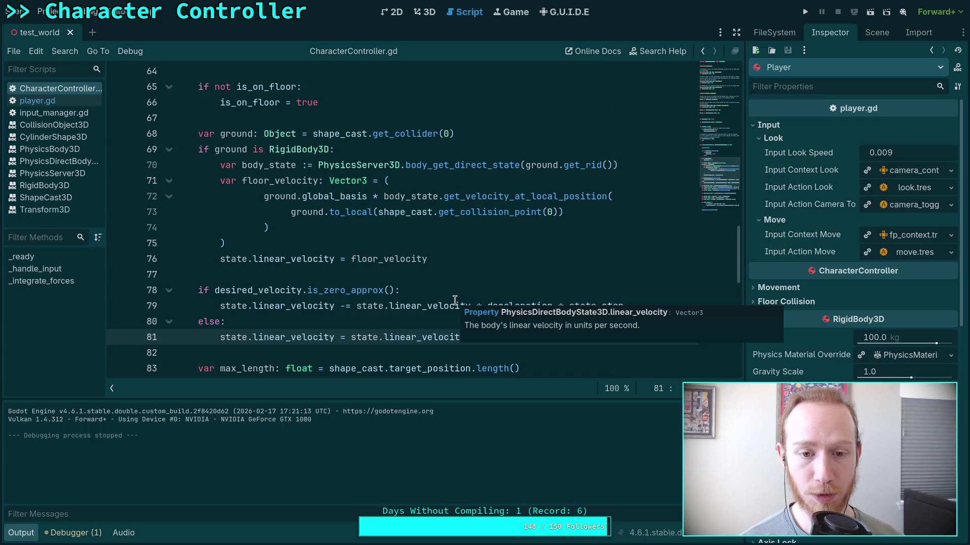
pyautogui.moveTo(356, 308)
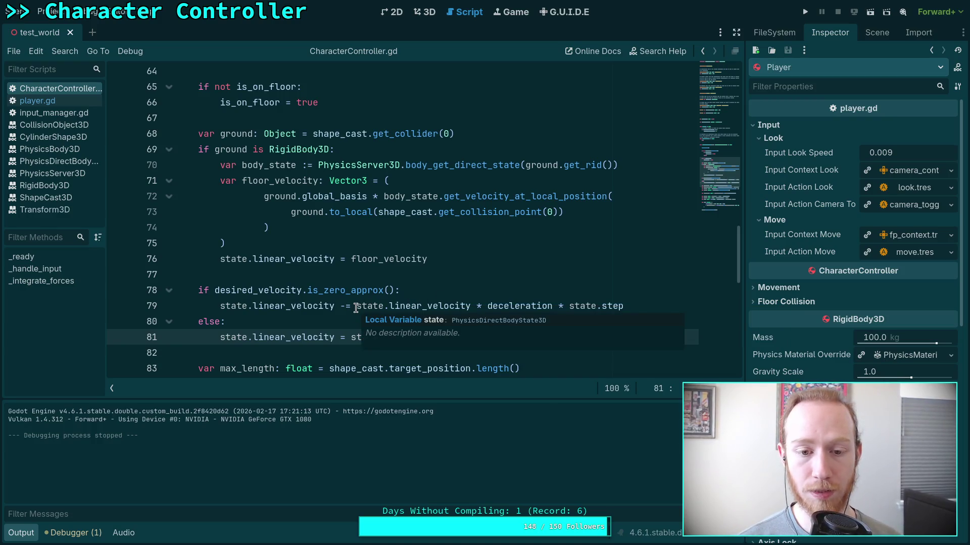
pyautogui.click(432, 277)
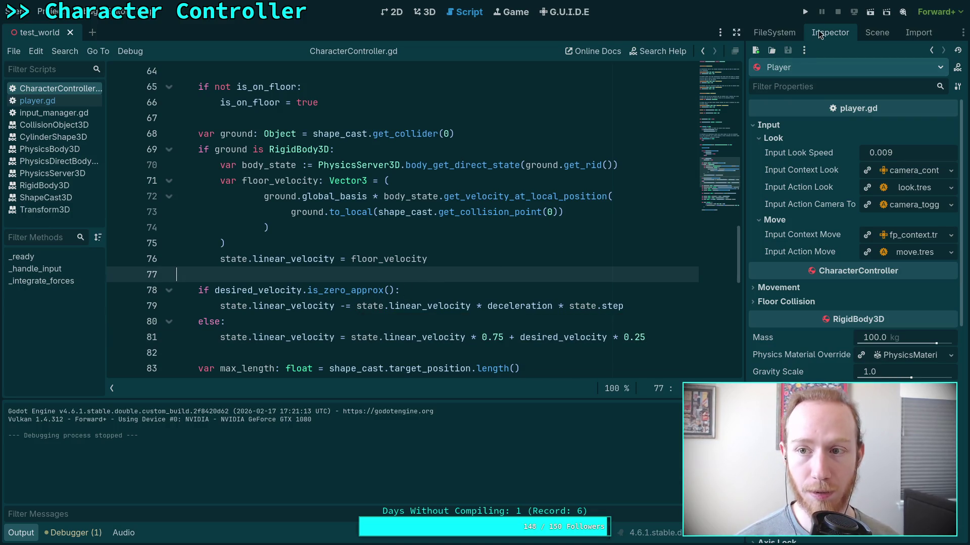
pyautogui.click(805, 11)
# - Walk the character around the yellow disc, then release the mouse and stop the game
pyautogui.press('w')
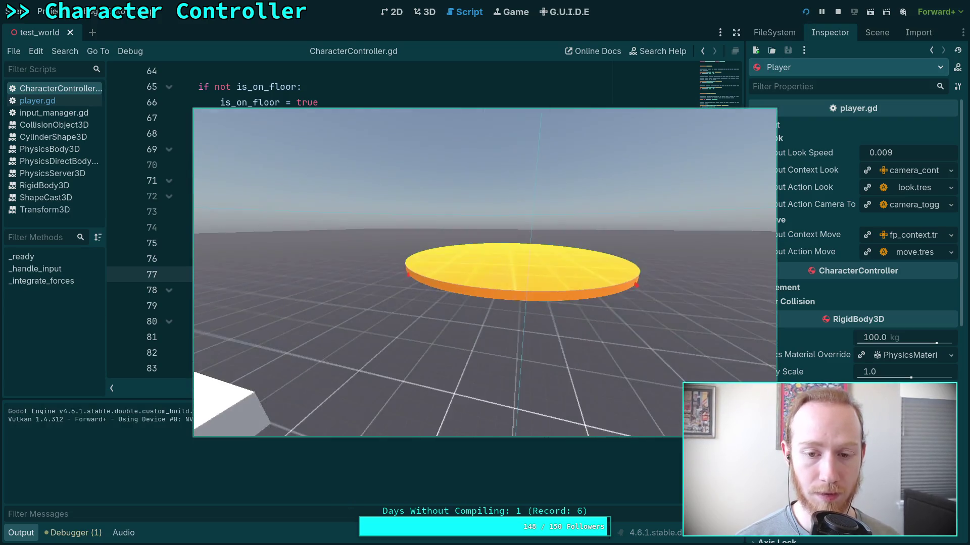
pyautogui.press('w')
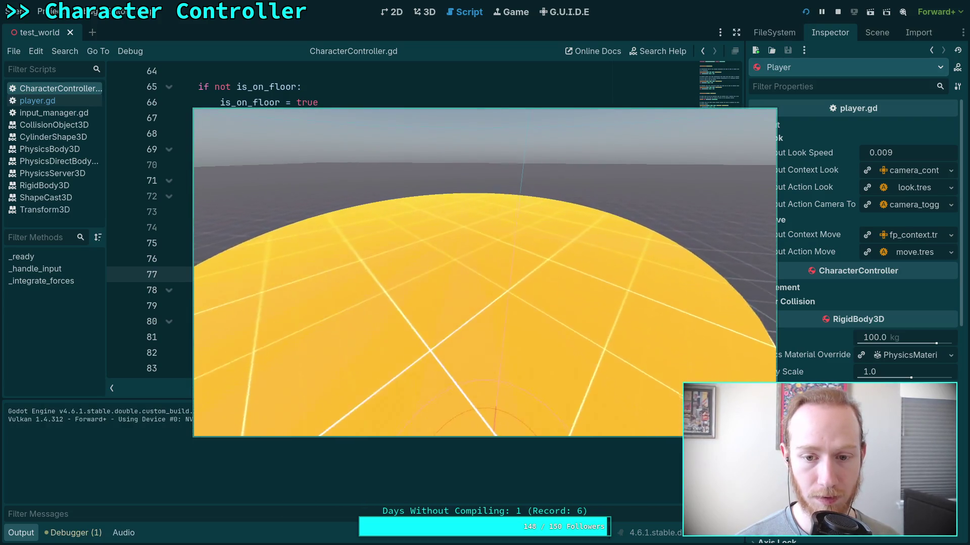
pyautogui.press('w')
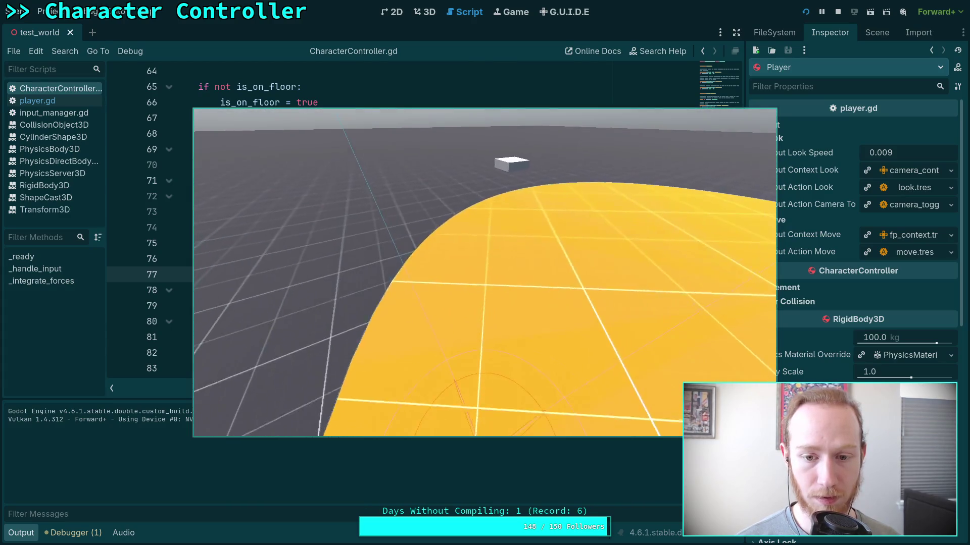
pyautogui.press('w')
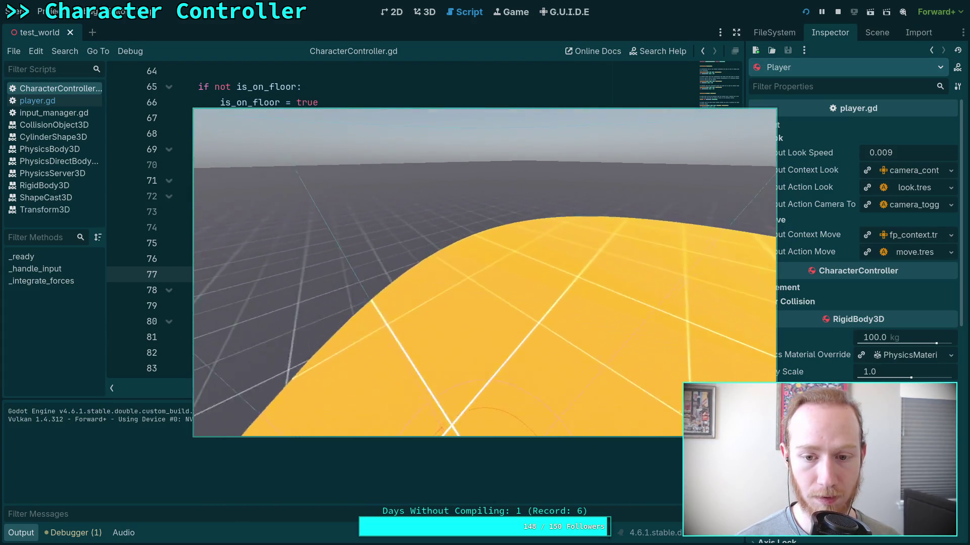
pyautogui.press('w')
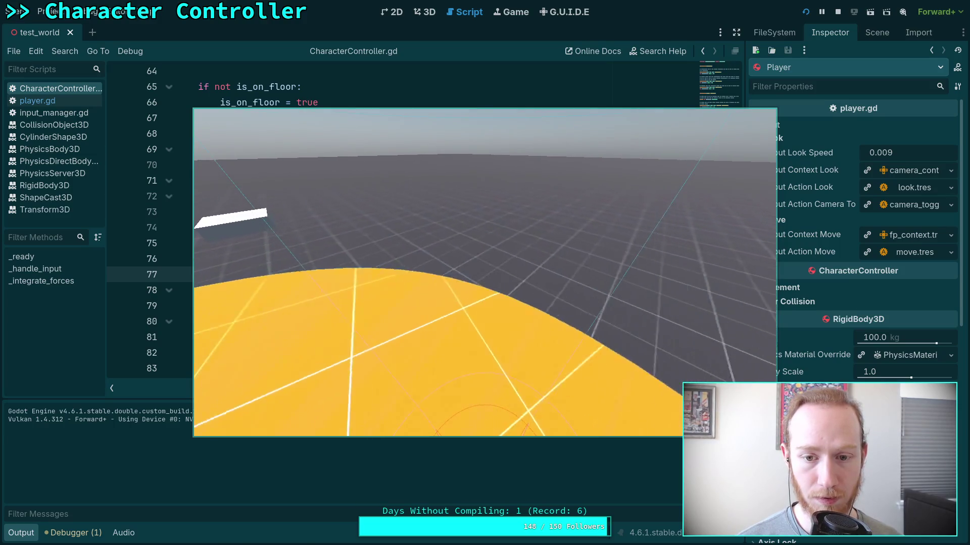
pyautogui.press('w')
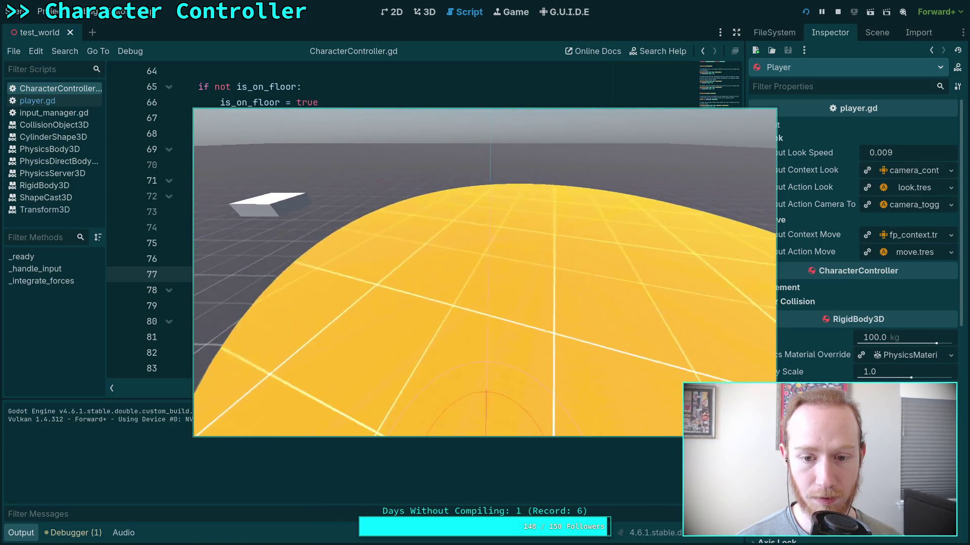
pyautogui.press('w')
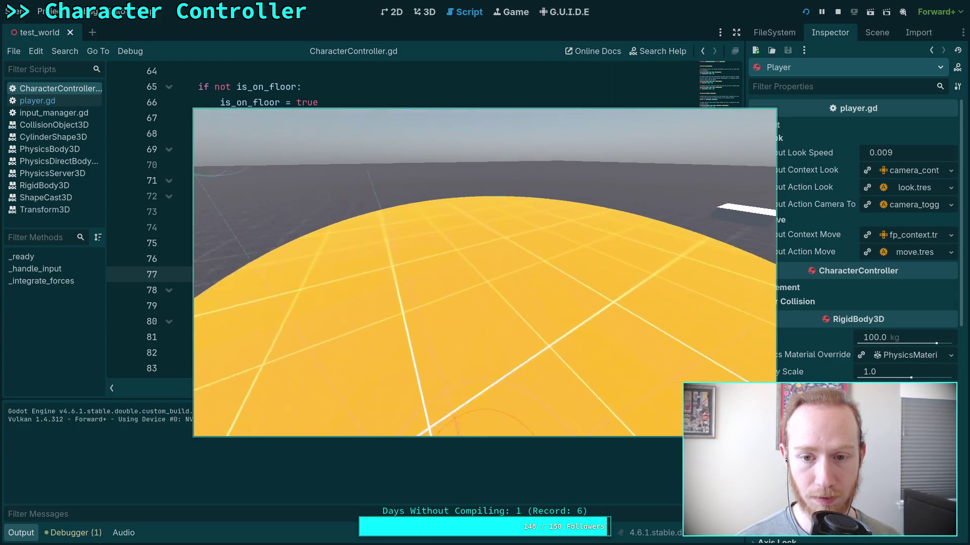
pyautogui.press('w')
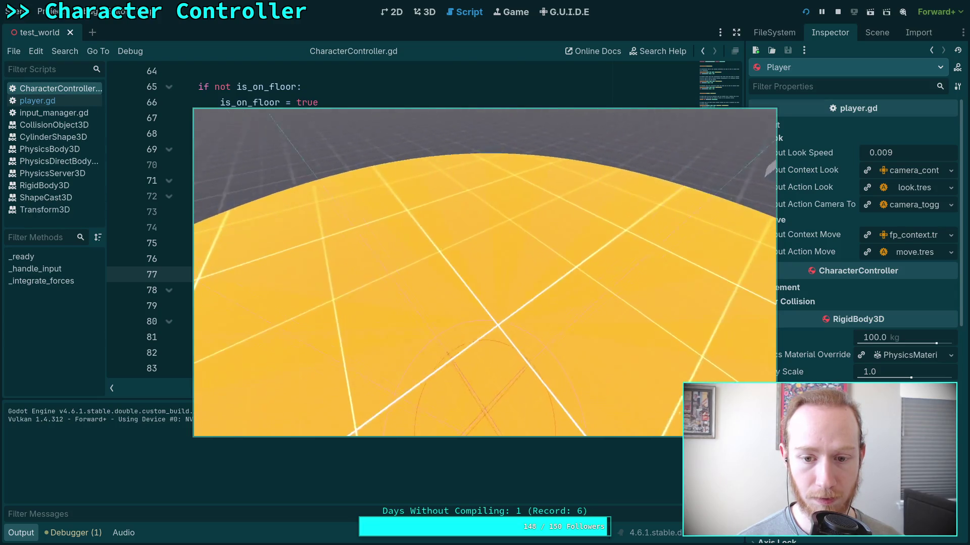
pyautogui.press('w')
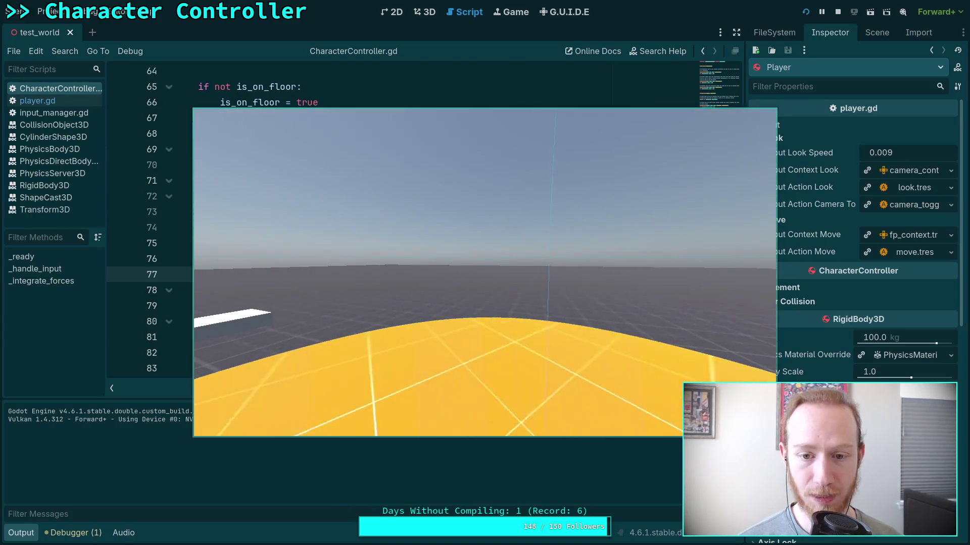
pyautogui.press('Escape')
pyautogui.click(833, 16)
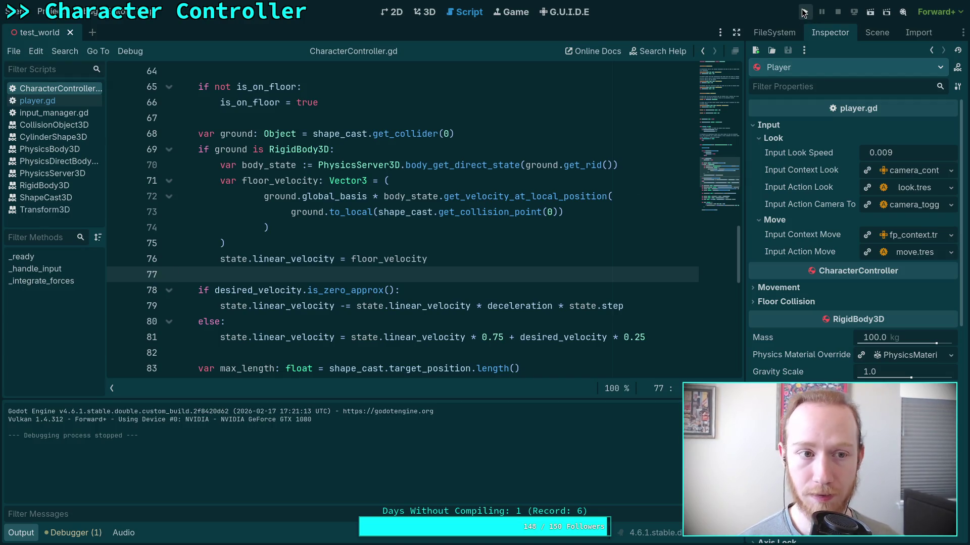
pyautogui.click(804, 11)
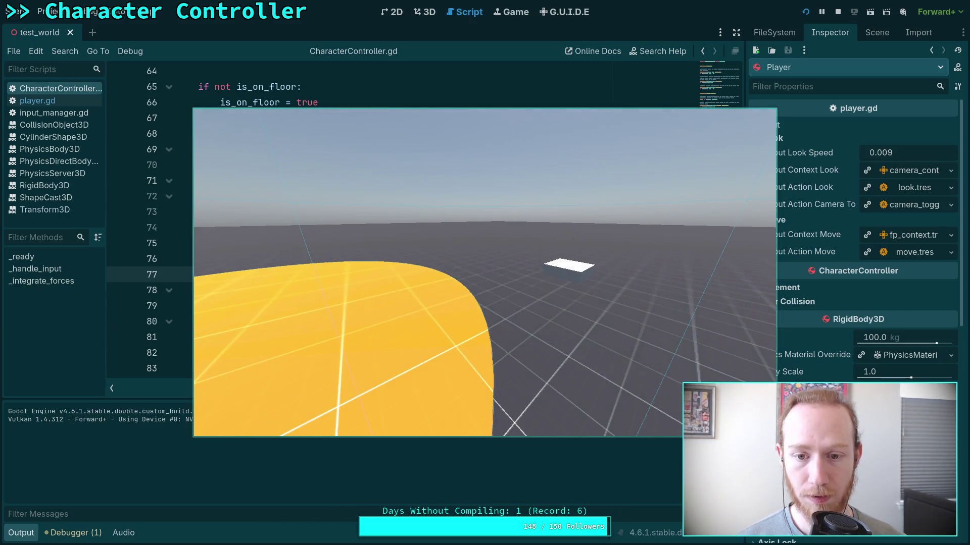
pyautogui.press('F8')
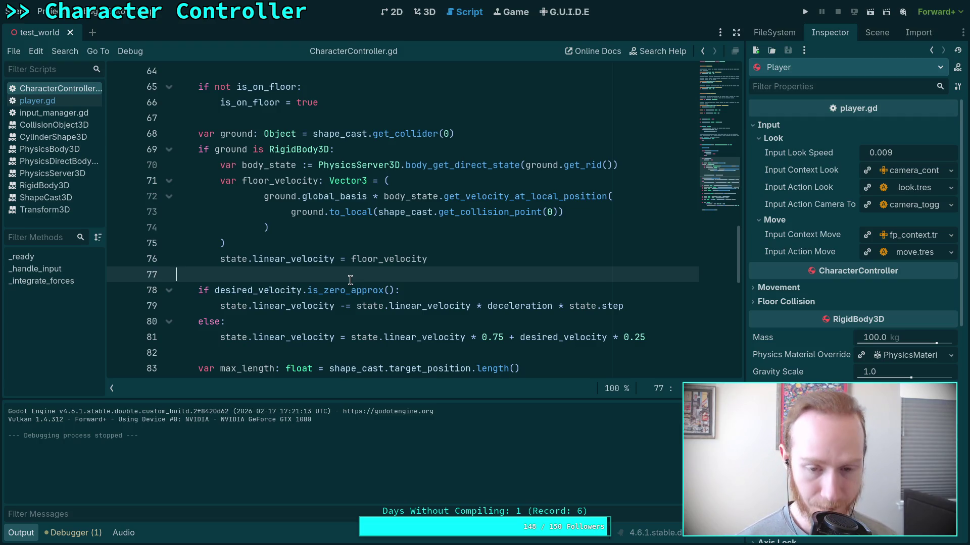
pyautogui.moveTo(437, 259)
pyautogui.mouseDown()
pyautogui.moveTo(177, 167)
pyautogui.moveTo(132, 122)
pyautogui.mouseUp()
pyautogui.hotkey('ctrl', 'c')
# - Move the ground-velocity block to just above the state.apply_central_force line
pyautogui.press('BackSpace')
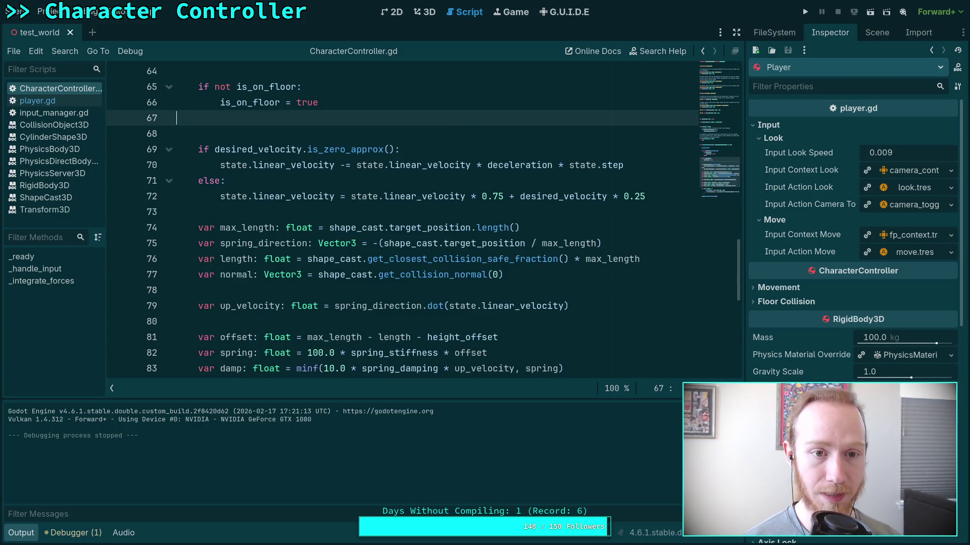
pyautogui.press('BackSpace')
pyautogui.scroll(-6, 436, 215)
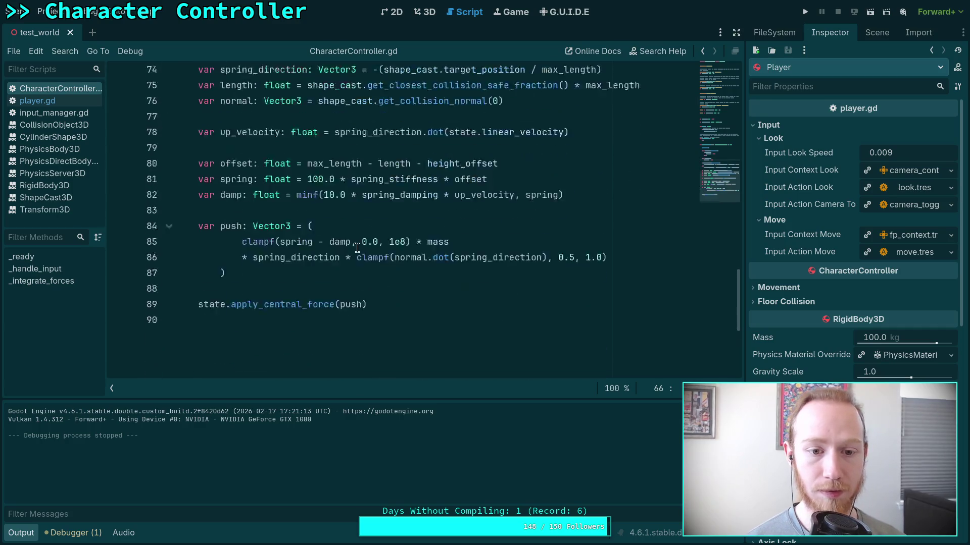
pyautogui.click(436, 216)
pyautogui.scroll(2, 427, 215)
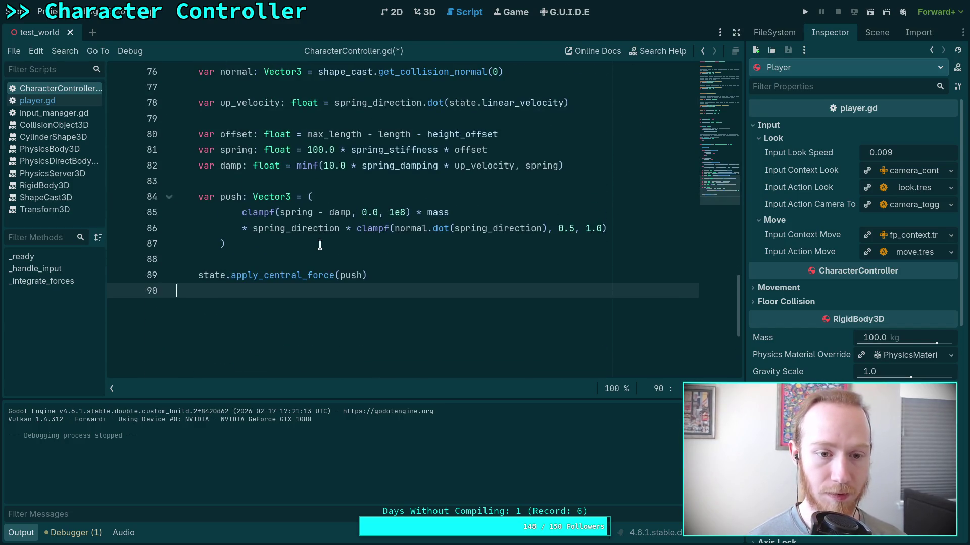
pyautogui.click(323, 259)
pyautogui.press('Return')
pyautogui.press('Return')
pyautogui.press('Up')
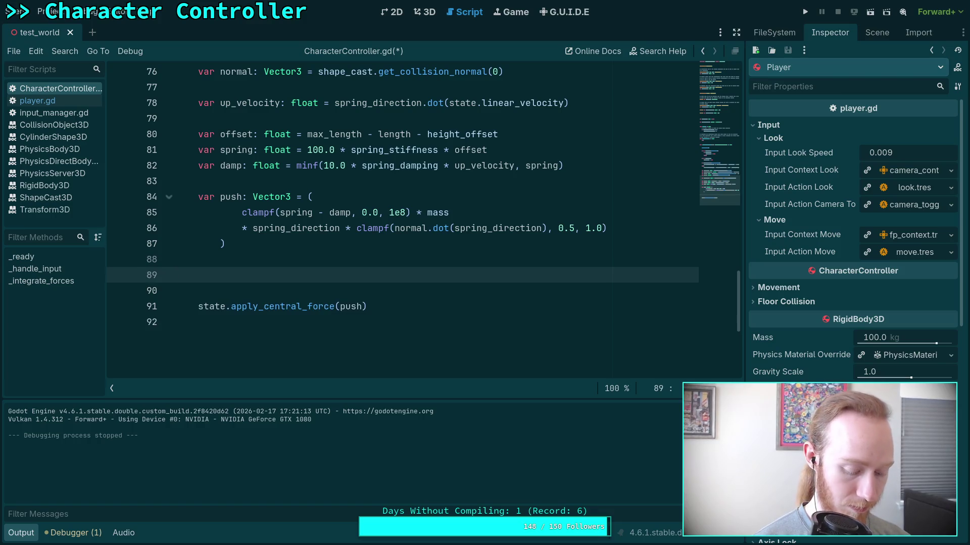
pyautogui.hotkey('ctrl', 'v')
# - Change the block's last line to 'push += floor_velocity * ground.mass', save, and launch a test run
pyautogui.scroll(-1, 222, 327)
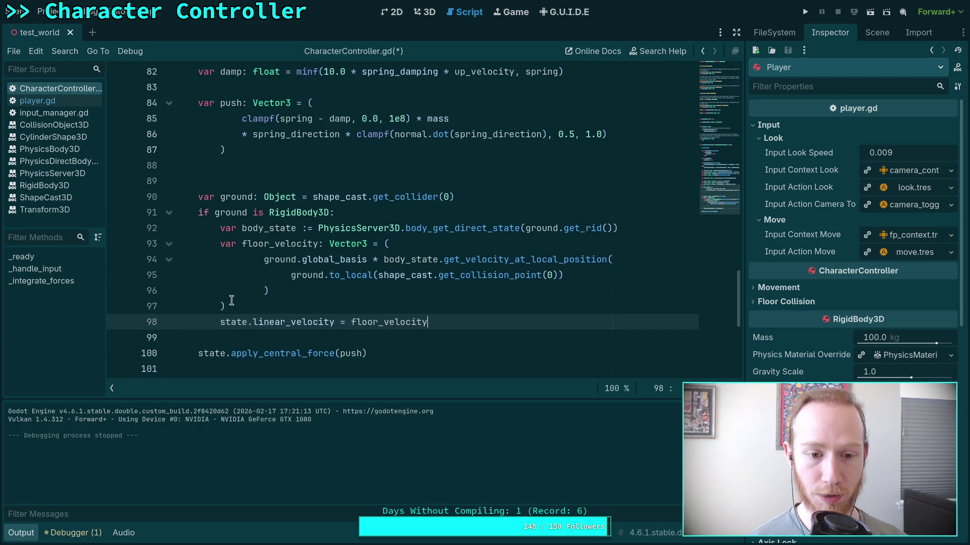
pyautogui.moveTo(221, 327); pyautogui.dragTo(433, 324)
pyautogui.write('push ')
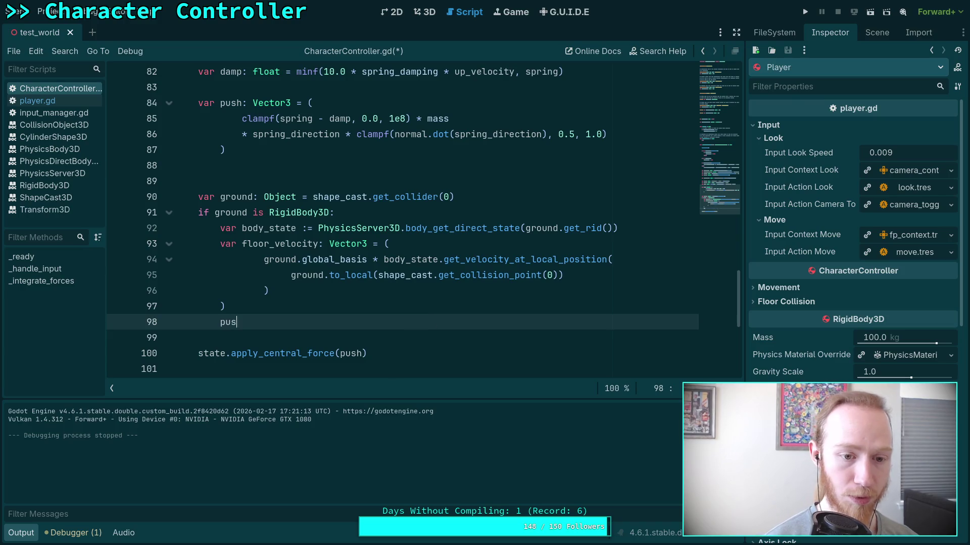
pyautogui.write('+= ')
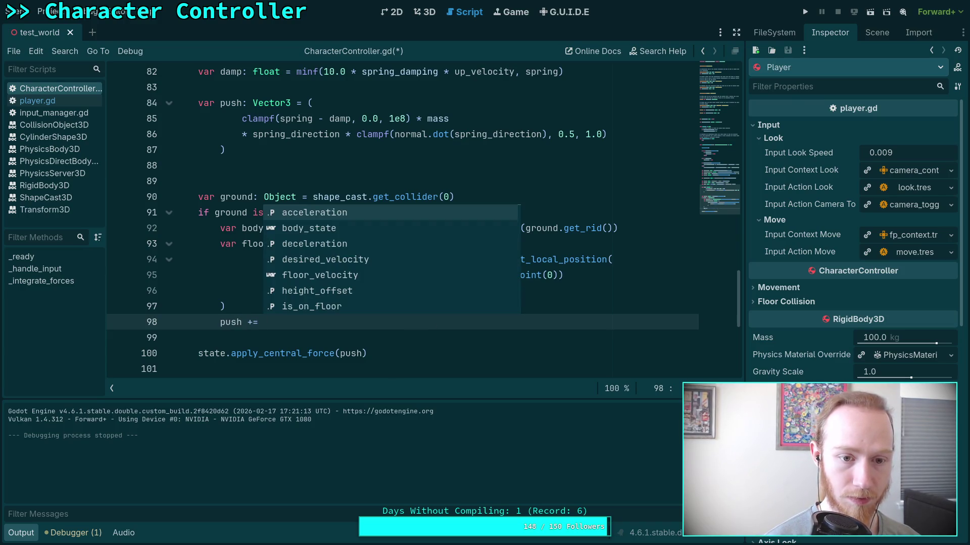
pyautogui.write('floor_velocity * ')
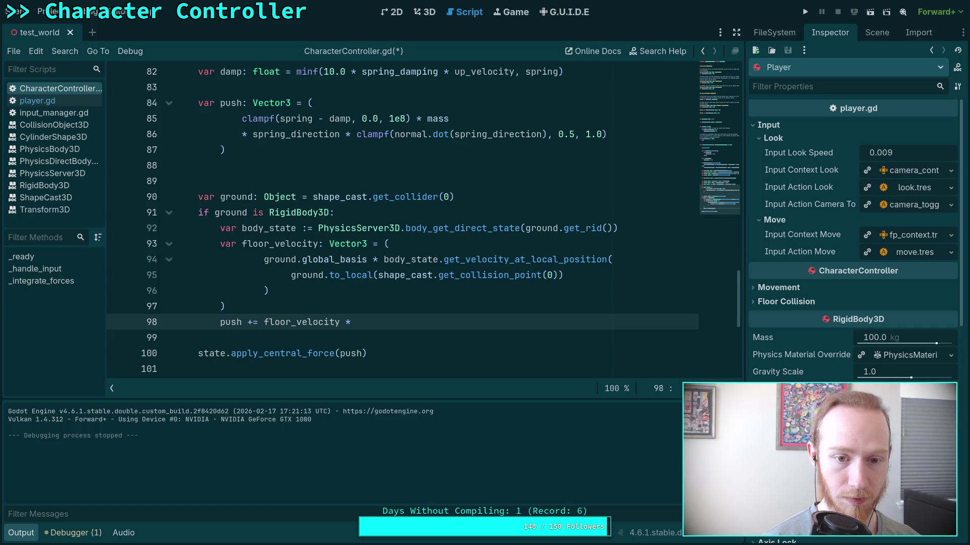
pyautogui.write('ground.mass')
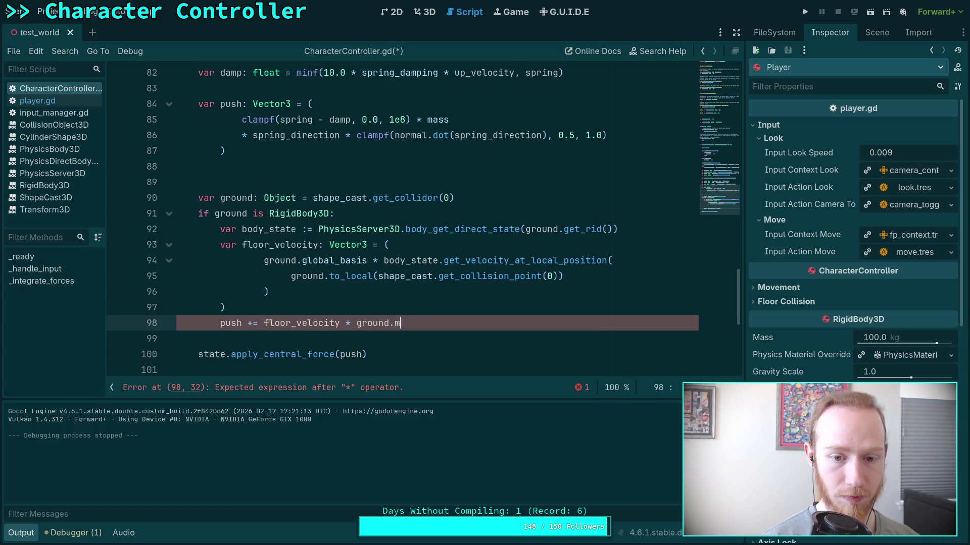
pyautogui.hotkey('ctrl', 's')
pyautogui.click(464, 307)
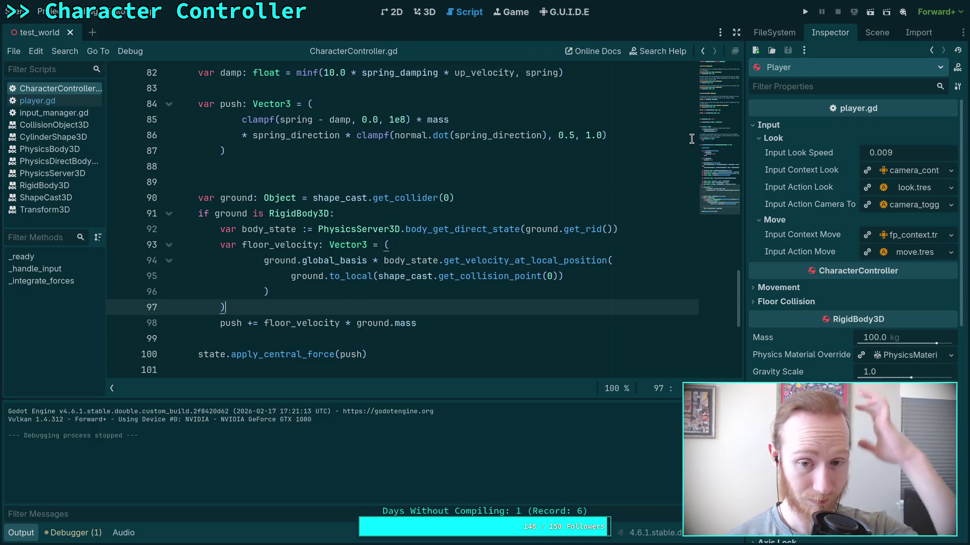
pyautogui.click(805, 12)
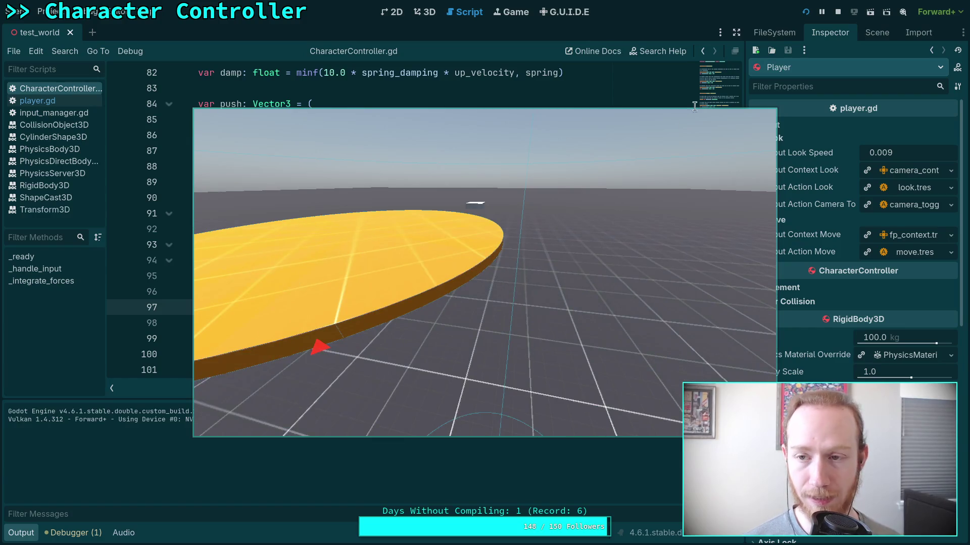
# - Stop the running game after trying the new ground push on the yellow disc
pyautogui.click(839, 11)
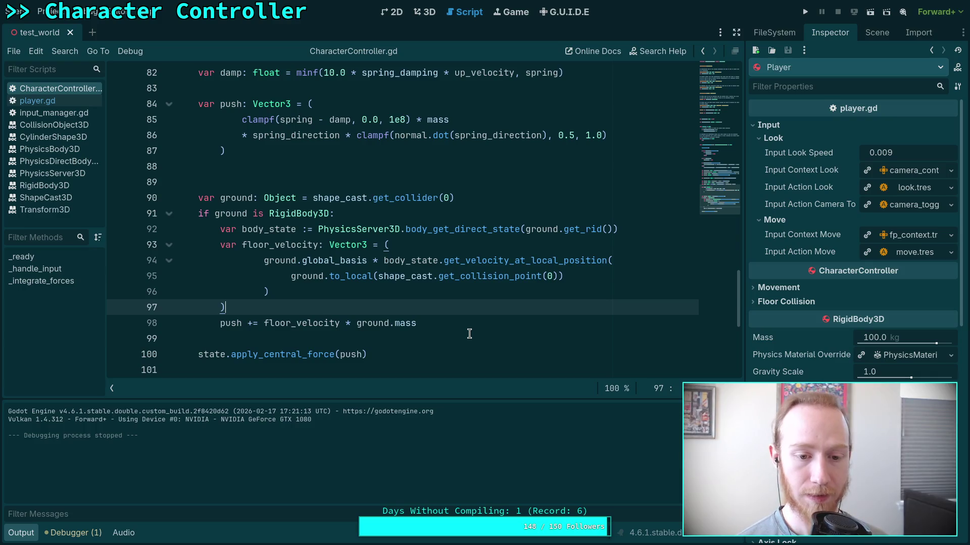
# - Collapse the Output panel, scroll back through the floor-spring code, and switch to the 3D view
pyautogui.click(30, 535)
pyautogui.scroll(2, 275, 395)
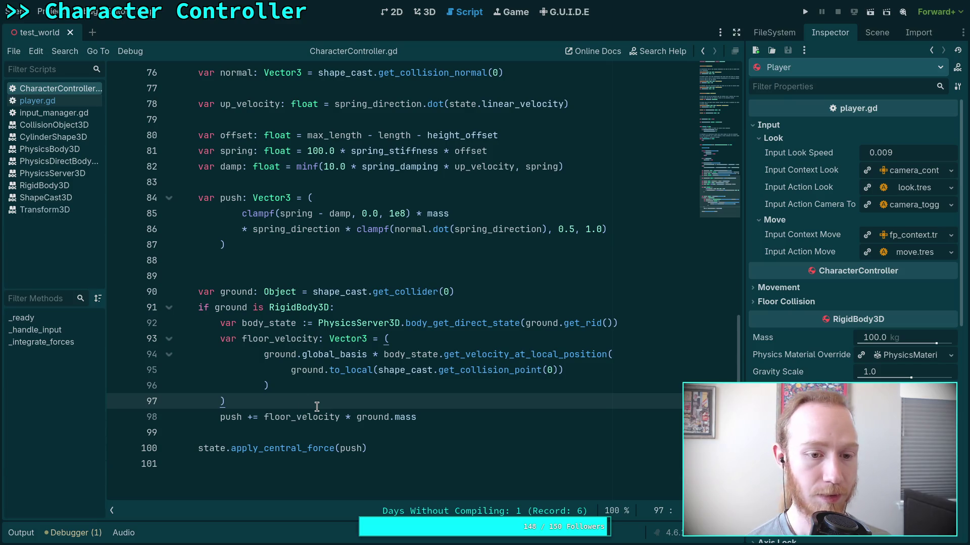
pyautogui.click(267, 262)
pyautogui.press('Up')
pyautogui.scroll(4, 367, 324)
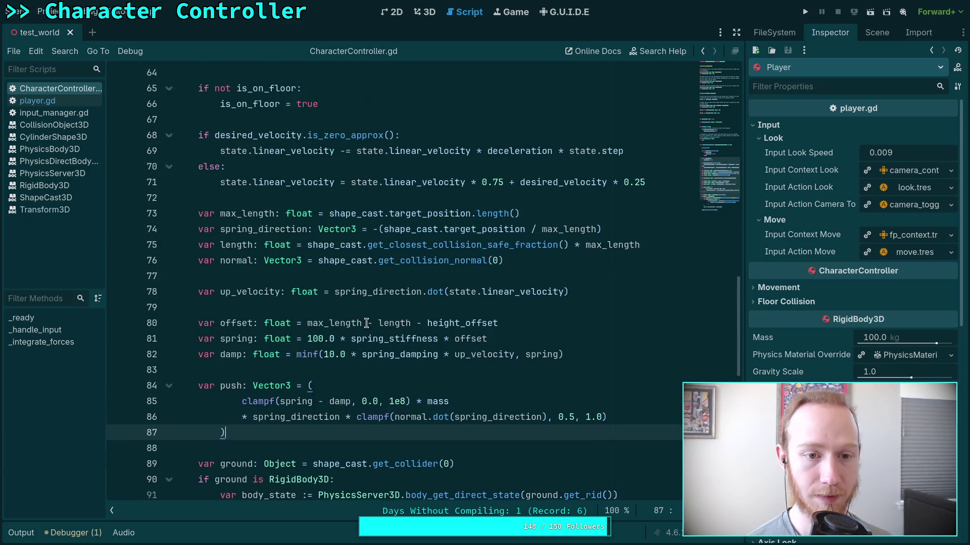
pyautogui.scroll(1, 366, 323)
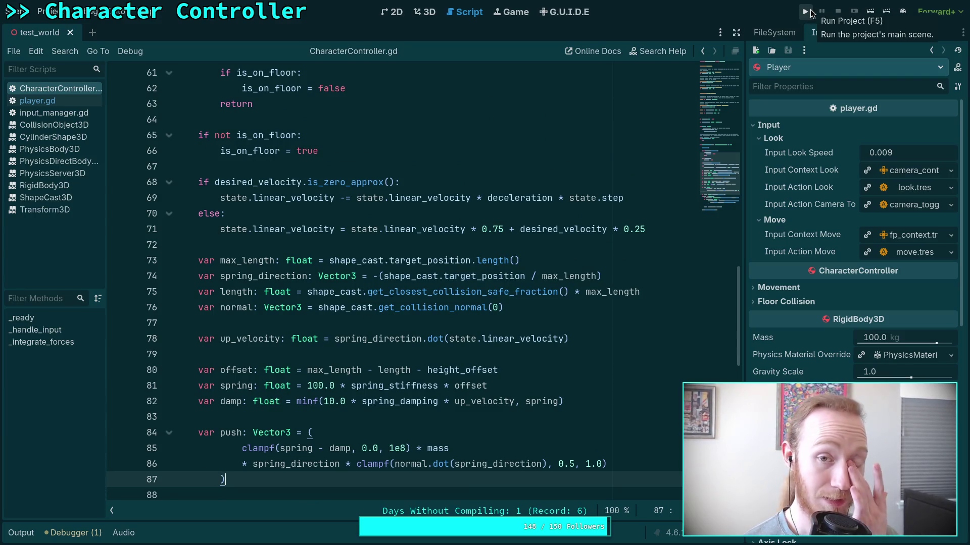
pyautogui.click(424, 11)
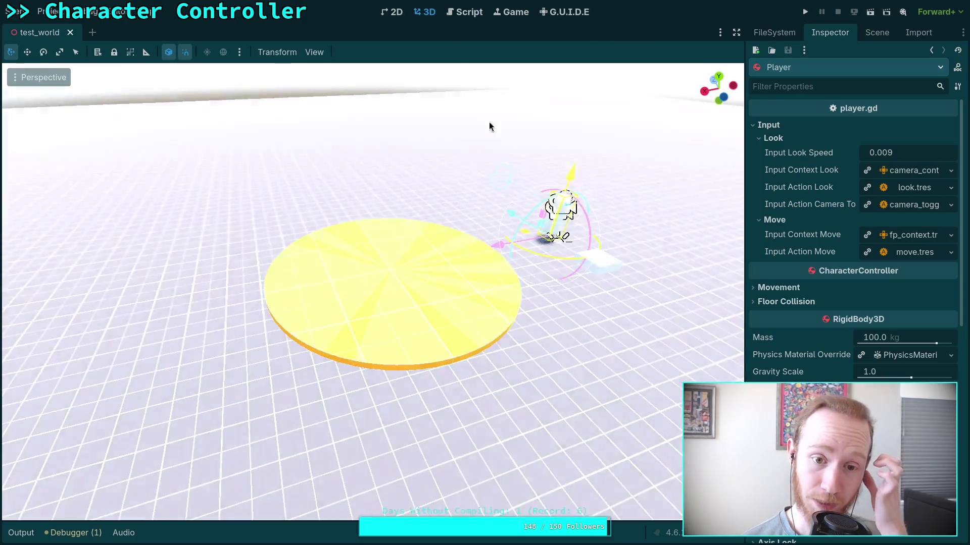
# - Add a RigidBody3D under World, name it LaunchingCube, and drag it along Z
pyautogui.moveTo(489, 126)
pyautogui.mouseDown()
pyautogui.moveTo(555, 132)
pyautogui.moveTo(577, 222)
pyautogui.mouseUp()
pyautogui.click(871, 31)
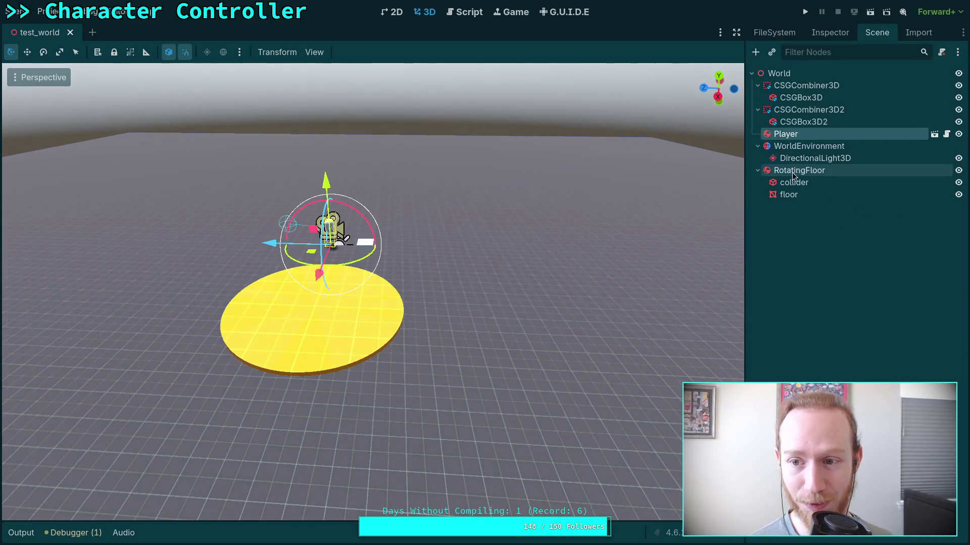
pyautogui.click(805, 209)
pyautogui.click(757, 170)
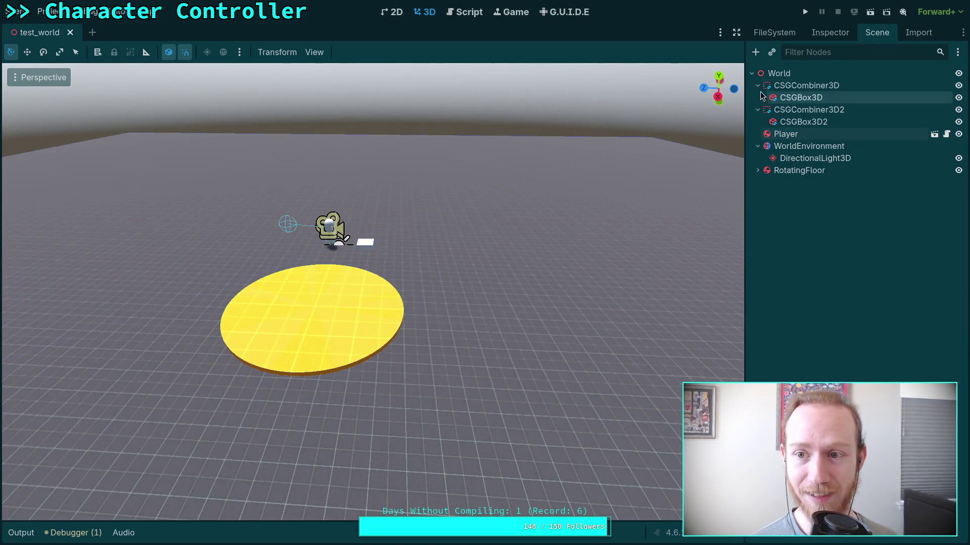
pyautogui.click(756, 53)
pyautogui.write('sha')
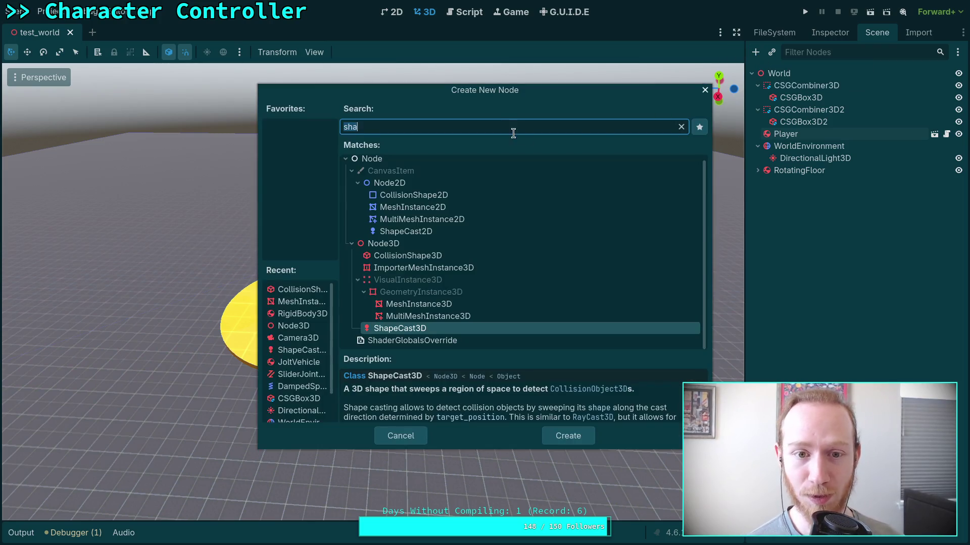
pyautogui.doubleClick(303, 312)
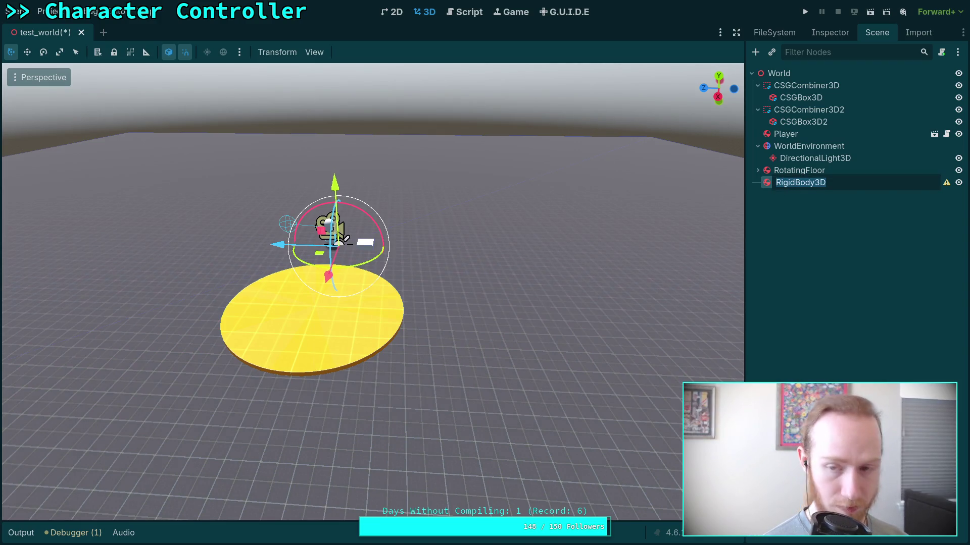
pyautogui.write('Lae')
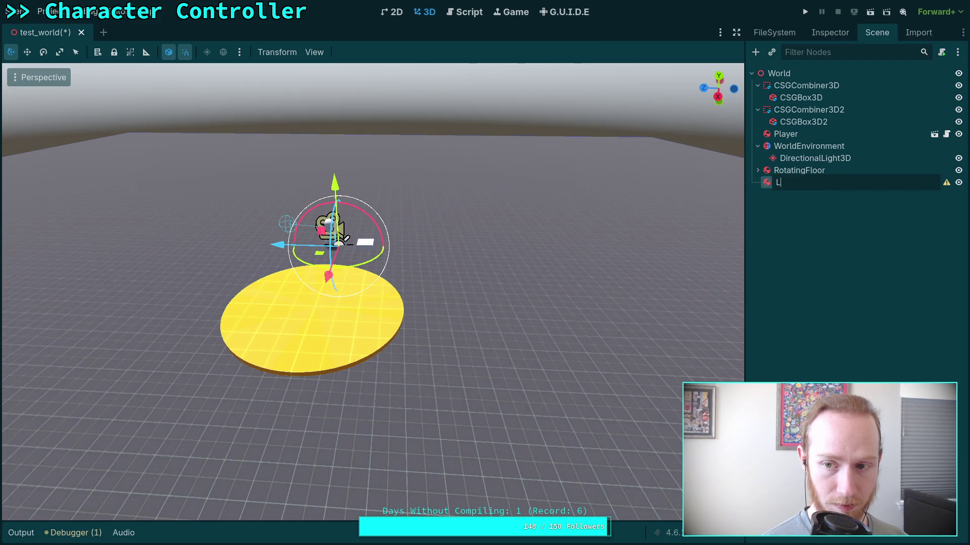
pyautogui.write('unching')
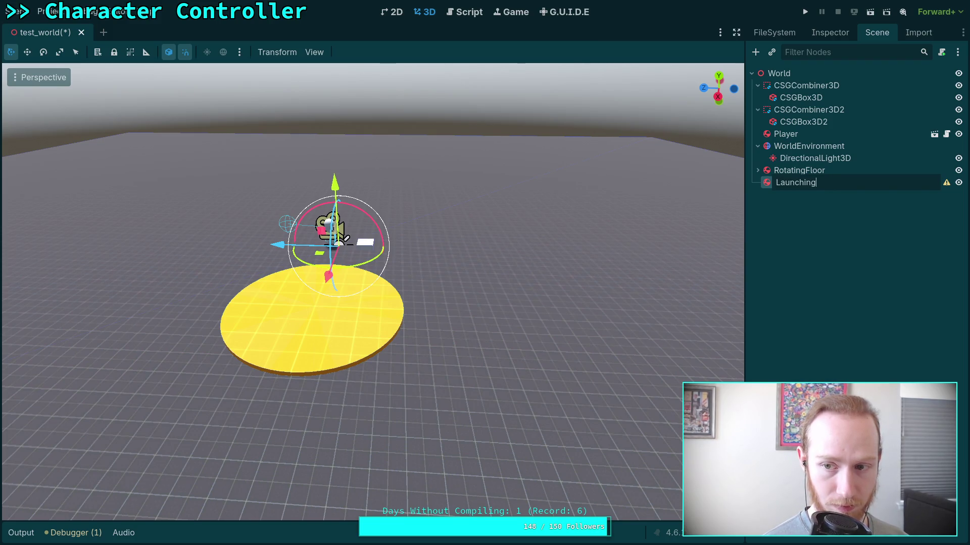
pyautogui.write('Cube')
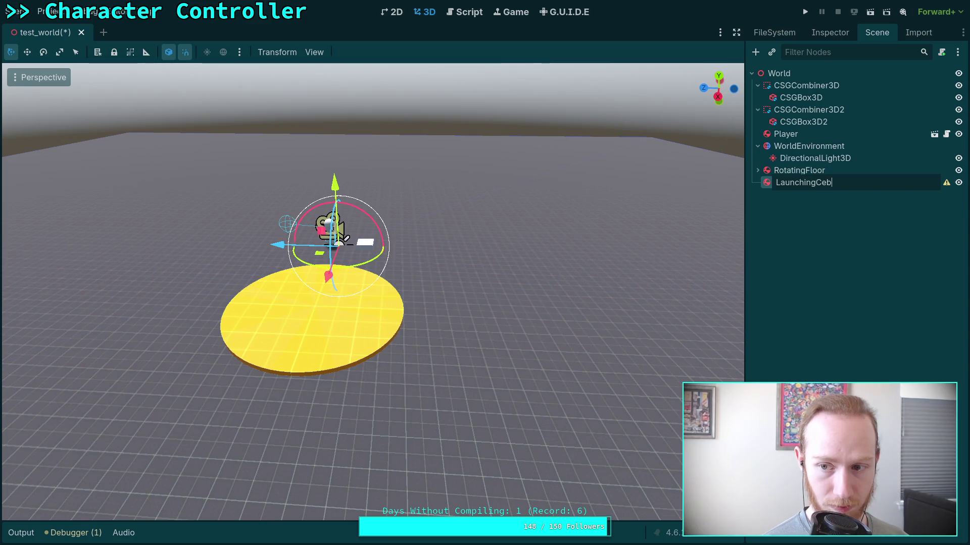
pyautogui.press('Return')
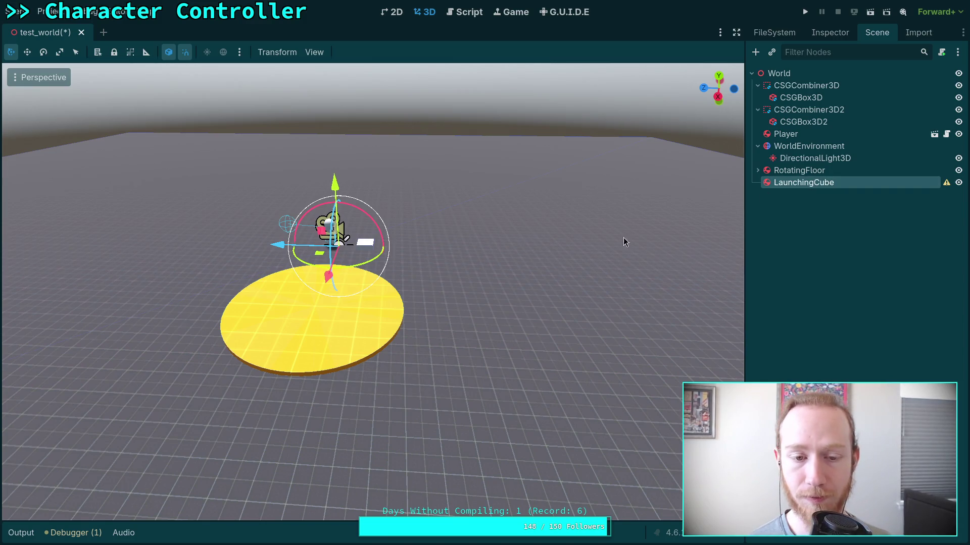
pyautogui.moveTo(279, 245); pyautogui.dragTo(403, 248)
# - Drag LaunchingCube clear of the yellow floor and give it a 500 kg mass
pyautogui.moveTo(536, 260); pyautogui.dragTo(659, 378)
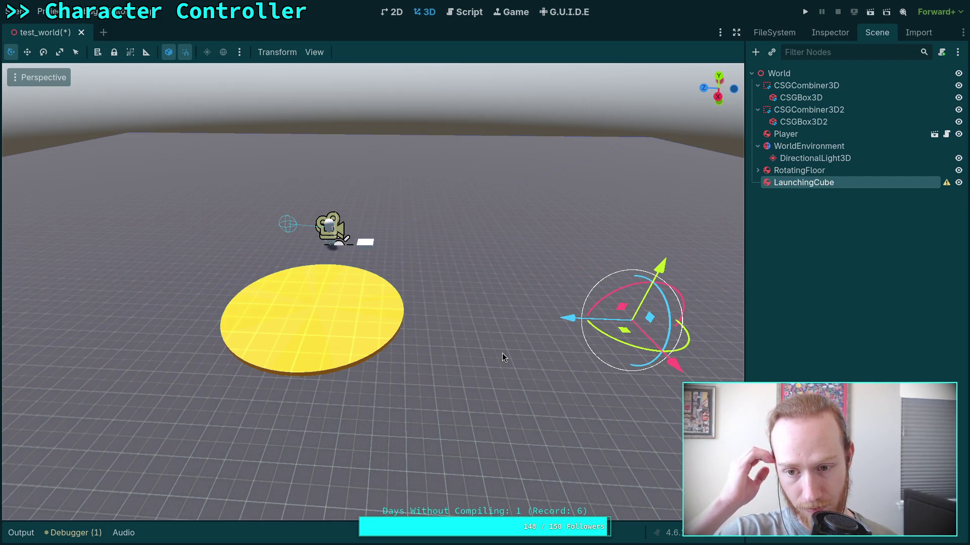
pyautogui.moveTo(502, 353); pyautogui.dragTo(419, 354)
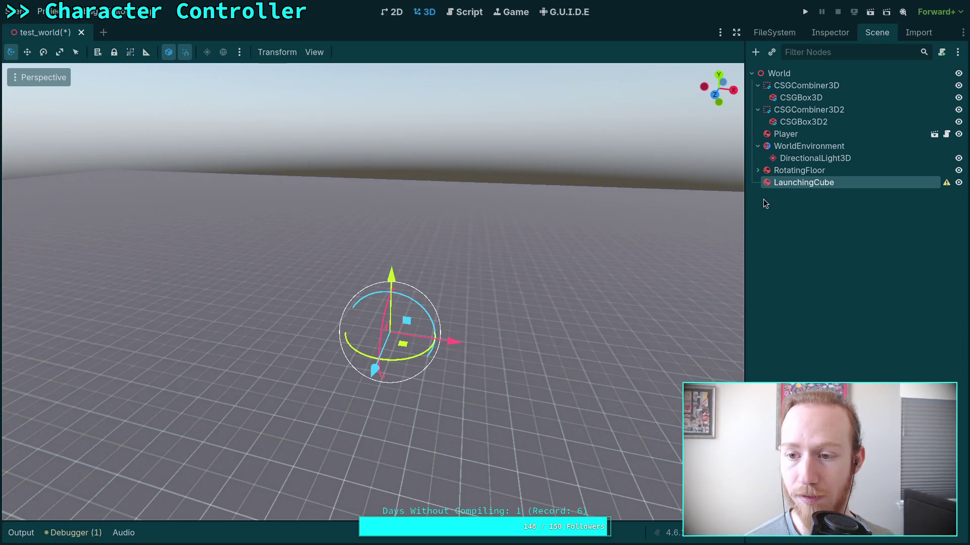
pyautogui.click(830, 32)
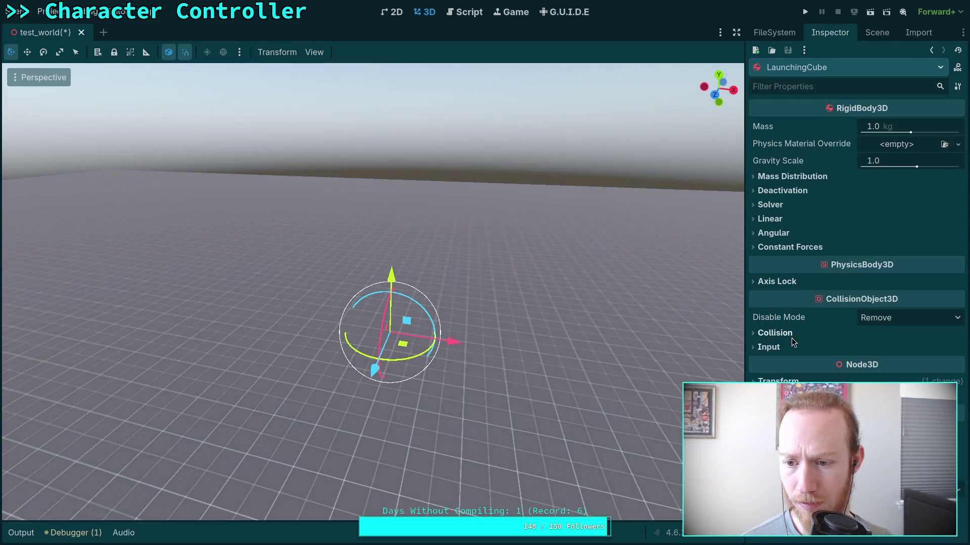
pyautogui.click(879, 127)
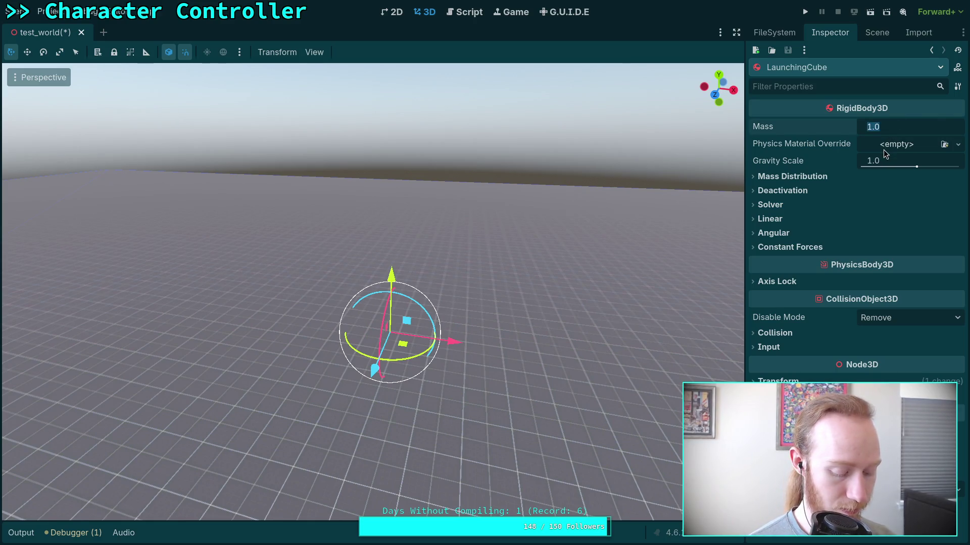
pyautogui.write('500')
pyautogui.press('Return')
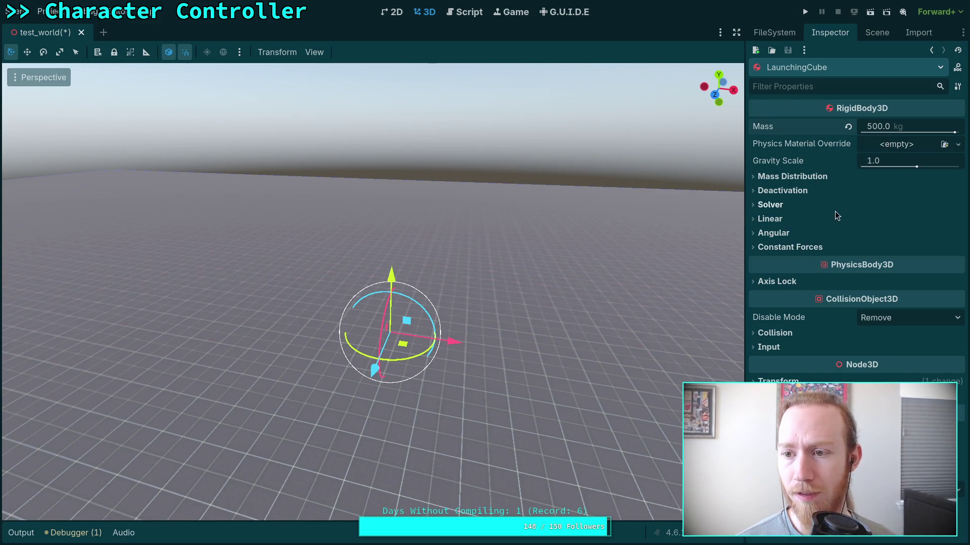
pyautogui.click(876, 32)
pyautogui.rightClick(803, 183)
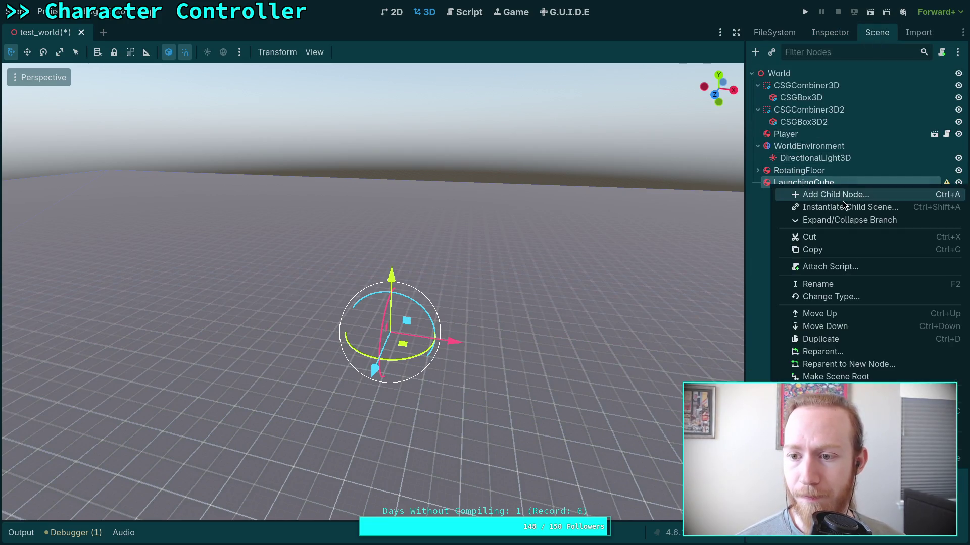
# - Add a CollisionShape3D child to LaunchingCube with a new BoxShape3D
pyautogui.click(843, 198)
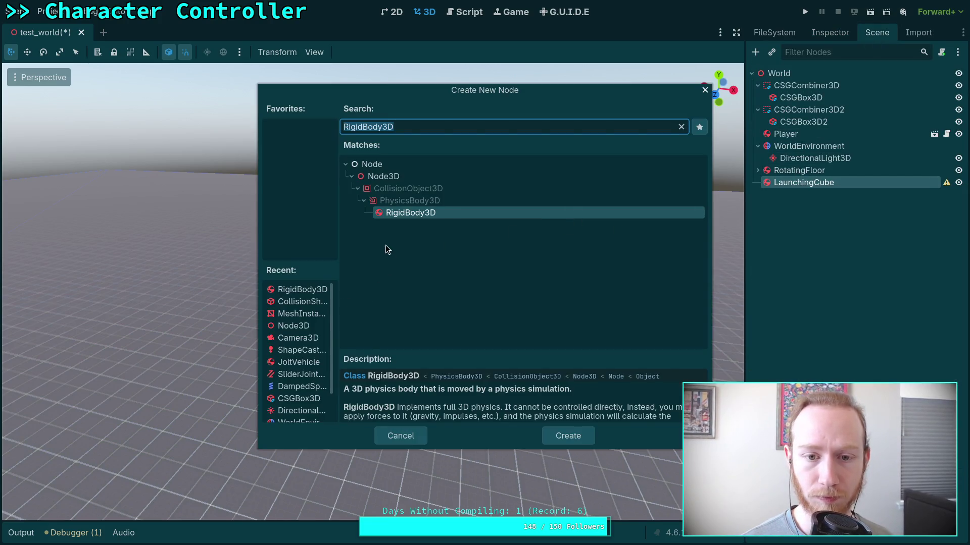
pyautogui.doubleClick(301, 301)
pyautogui.click(840, 38)
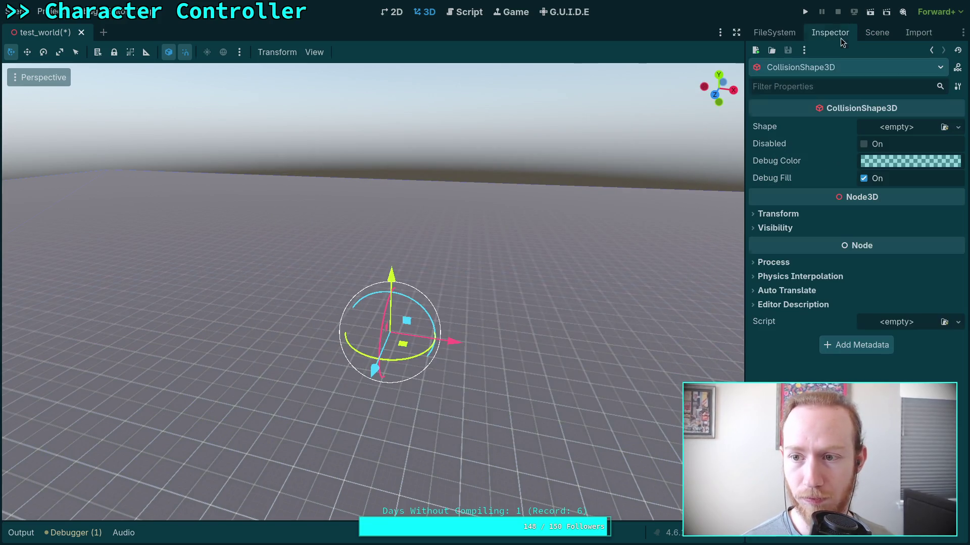
pyautogui.click(896, 127)
pyautogui.click(889, 183)
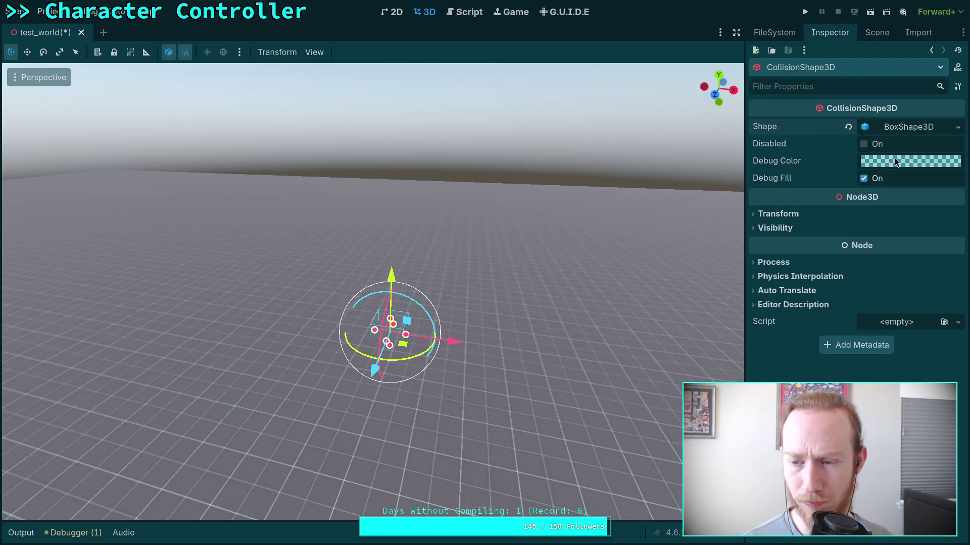
pyautogui.click(917, 128)
# - Size the box shape to 2 × 1 × 0.1 m
pyautogui.click(795, 165)
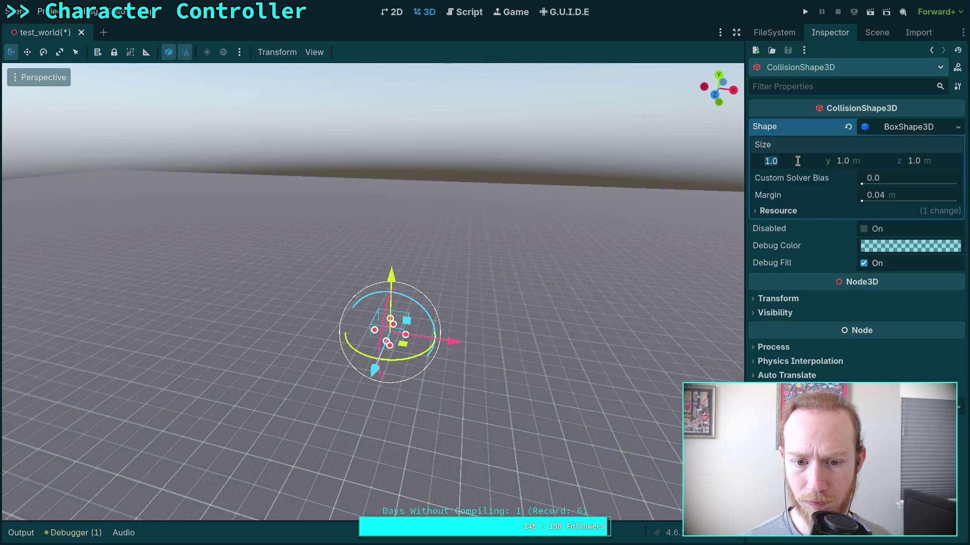
pyautogui.press('Return')
pyautogui.click(876, 160)
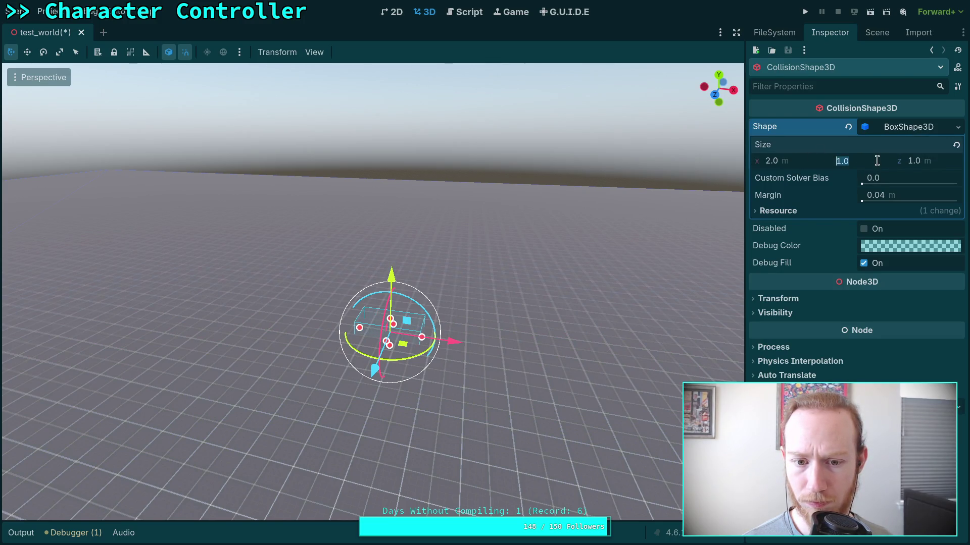
pyautogui.click(795, 162)
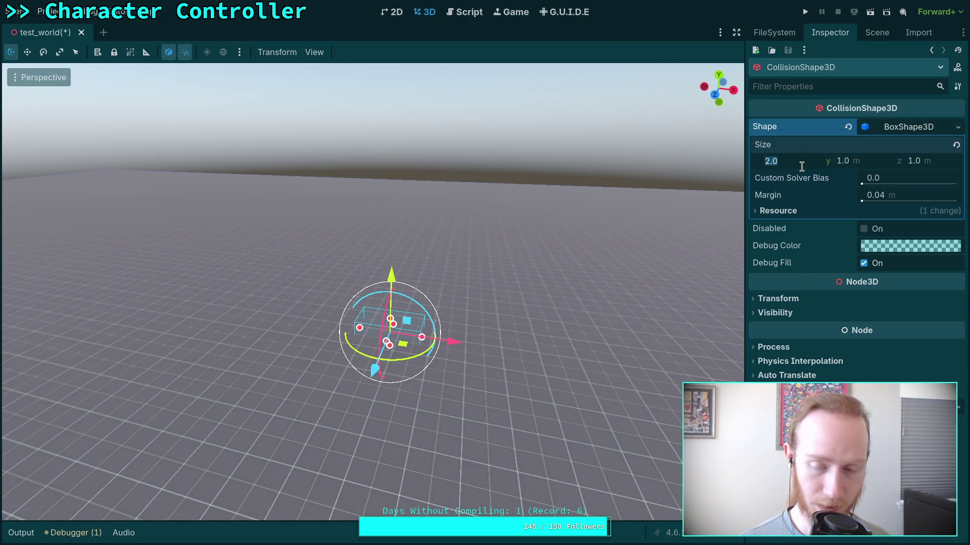
pyautogui.click(929, 160)
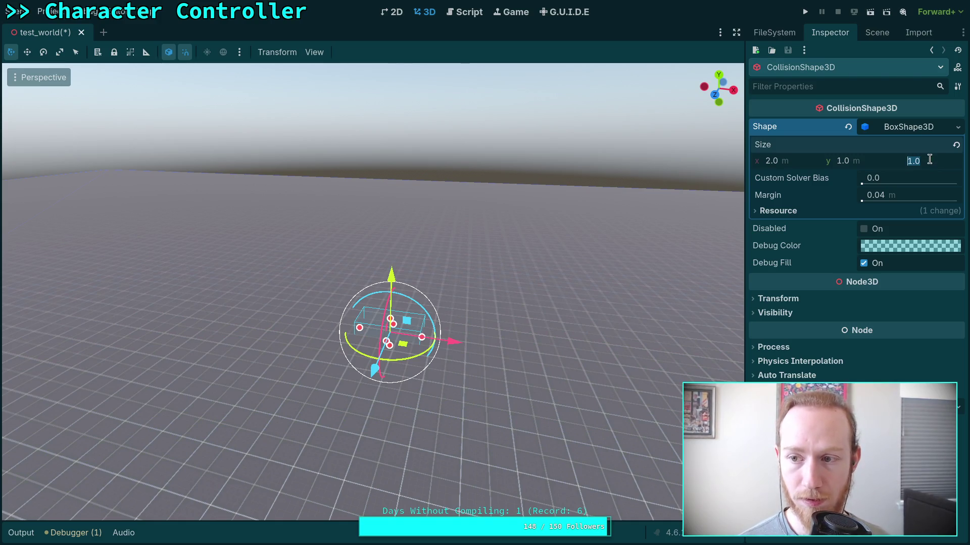
pyautogui.write('.2')
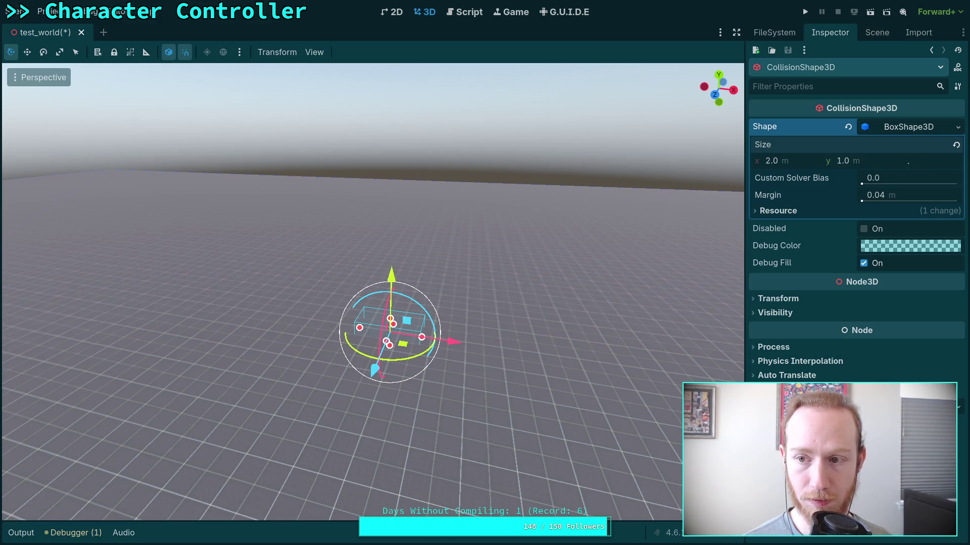
pyautogui.press('Return')
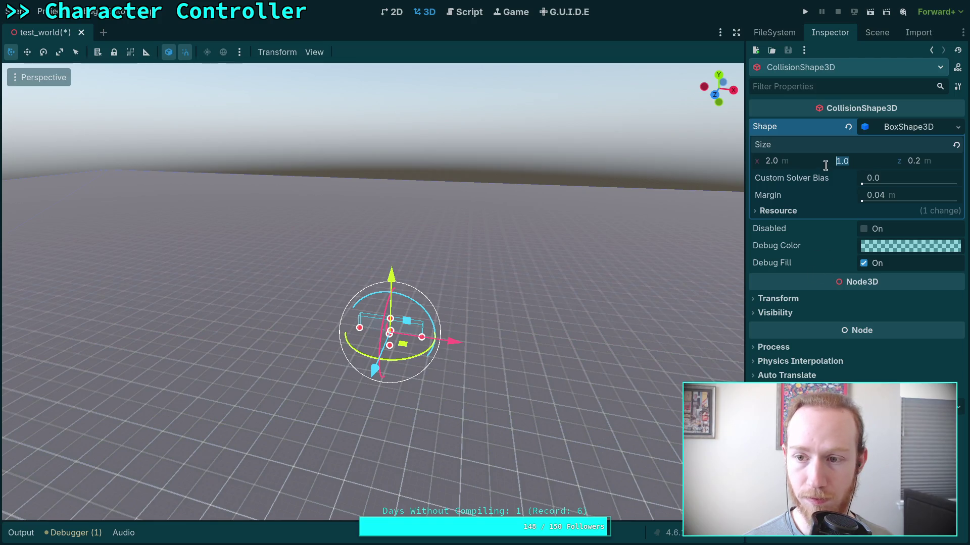
pyautogui.moveTo(920, 165); pyautogui.dragTo(903, 165)
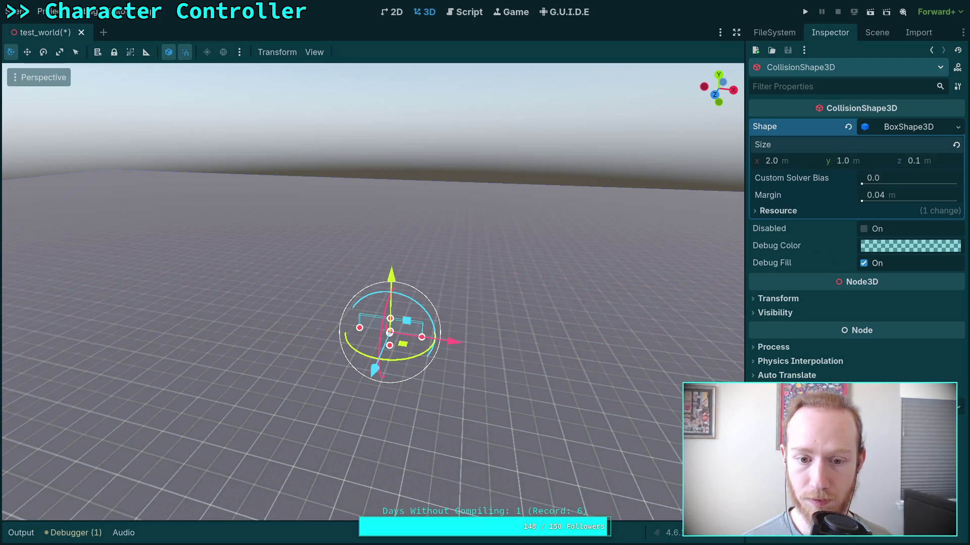
pyautogui.scroll(3, 508, 271)
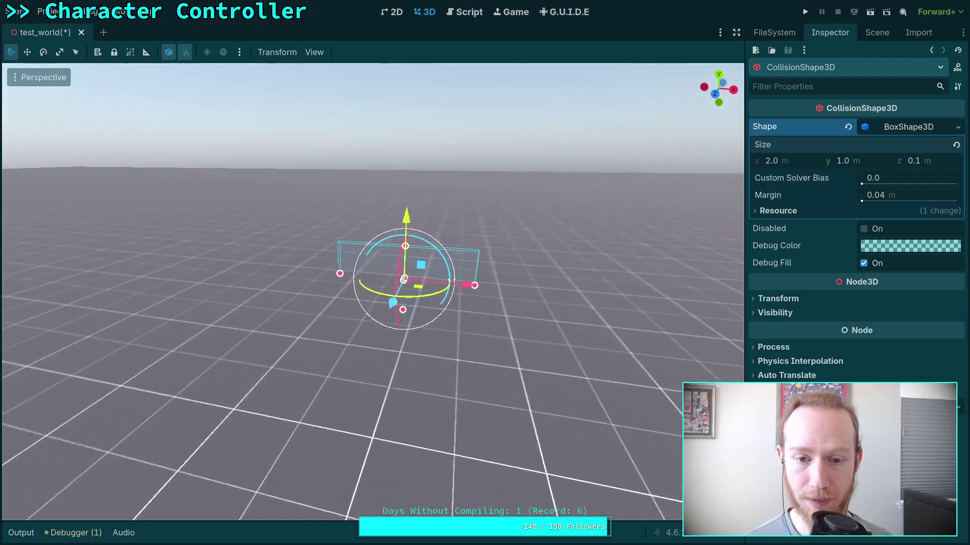
pyautogui.click(875, 33)
pyautogui.click(803, 183)
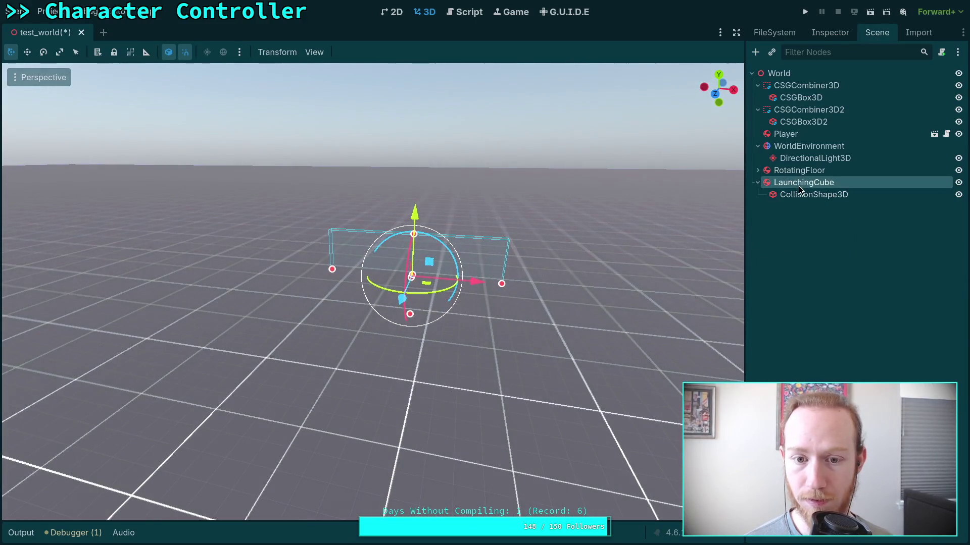
# - Add a MeshInstance3D child under LaunchingCube
pyautogui.rightClick(786, 182)
pyautogui.click(808, 190)
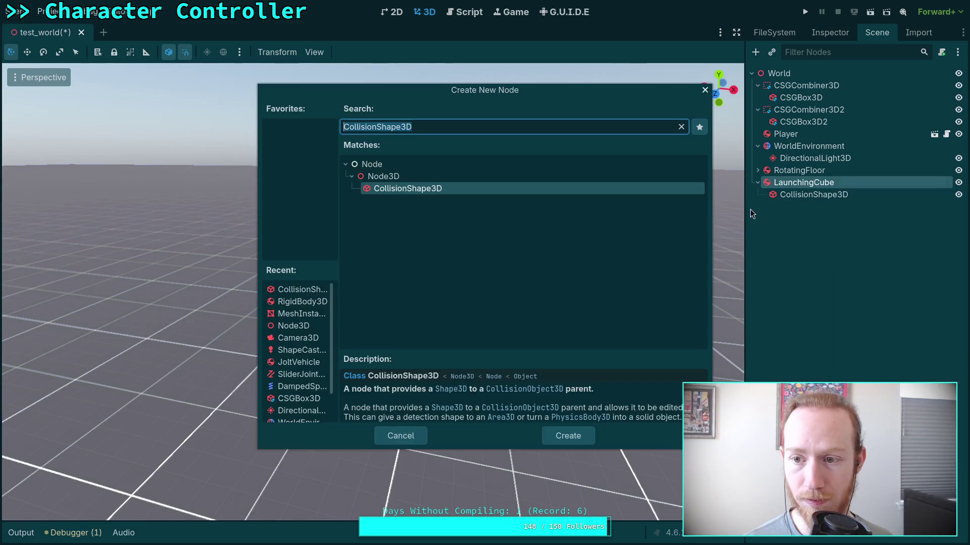
pyautogui.write('MeshInstance3D')
pyautogui.press('Return')
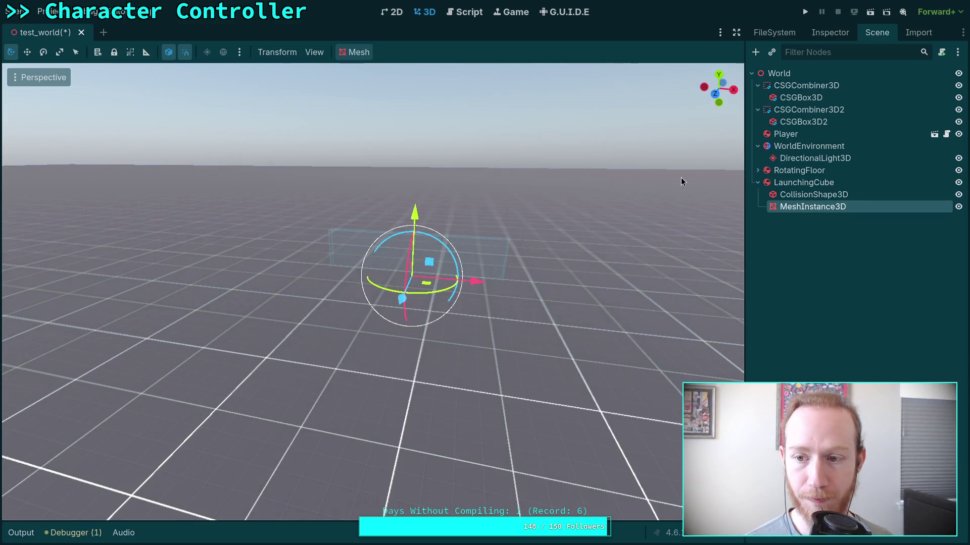
pyautogui.press('F2')
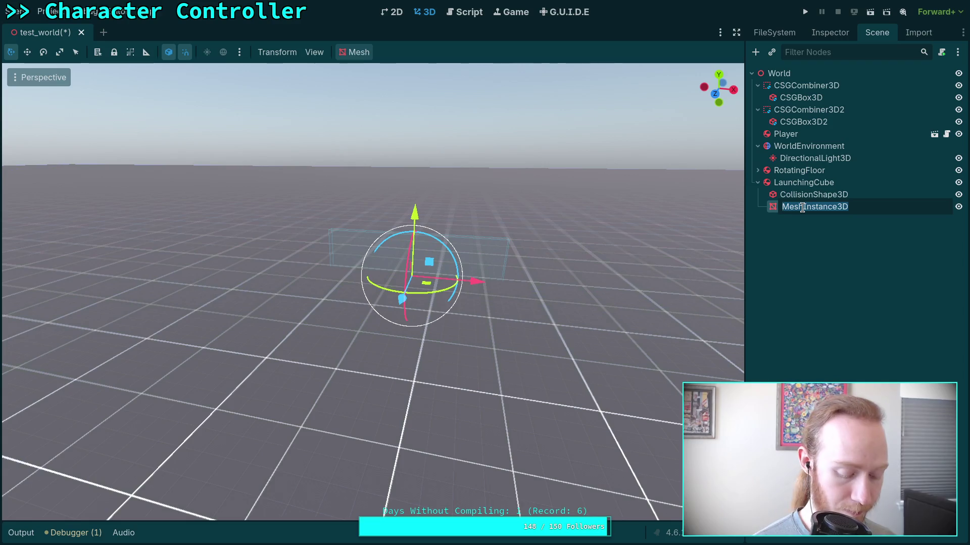
pyautogui.write('mesh')
# - Rename the CollisionShape3D node to collider
pyautogui.click(813, 195)
pyautogui.press('F2')
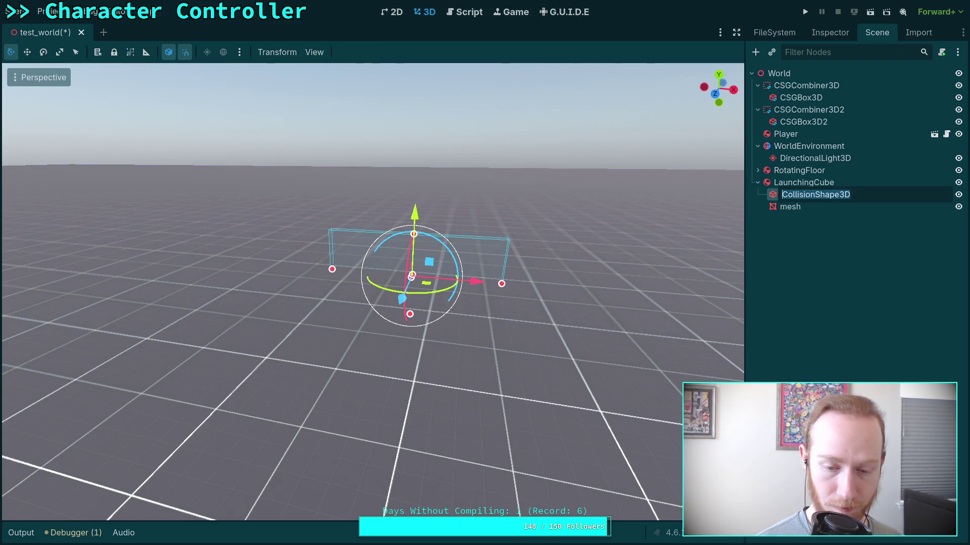
pyautogui.write('collider')
pyautogui.press('Return')
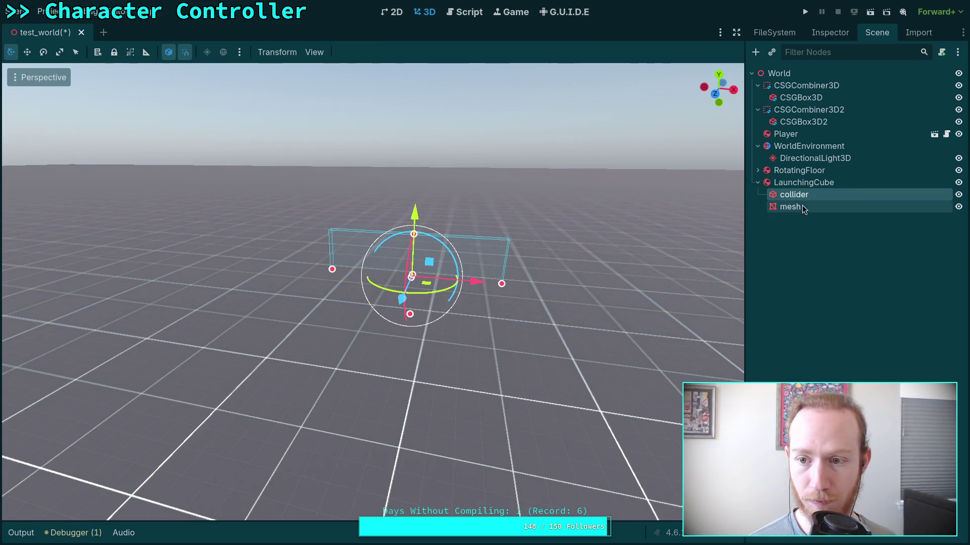
pyautogui.click(757, 171)
pyautogui.click(757, 170)
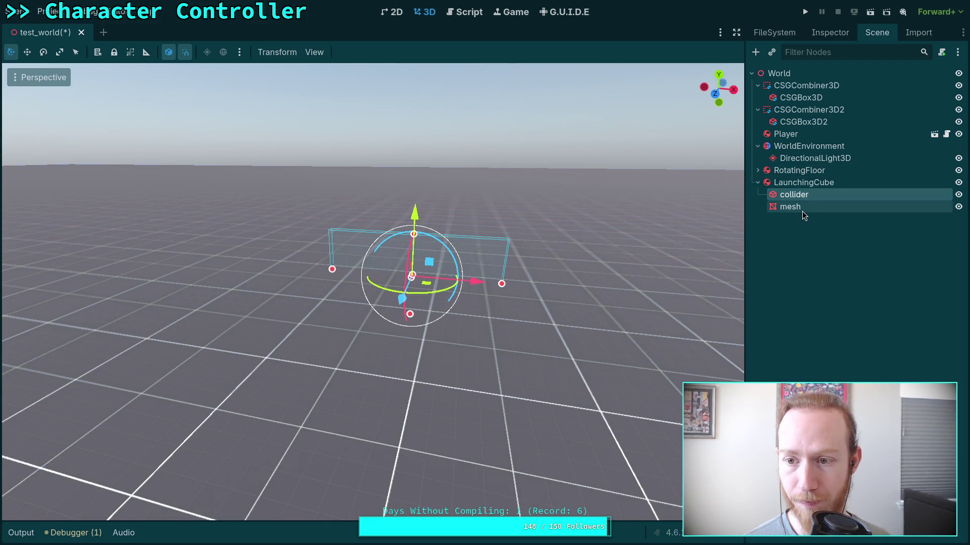
# - Rename the mesh node to plate and bring up its mesh options
pyautogui.click(802, 211)
pyautogui.press('F2')
pyautogui.write('c')
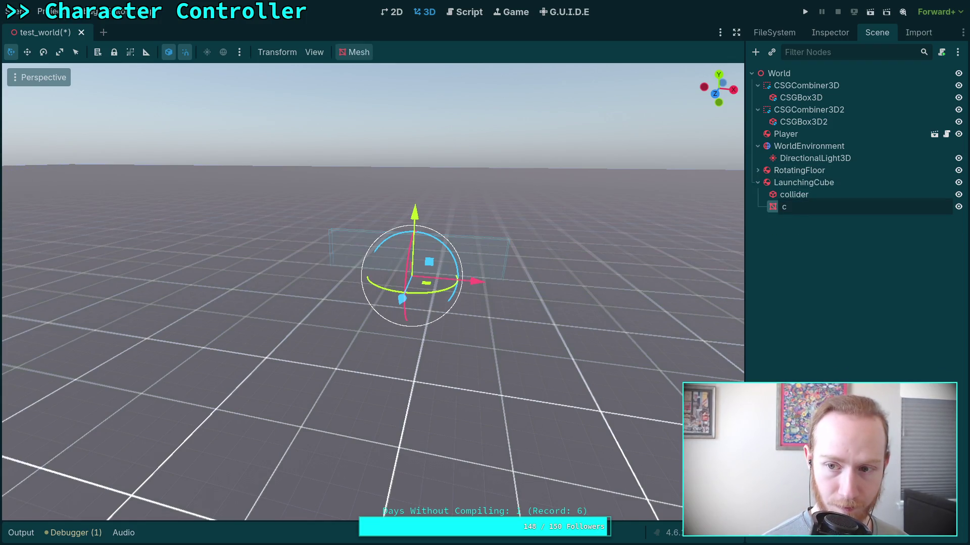
pyautogui.press('BackSpace')
pyautogui.write('plate')
pyautogui.press('Return')
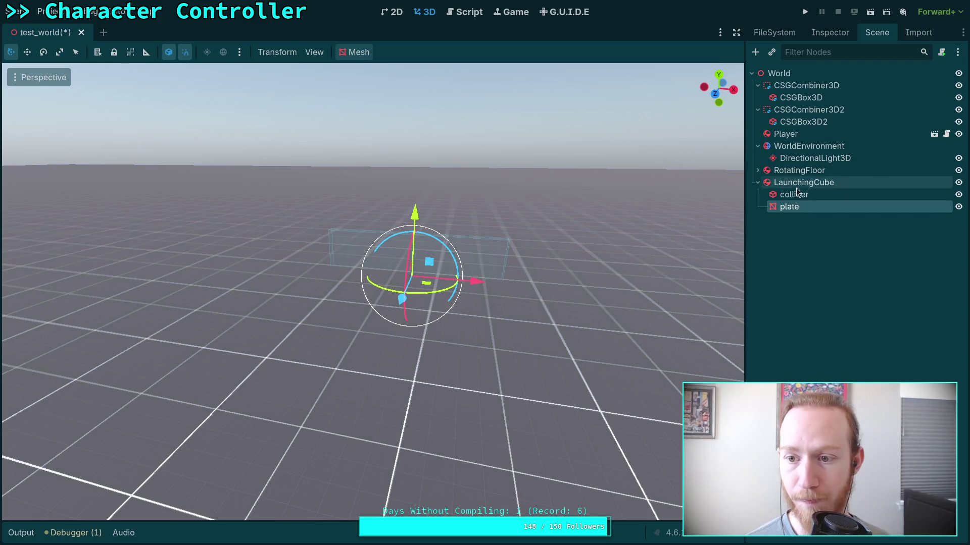
pyautogui.click(830, 32)
pyautogui.click(898, 127)
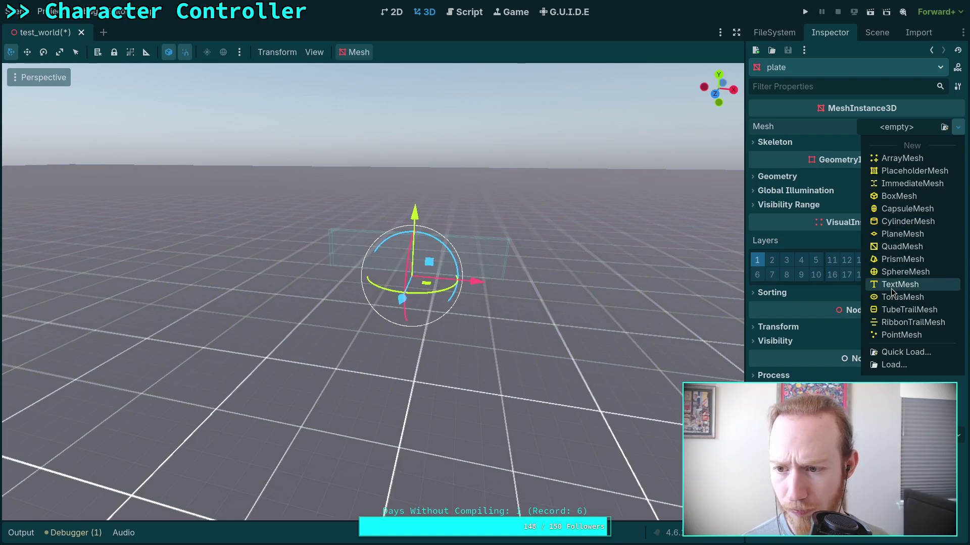
# - Give plate a new BoxMesh with a new StandardMaterial3D
pyautogui.click(899, 196)
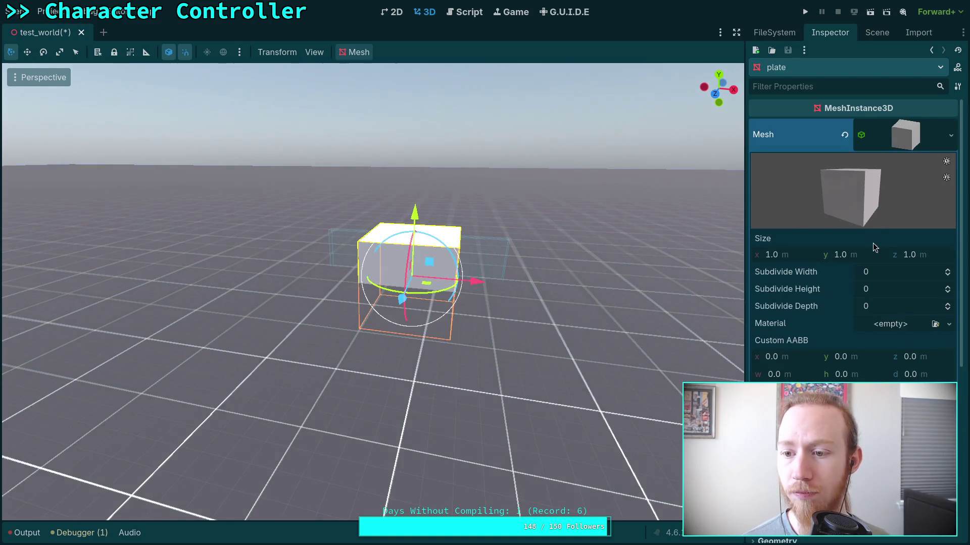
pyautogui.click(898, 138)
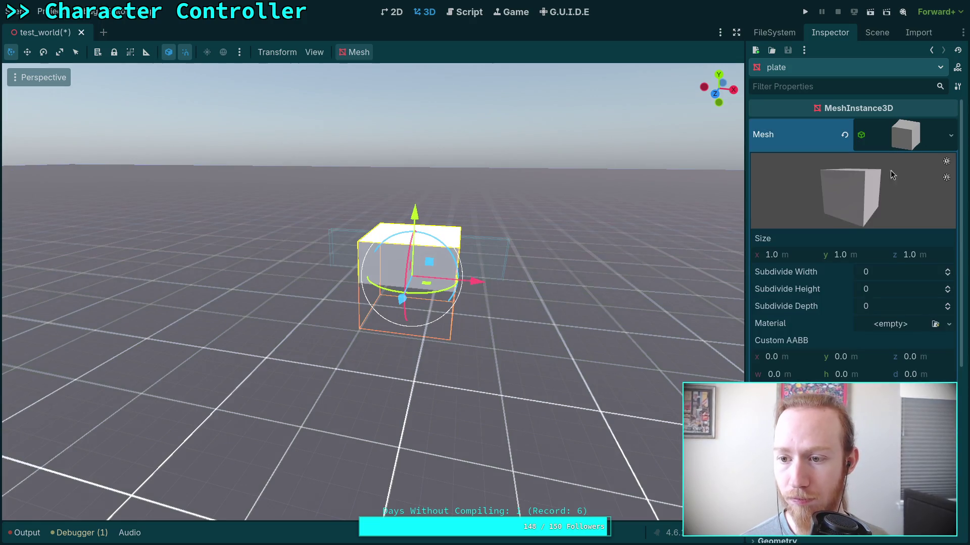
pyautogui.click(902, 334)
pyautogui.click(908, 358)
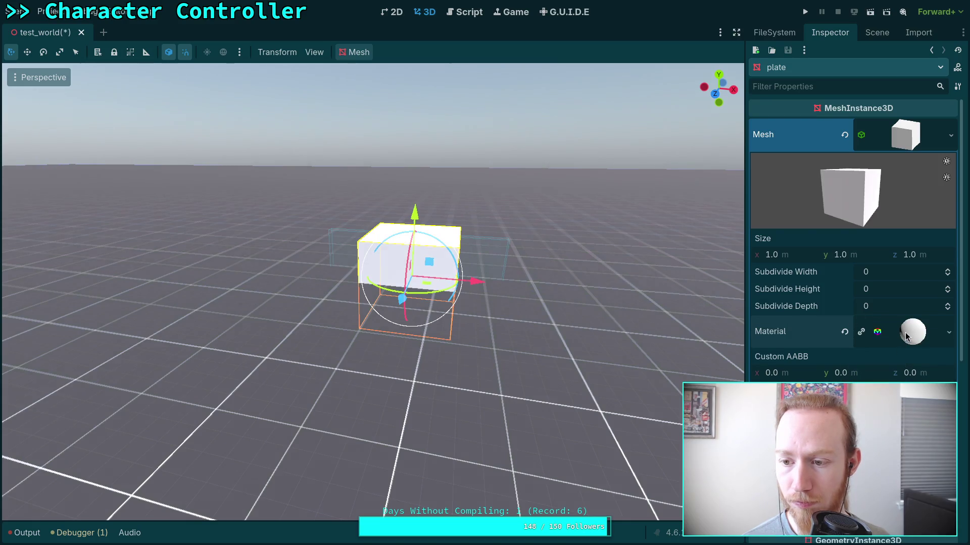
# - Load grid_red.png as the material's albedo texture
pyautogui.click(905, 332)
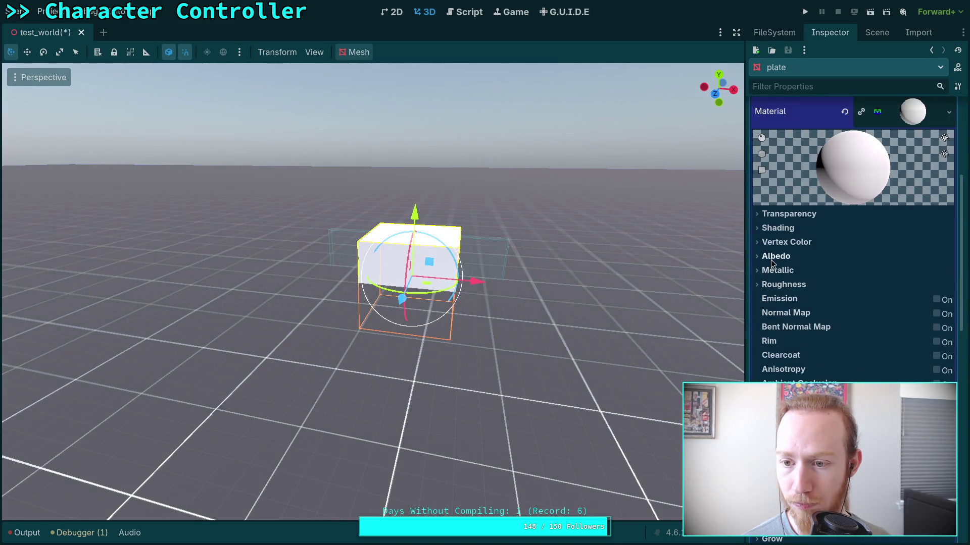
pyautogui.click(773, 256)
pyautogui.click(932, 288)
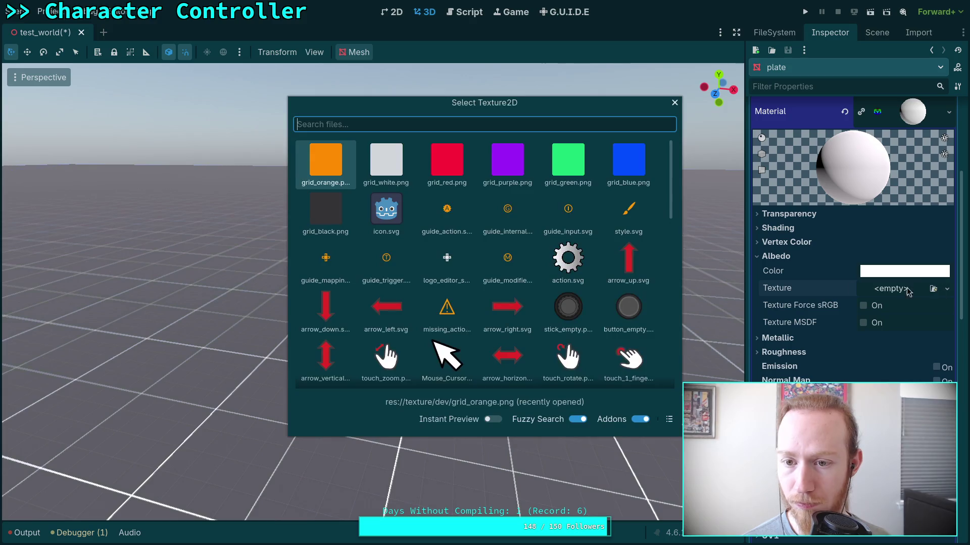
pyautogui.click(449, 170)
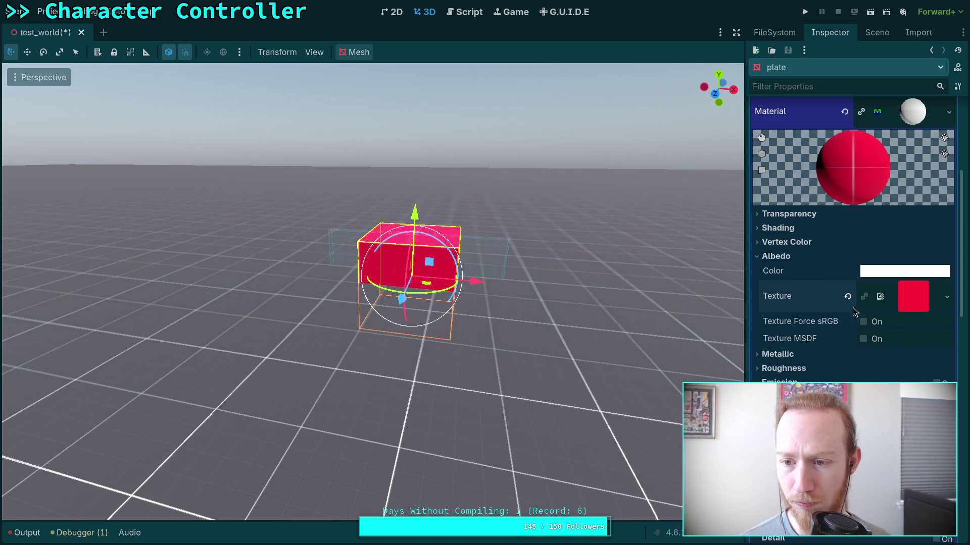
pyautogui.click(817, 257)
pyautogui.scroll(-5, 829, 301)
pyautogui.click(783, 248)
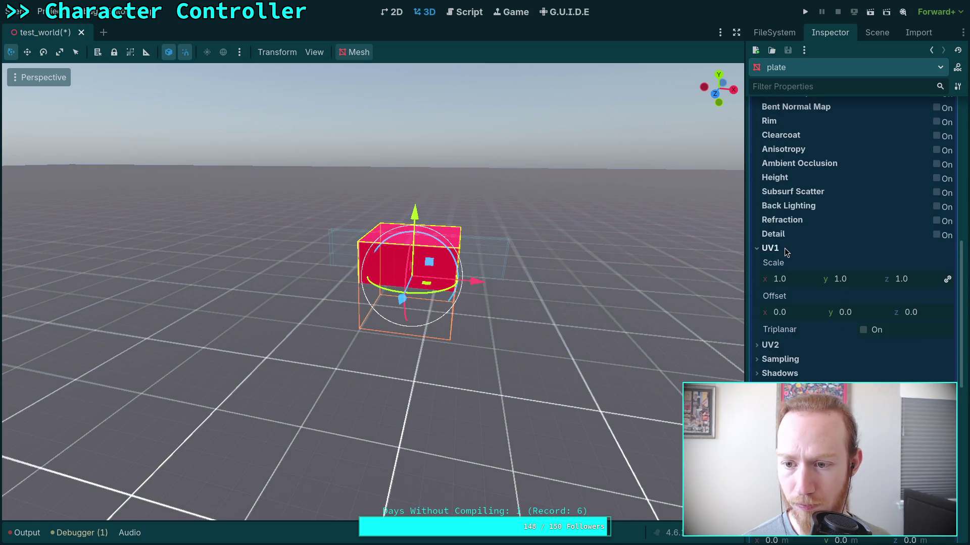
pyautogui.scroll(3, 404, 273)
pyautogui.scroll(5, 841, 168)
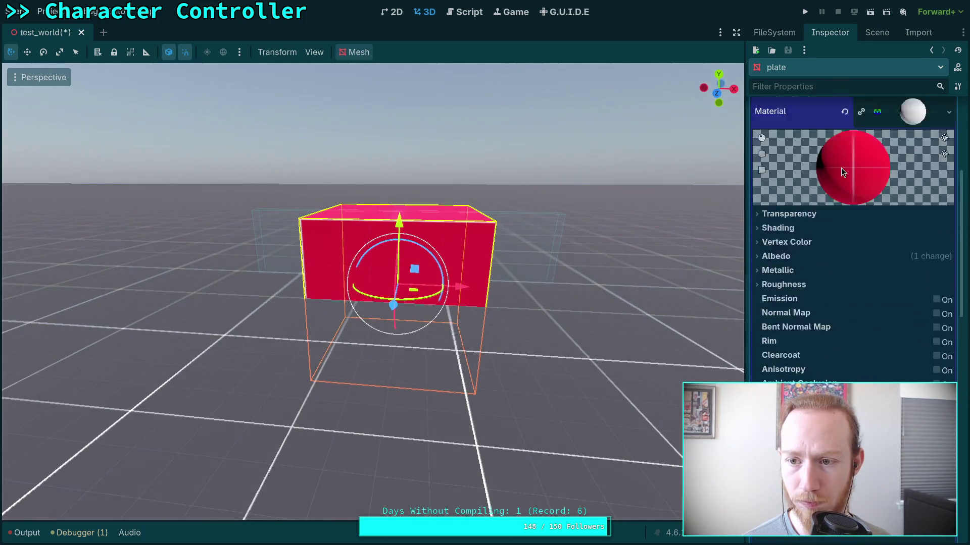
pyautogui.scroll(5, 892, 191)
pyautogui.click(909, 254)
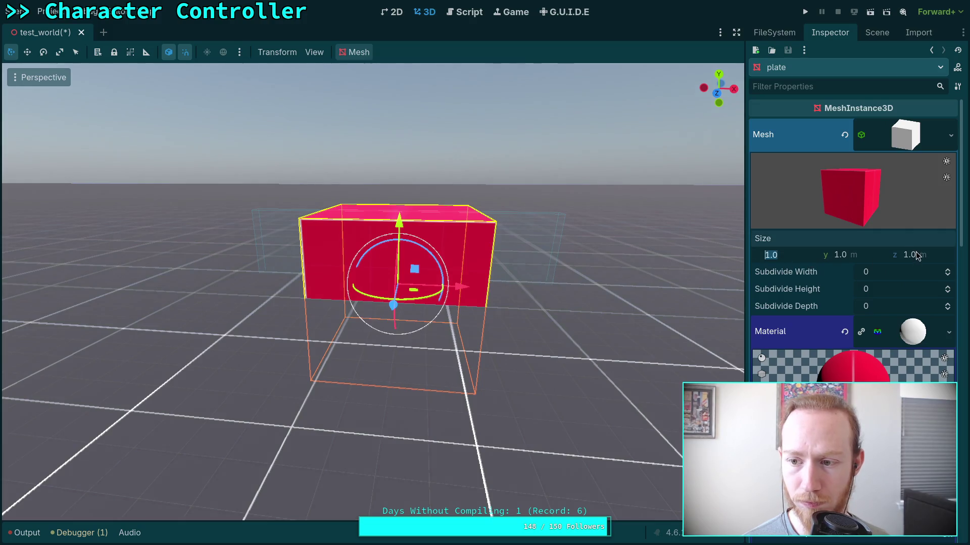
# - Resize the plate's box mesh to 2 m wide and 0.1 m deep
pyautogui.write('0.1')
pyautogui.press('Return')
pyautogui.click(788, 255)
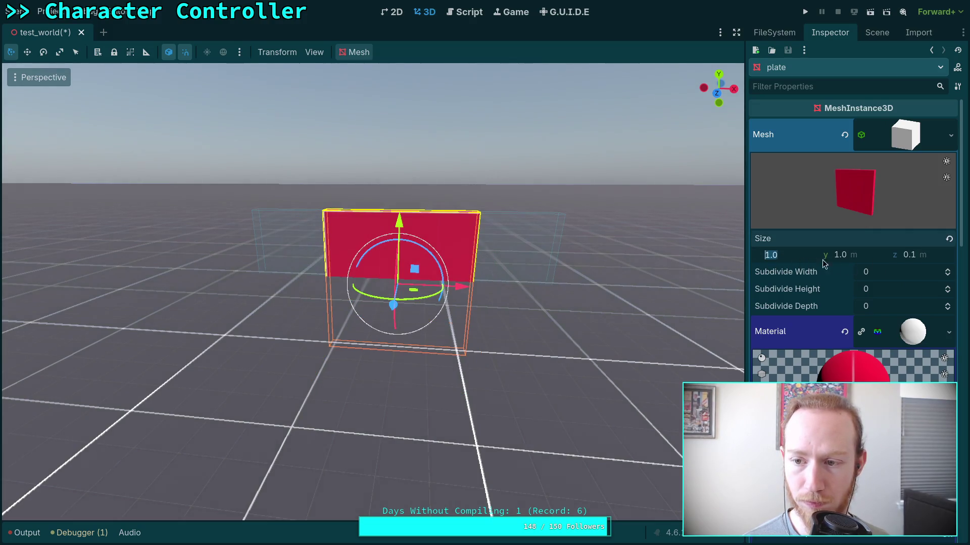
pyautogui.write('2')
pyautogui.press('Tab')
pyautogui.scroll(-10, 828, 354)
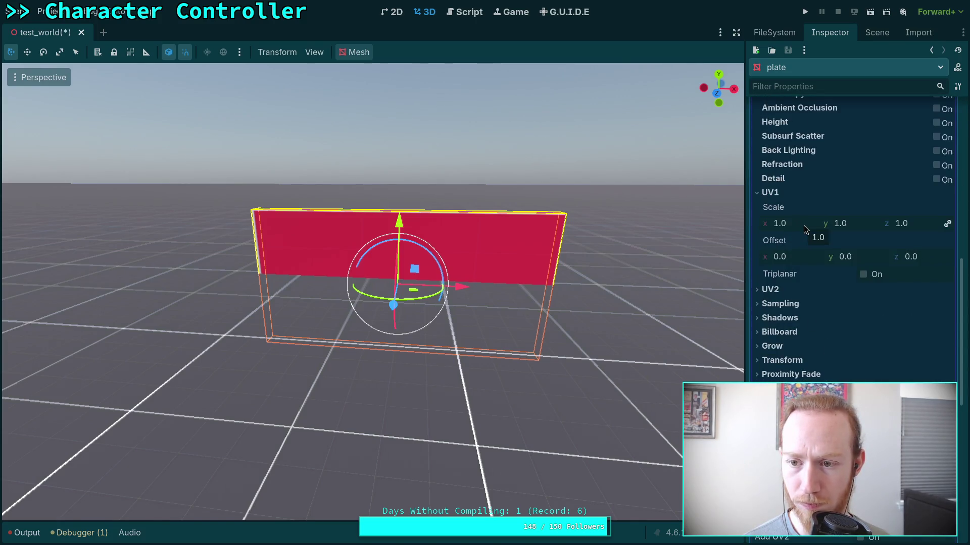
# - Enter UV1 scale values 4 and 2 for the plate's material
pyautogui.click(804, 225)
pyautogui.write('4')
pyautogui.press('Tab')
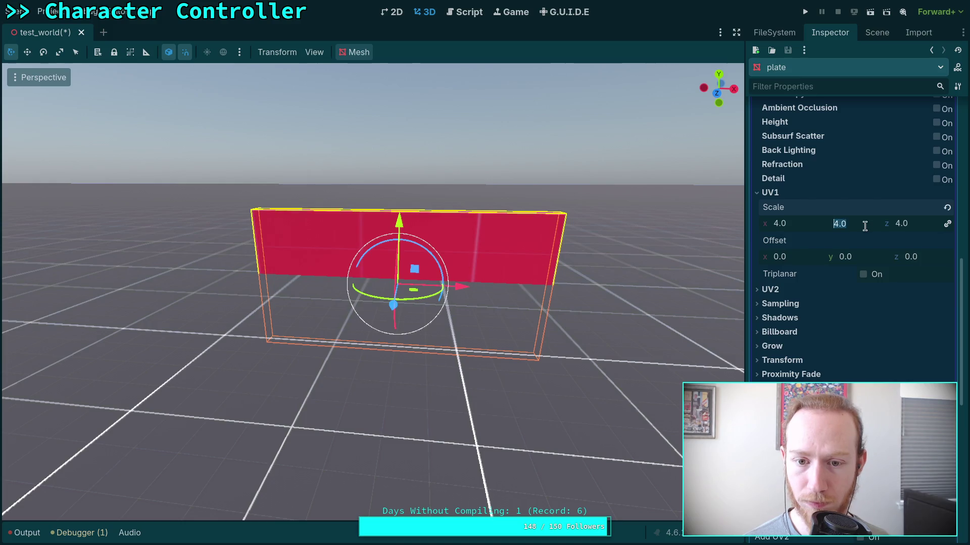
pyautogui.write('2')
pyautogui.press('Return')
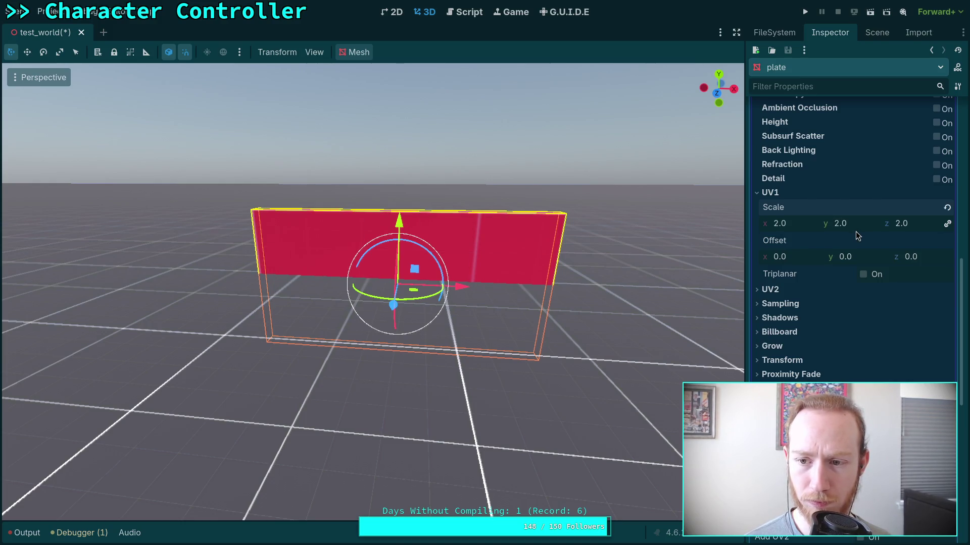
pyautogui.moveTo(505, 303); pyautogui.dragTo(338, 280)
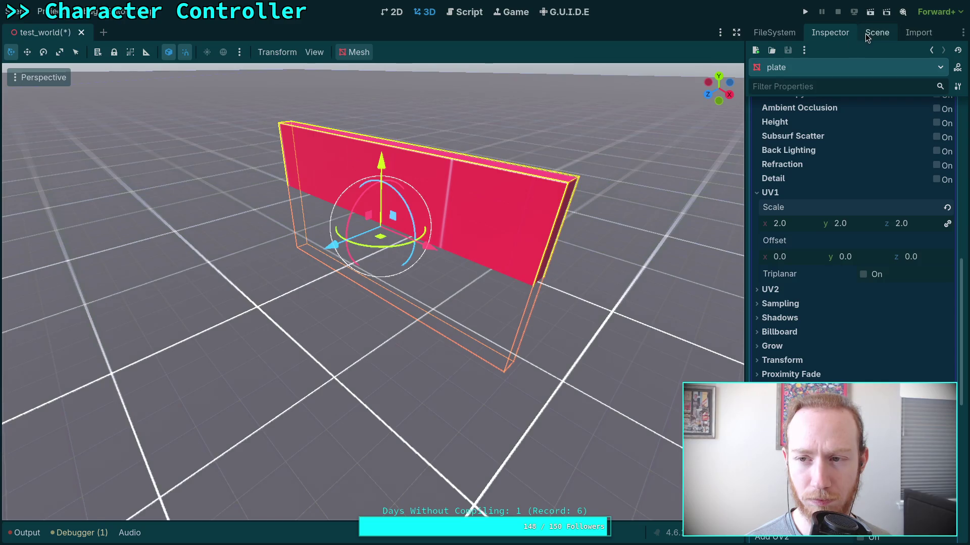
# - Unlink the UV1 scale axes and set them to 4, 2, 1
pyautogui.click(793, 226)
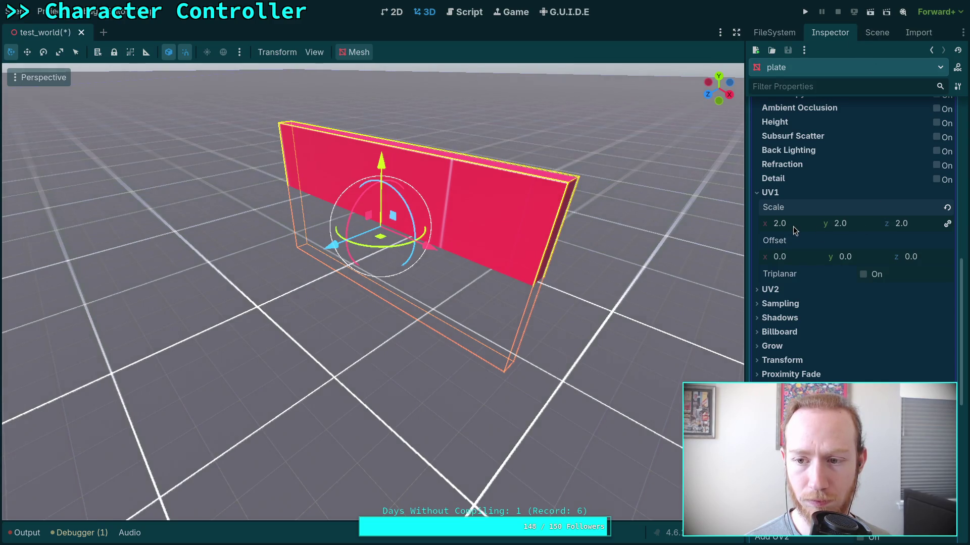
pyautogui.write('4')
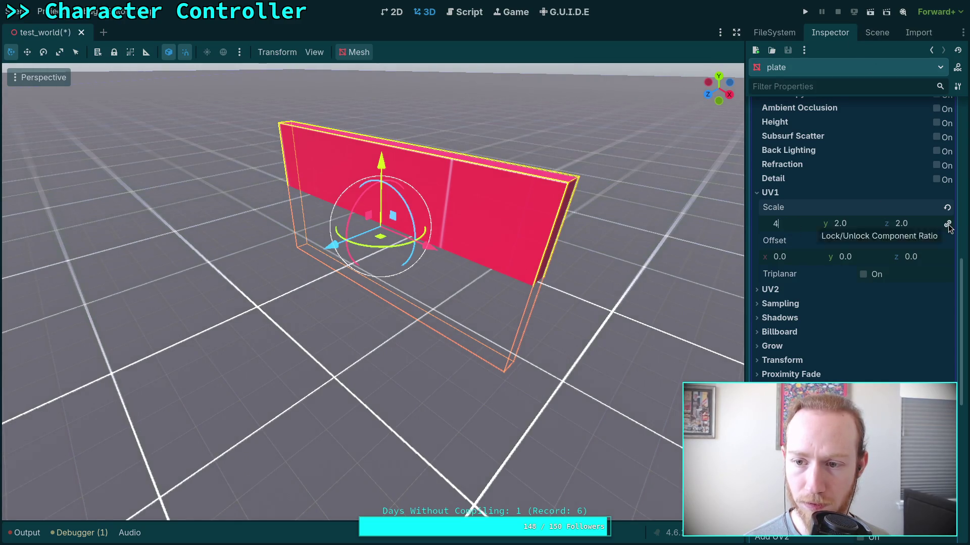
pyautogui.click(948, 224)
pyautogui.click(850, 226)
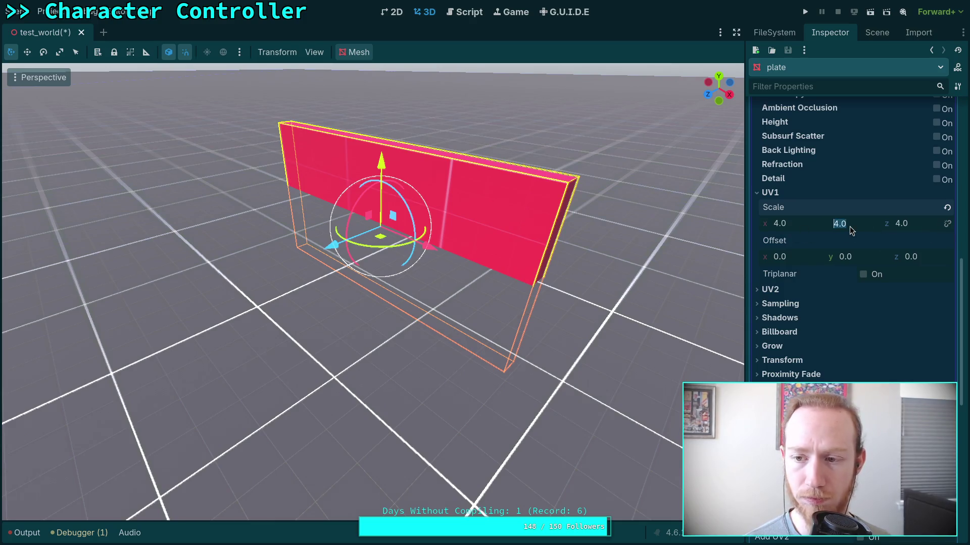
pyautogui.write('2')
pyautogui.press('Return')
pyautogui.press('KP_1')
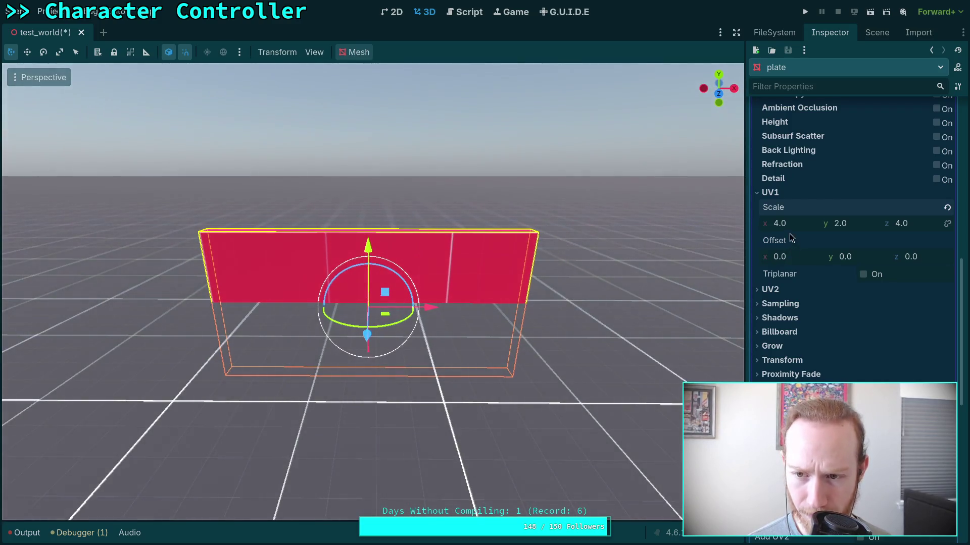
pyautogui.click(795, 225)
pyautogui.click(901, 225)
pyautogui.write('1')
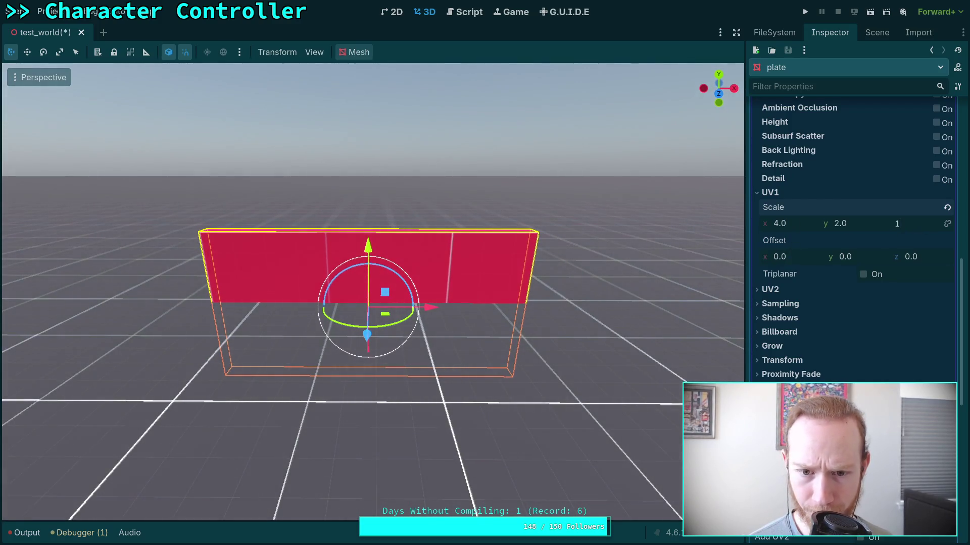
pyautogui.press('Return')
pyautogui.scroll(10, 854, 273)
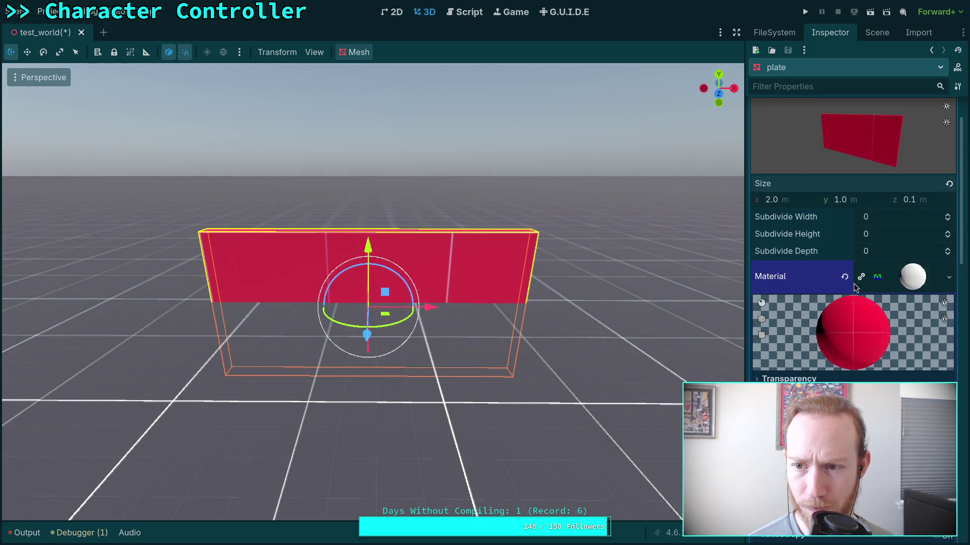
pyautogui.scroll(-5, 849, 293)
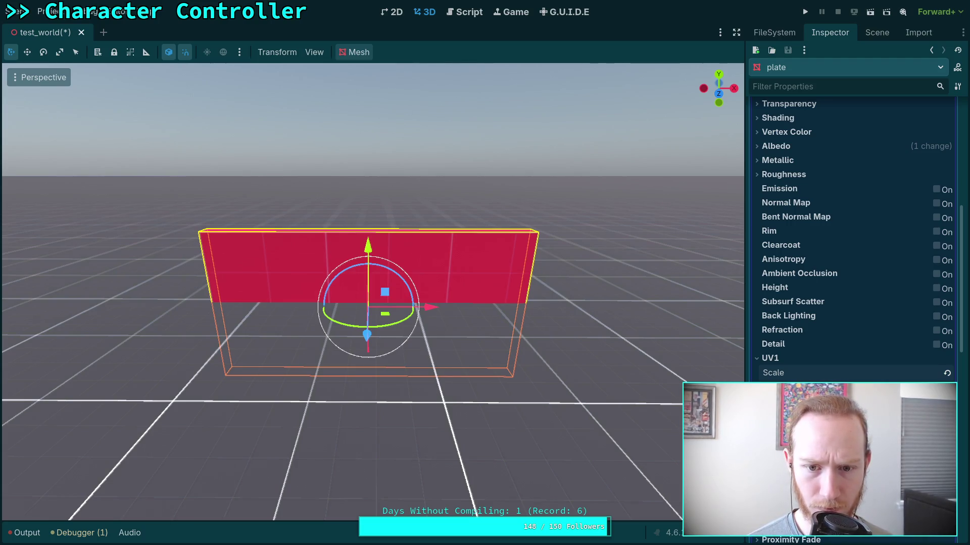
pyautogui.scroll(3, 368, 303)
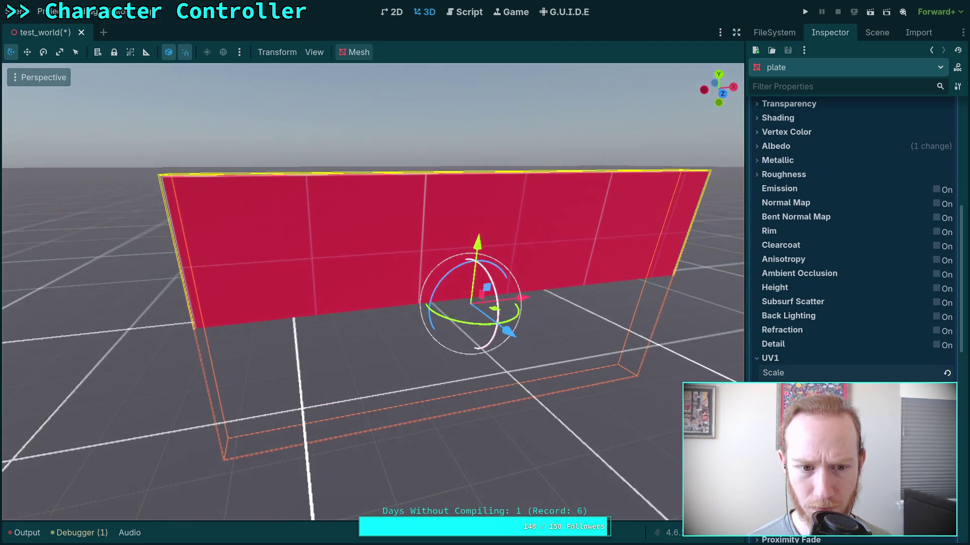
pyautogui.scroll(-3, 369, 303)
pyautogui.scroll(3, 369, 303)
pyautogui.scroll(-3, 368, 303)
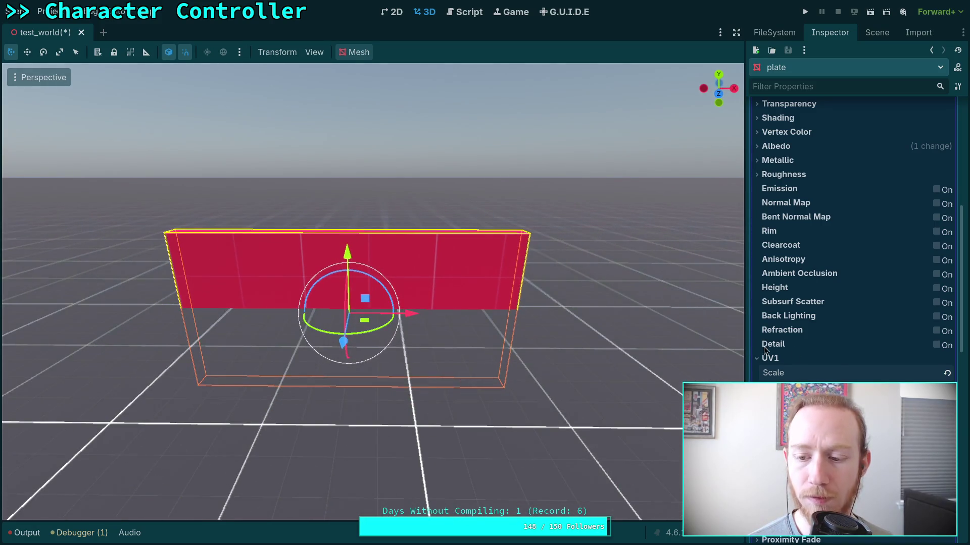
pyautogui.scroll(-3, 853, 227)
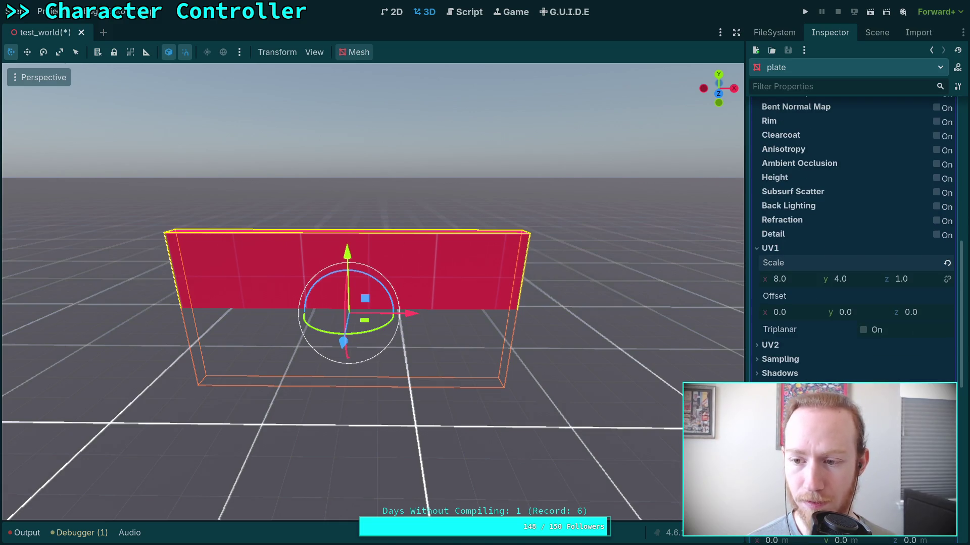
pyautogui.scroll(10, 854, 227)
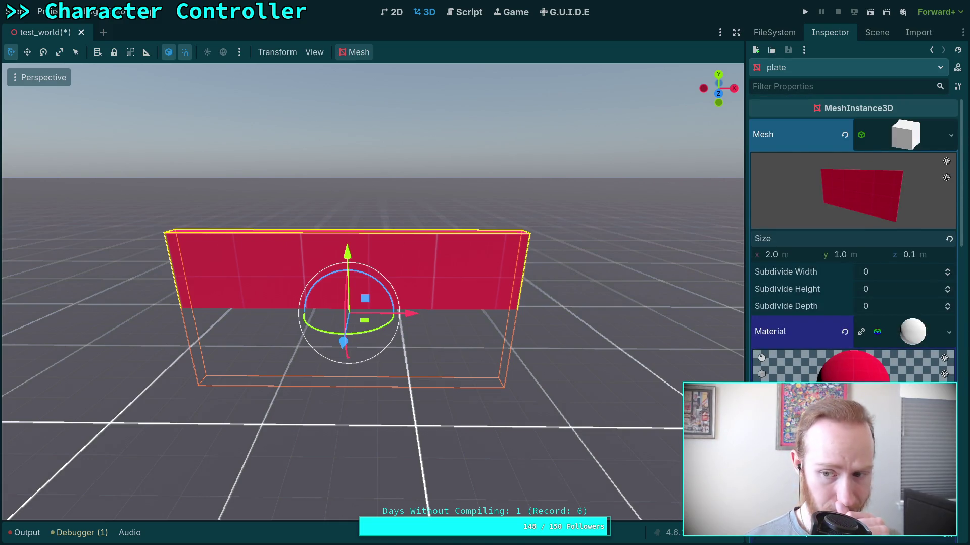
pyautogui.scroll(-7, 853, 240)
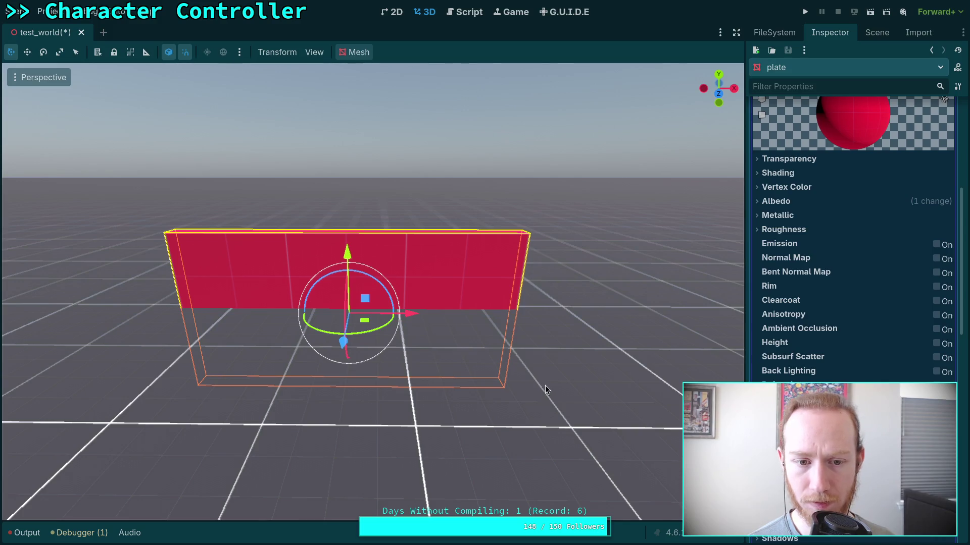
pyautogui.scroll(3, 546, 390)
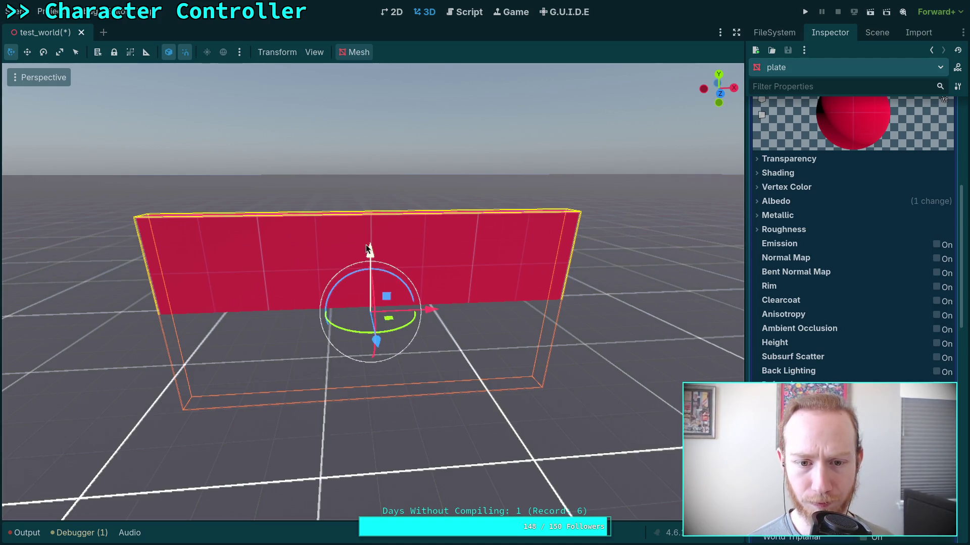
# - Rotate LaunchingCube about Y so the red plate stands edge-on, checking its RigidBody3D properties
pyautogui.click(881, 35)
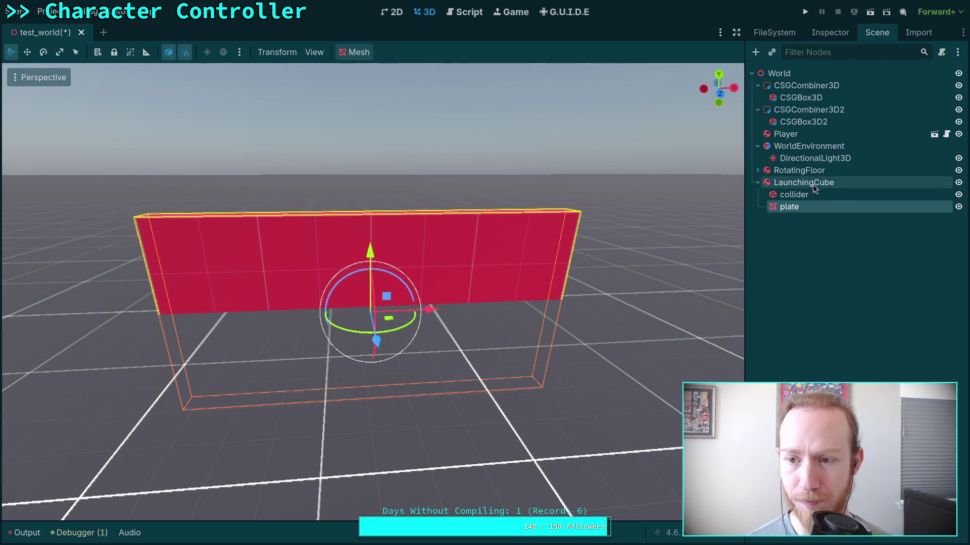
pyautogui.click(803, 183)
pyautogui.scroll(-3, 354, 255)
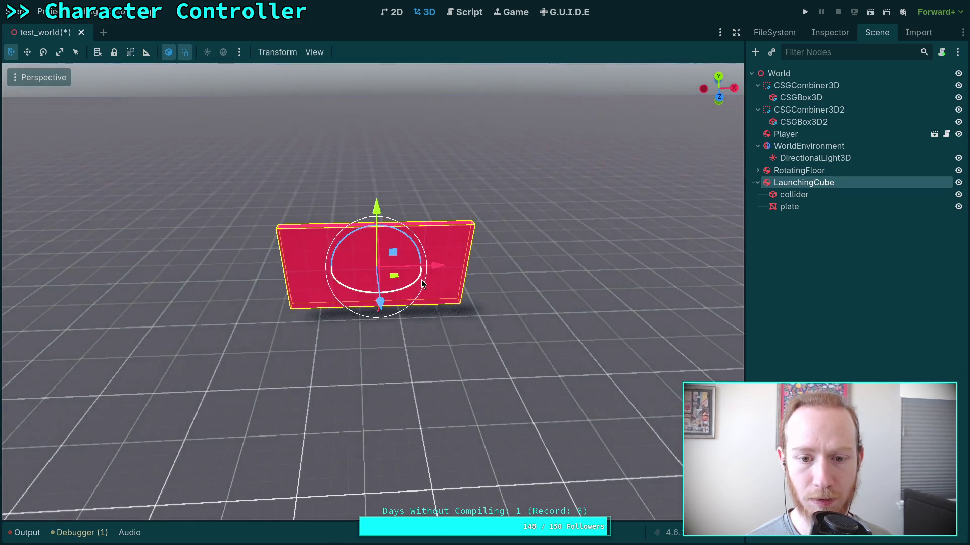
pyautogui.moveTo(426, 280)
pyautogui.mouseDown()
pyautogui.moveTo(399, 308)
pyautogui.moveTo(369, 320)
pyautogui.moveTo(470, 234)
pyautogui.mouseUp()
pyautogui.click(829, 32)
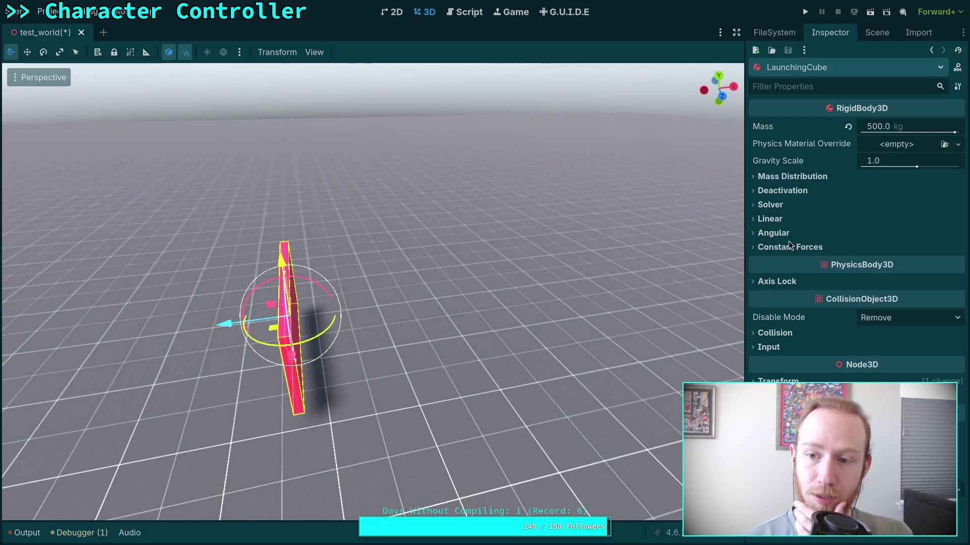
pyautogui.click(877, 33)
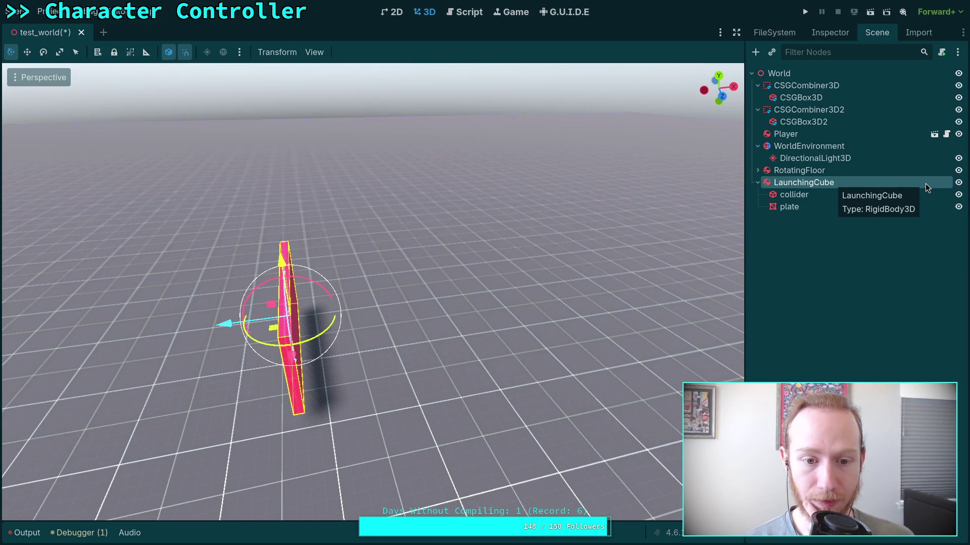
pyautogui.moveTo(526, 247)
pyautogui.mouseDown()
pyautogui.moveTo(536, 248)
pyautogui.moveTo(505, 252)
pyautogui.moveTo(556, 258)
pyautogui.moveTo(505, 260)
pyautogui.moveTo(522, 261)
pyautogui.mouseUp()
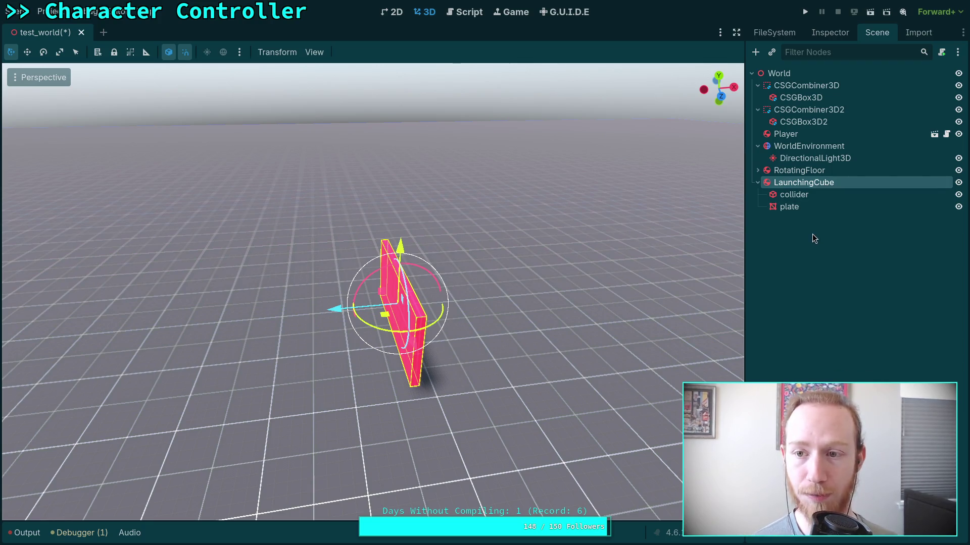
pyautogui.click(758, 55)
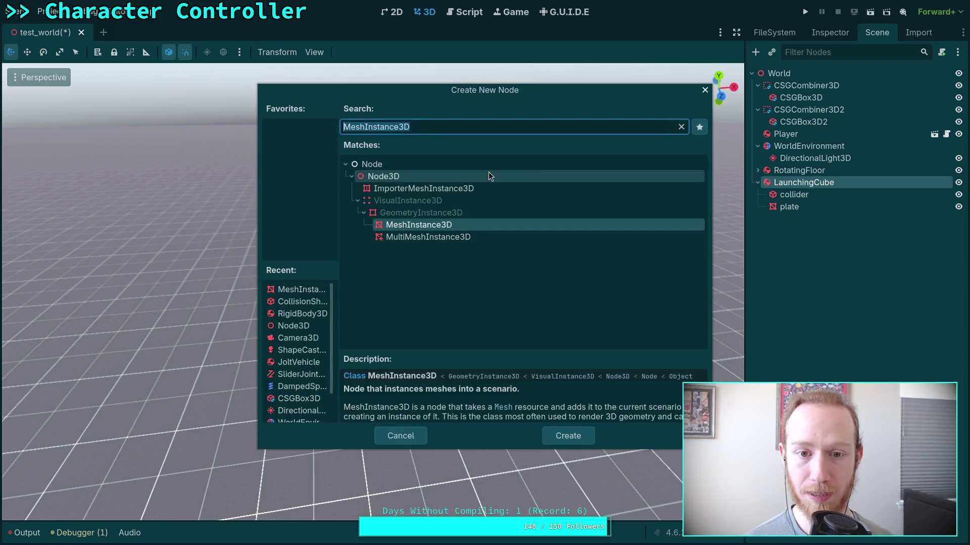
# - Add a Node3D named Launcher and place it above LaunchingCube in the scene tree
pyautogui.doubleClick(489, 173)
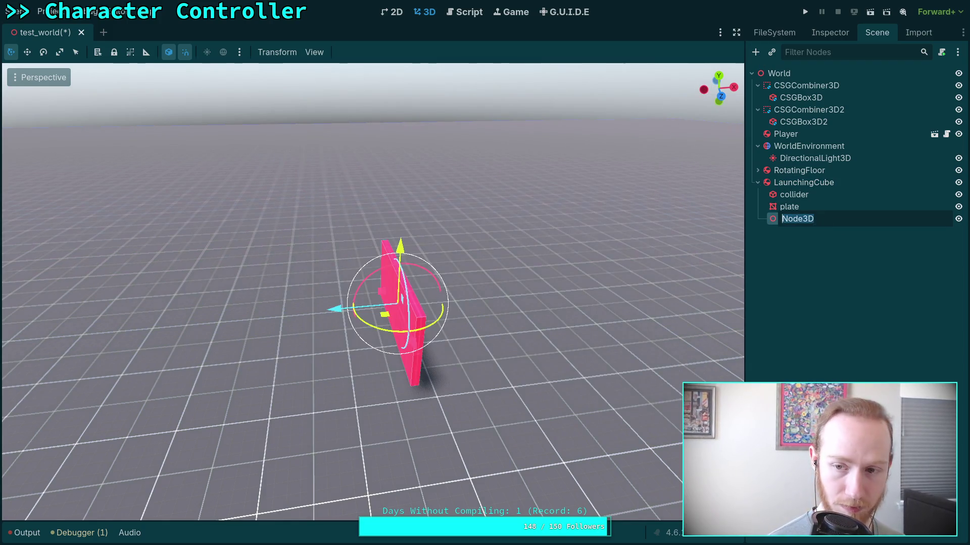
pyautogui.write('Launcher')
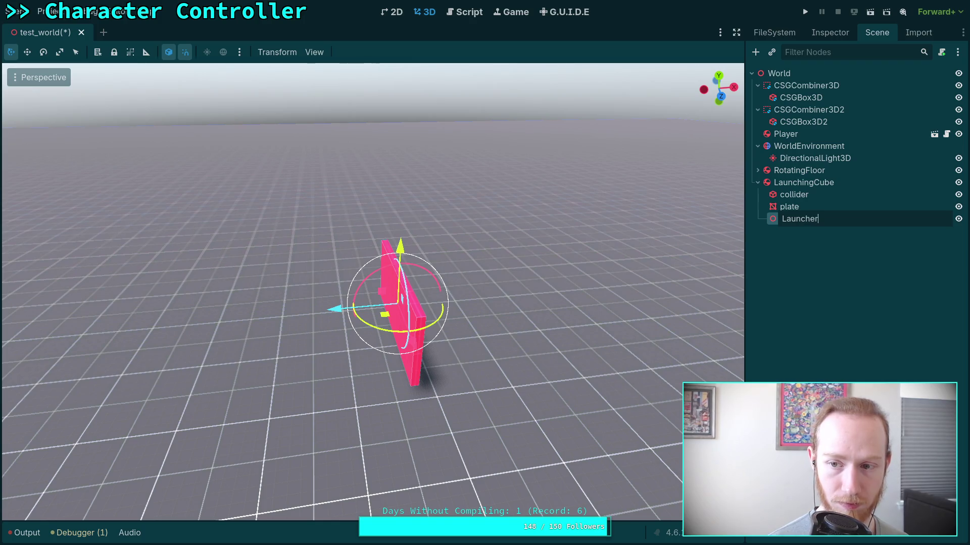
pyautogui.press('Return')
pyautogui.moveTo(792, 220)
pyautogui.mouseDown()
pyautogui.moveTo(778, 174)
pyautogui.moveTo(795, 186)
pyautogui.mouseUp()
# - Rename LaunchingCube to Plate, check its physics properties, then select Launcher
pyautogui.press('F2')
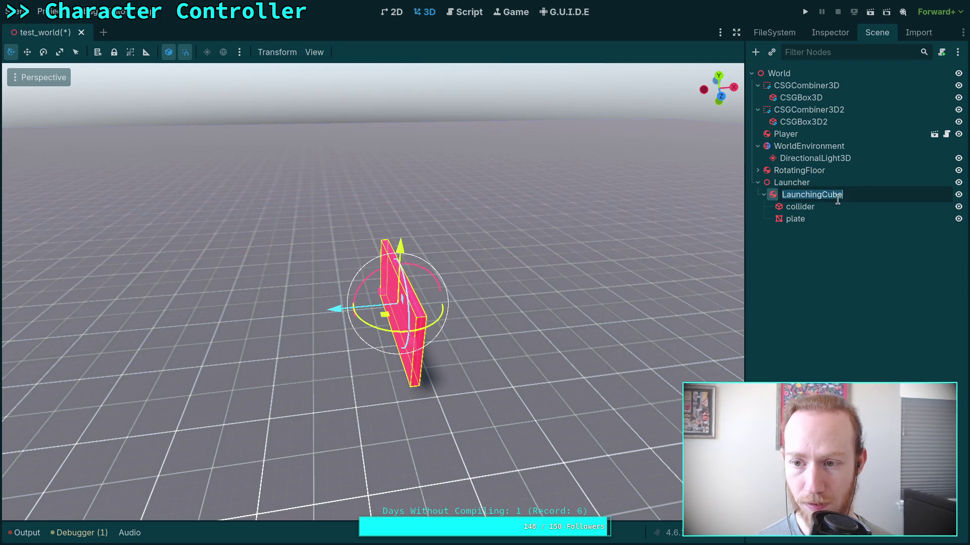
pyautogui.write('Plate')
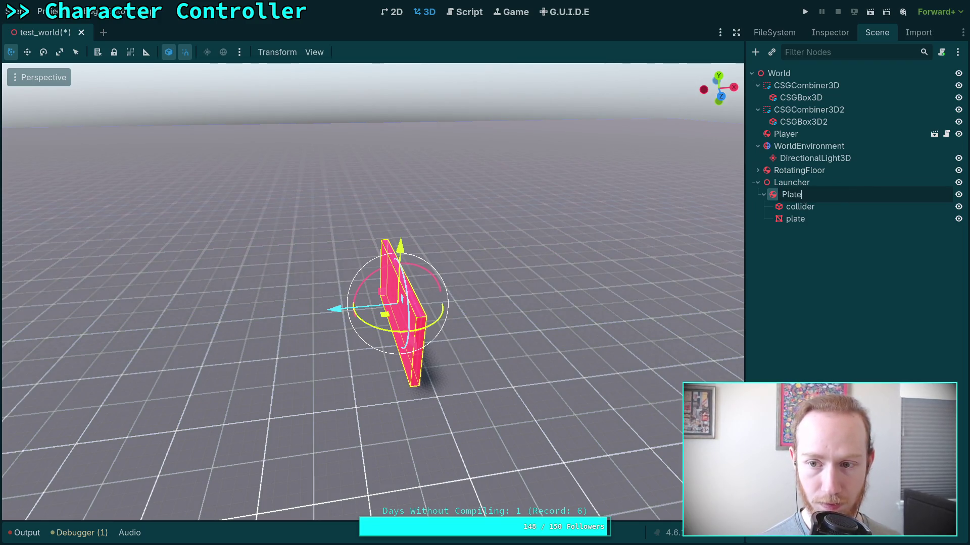
pyautogui.press('Return')
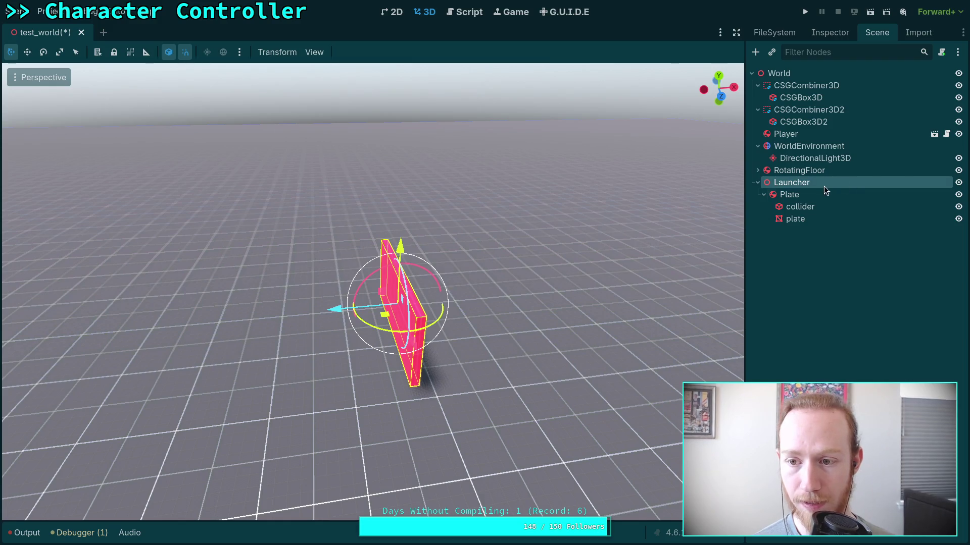
pyautogui.click(828, 33)
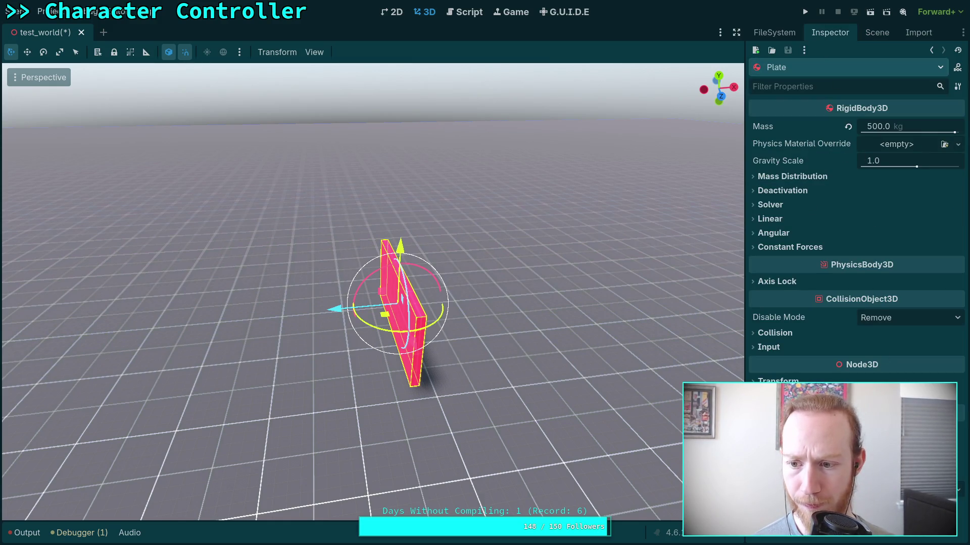
pyautogui.click(862, 33)
pyautogui.click(796, 183)
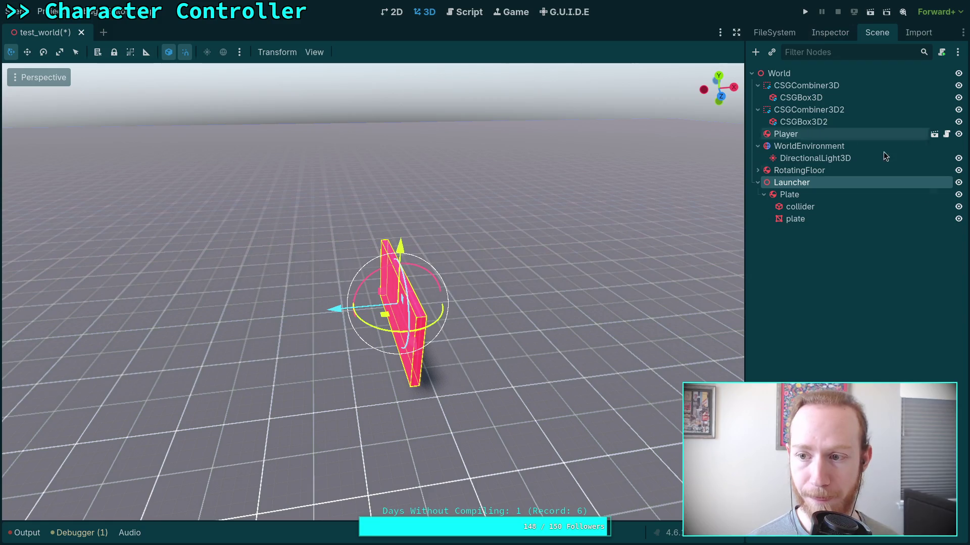
pyautogui.rightClick(895, 185)
pyautogui.click(846, 266)
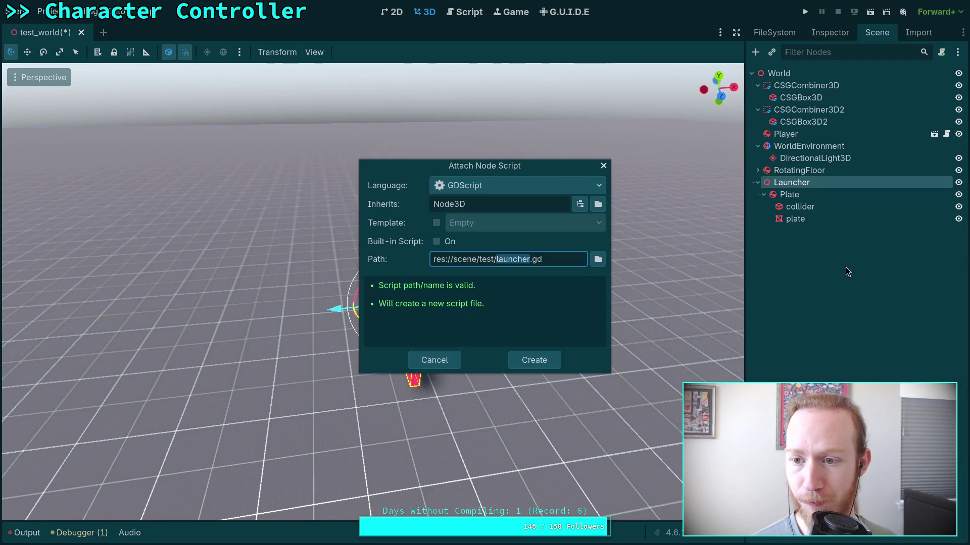
pyautogui.click(535, 361)
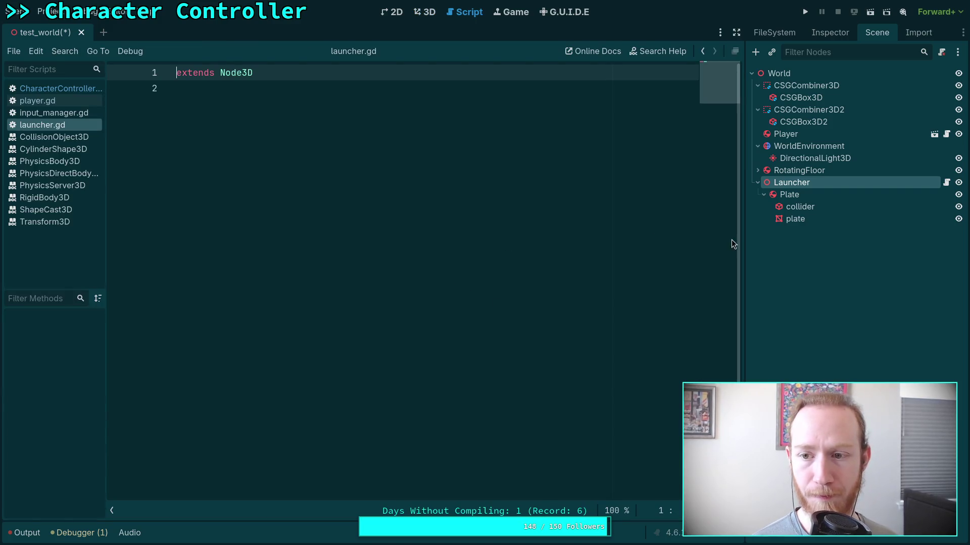
pyautogui.click(844, 193)
pyautogui.moveTo(791, 195)
pyautogui.mouseDown()
pyautogui.moveTo(346, 107)
pyautogui.moveTo(335, 119)
pyautogui.mouseUp()
# - Add an empty _physics_process(delta) function below the Plate reference
pyautogui.click(324, 73)
pyautogui.press('Return')
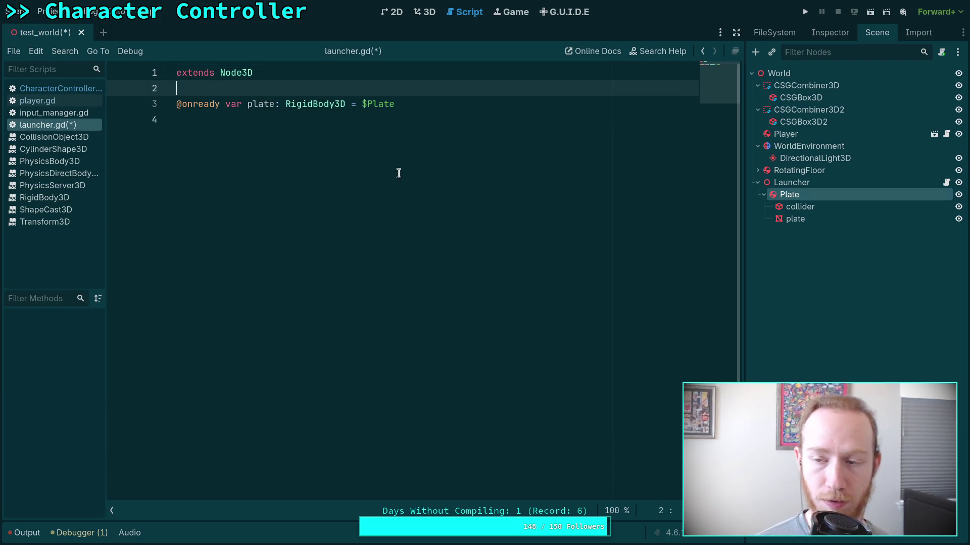
pyautogui.press('Down')
pyautogui.press('Down')
pyautogui.press('Return')
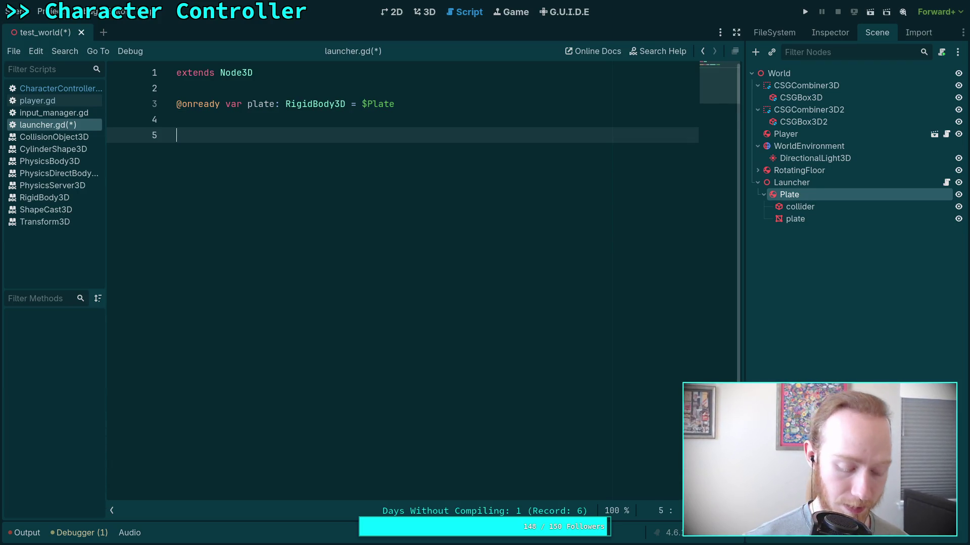
pyautogui.write('func _p')
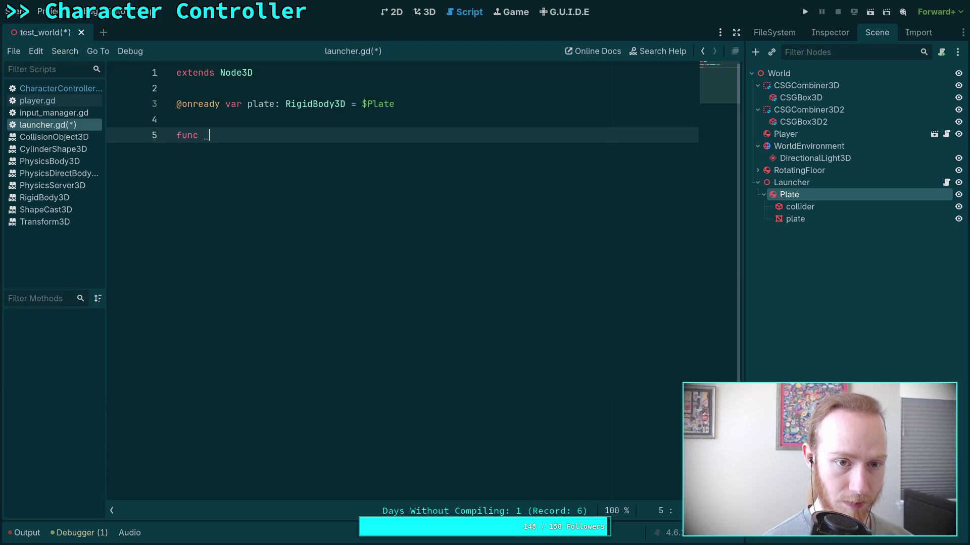
pyautogui.write('h')
pyautogui.press('Return')
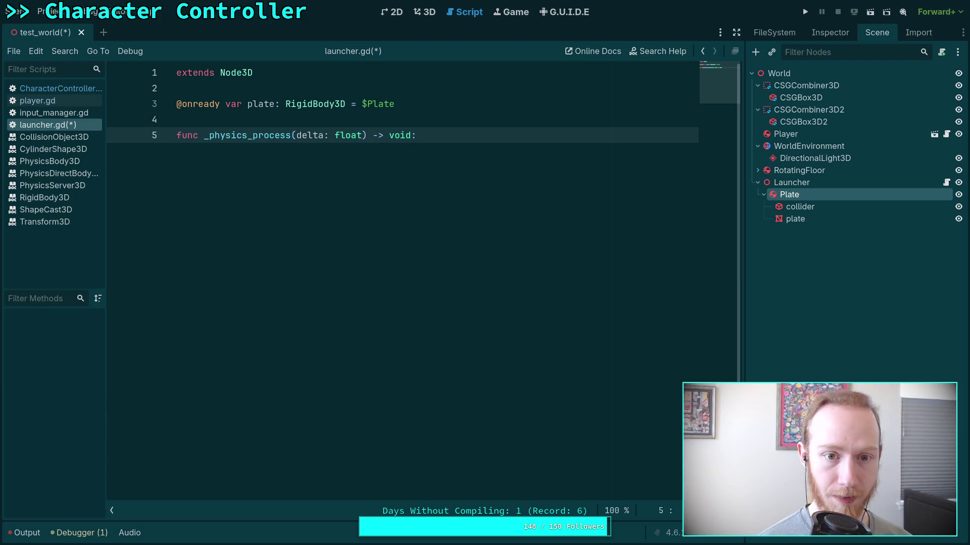
pyautogui.press('Return')
pyautogui.press('Up')
pyautogui.press('Return')
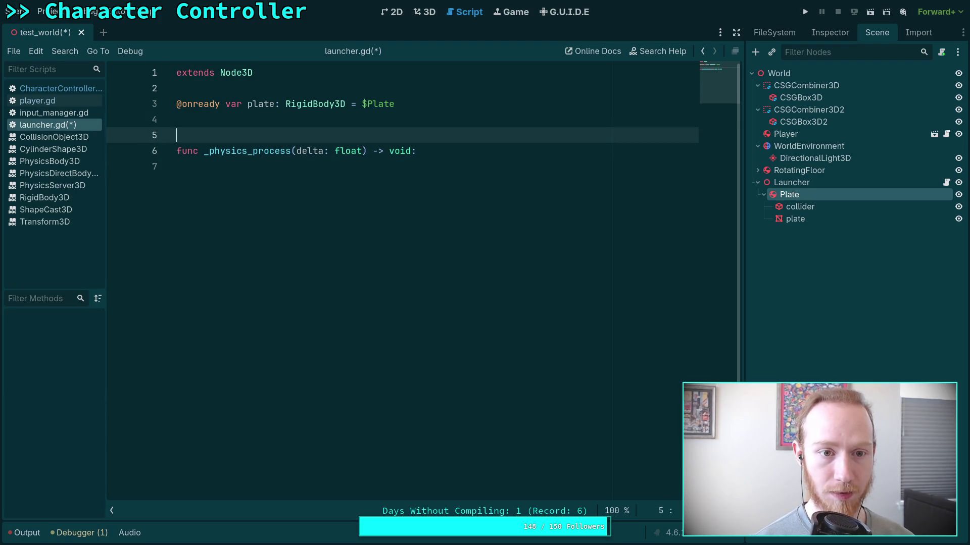
pyautogui.press('Down')
pyautogui.press('Down')
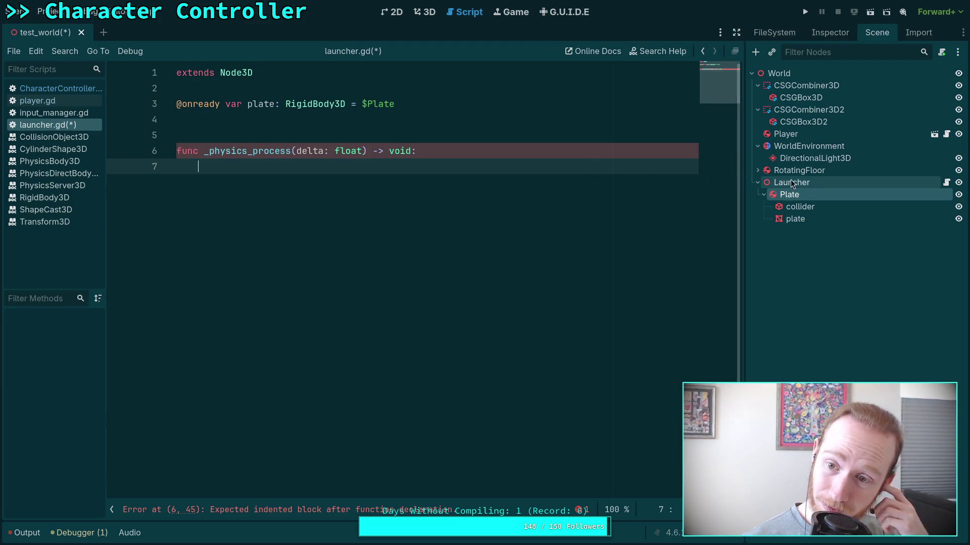
pyautogui.click(835, 32)
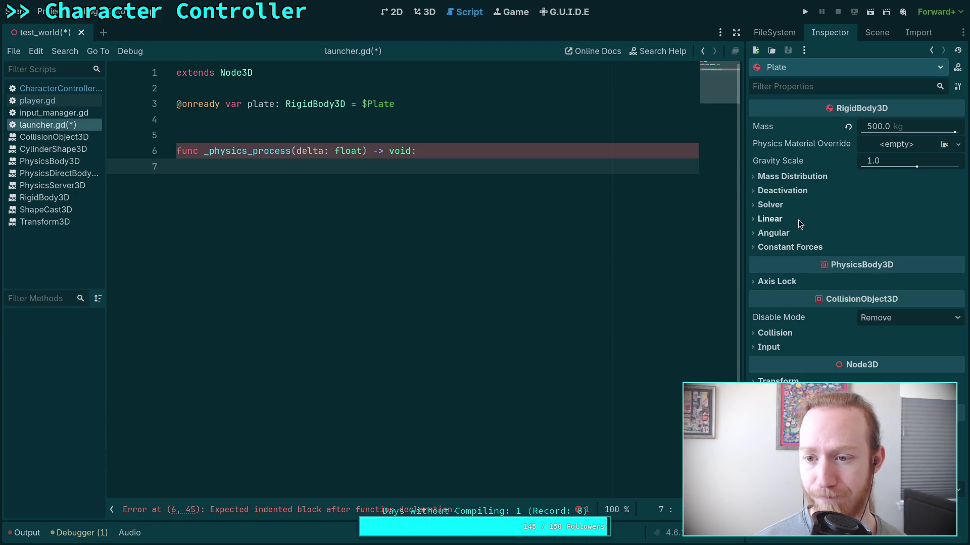
# - Lock Plate's angular rotation on the X, Y and Z axes
pyautogui.click(796, 282)
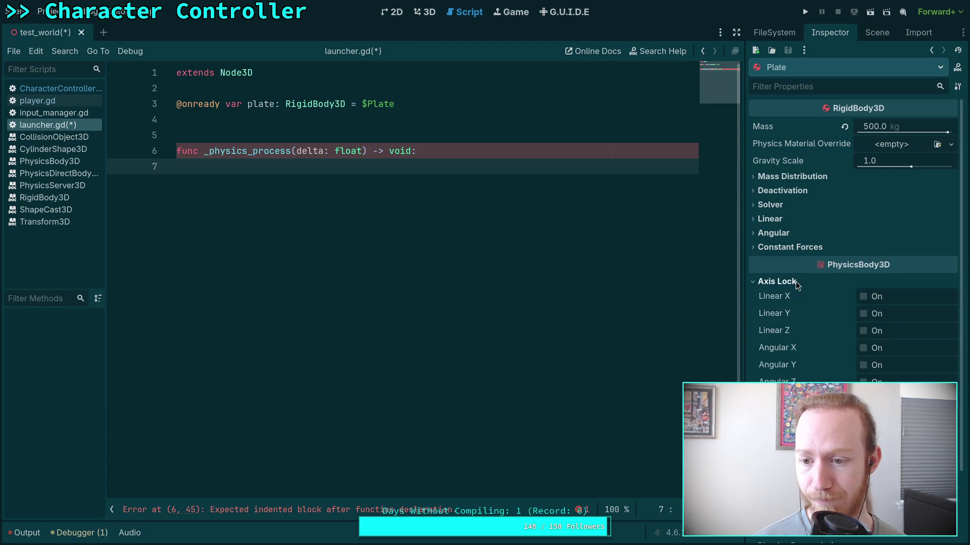
pyautogui.click(863, 348)
pyautogui.click(863, 366)
pyautogui.click(863, 383)
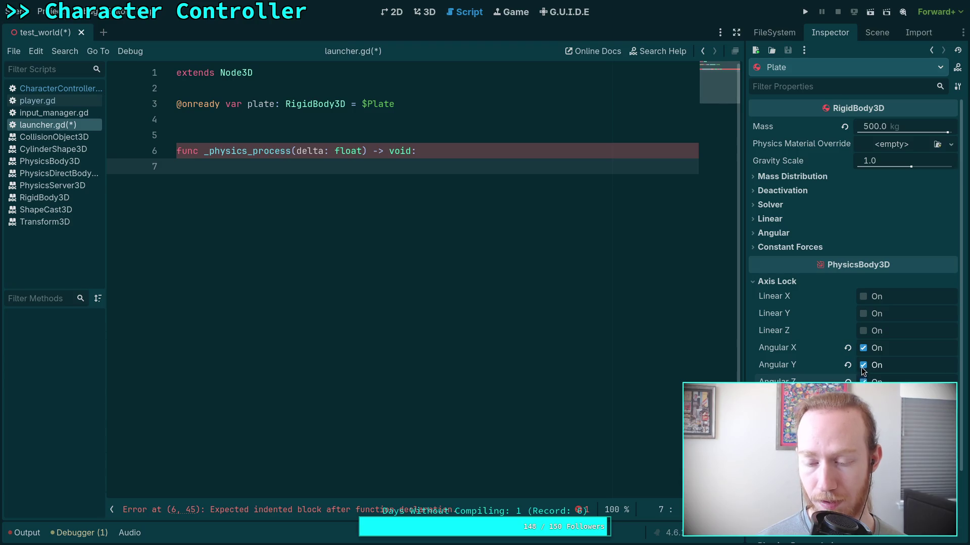
pyautogui.moveTo(773, 298)
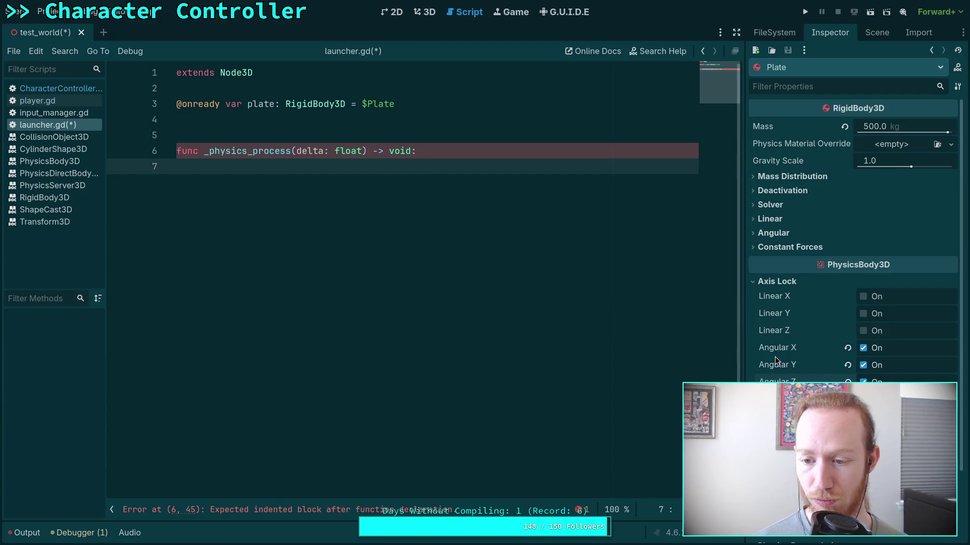
pyautogui.moveTo(774, 365)
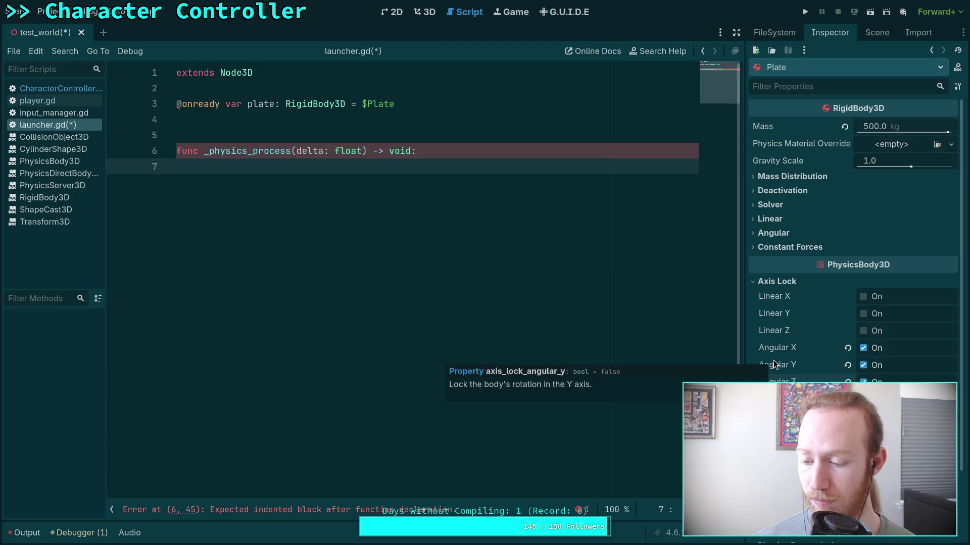
# - Expand Plate's constant forces, angular and solver sections in the Inspector
pyautogui.click(790, 247)
pyautogui.click(800, 233)
pyautogui.click(798, 233)
pyautogui.click(791, 247)
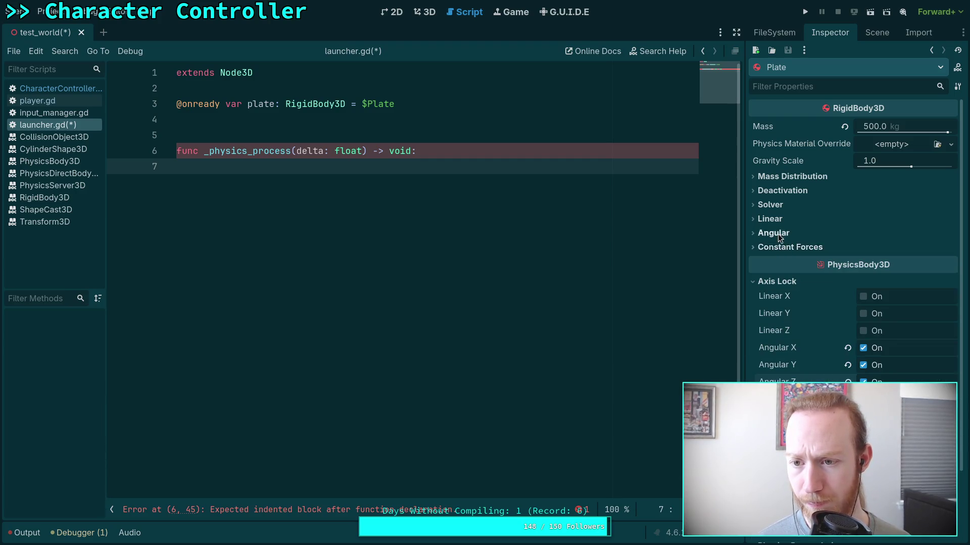
pyautogui.click(786, 204)
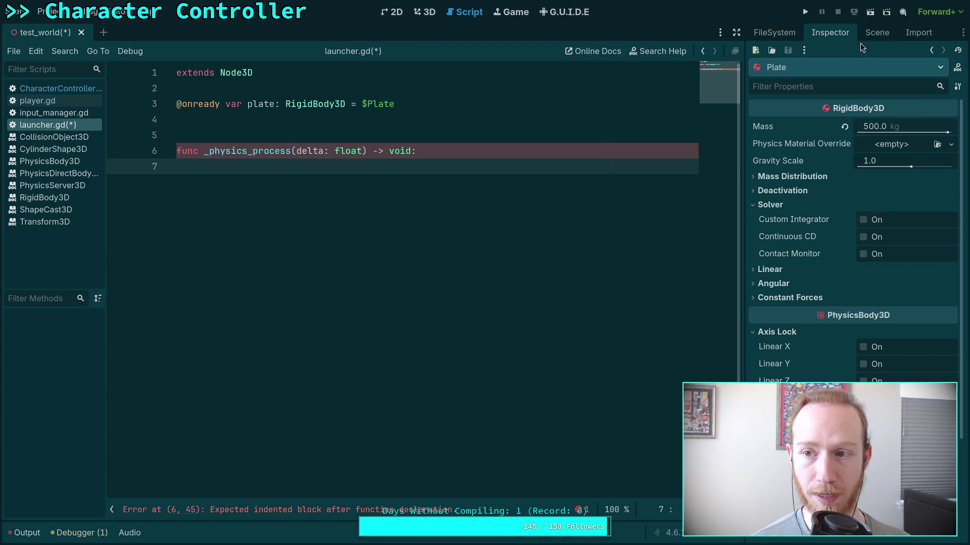
# - Return to the Scene dock showing Plate nested under Launcher
pyautogui.click(862, 35)
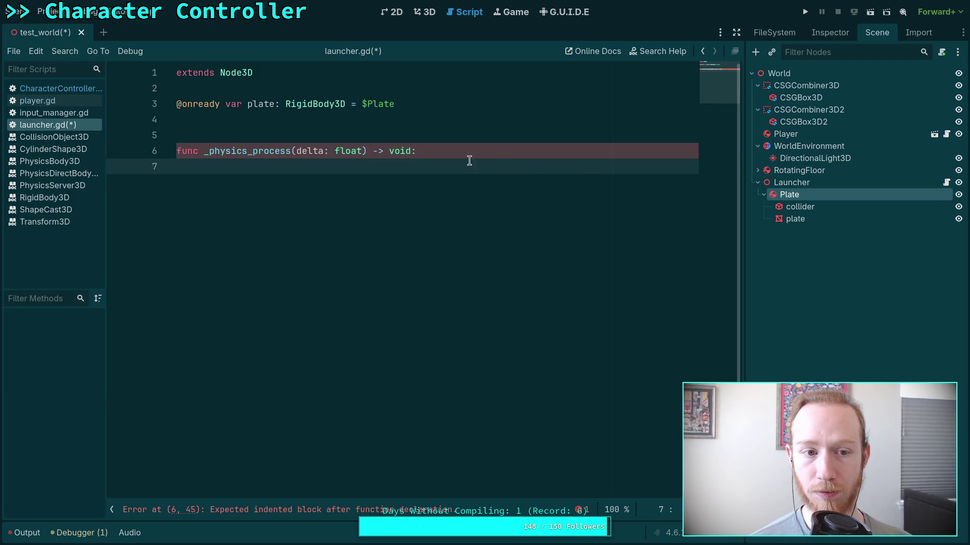
# - Attach launcher.gd to Plate and move Plate up out of Launcher
pyautogui.moveTo(48, 124)
pyautogui.mouseDown()
pyautogui.moveTo(316, 176)
pyautogui.moveTo(808, 211)
pyautogui.moveTo(803, 197)
pyautogui.mouseUp()
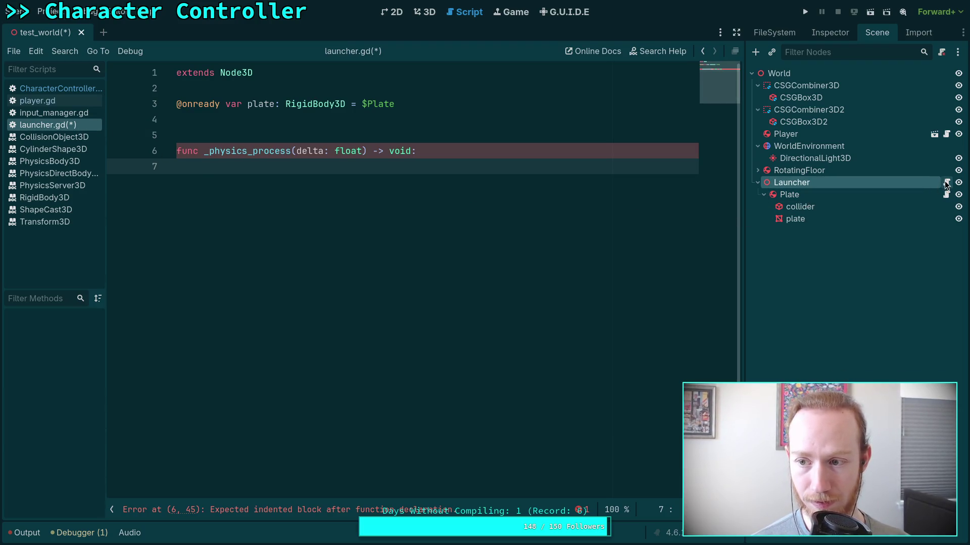
pyautogui.rightClick(896, 183)
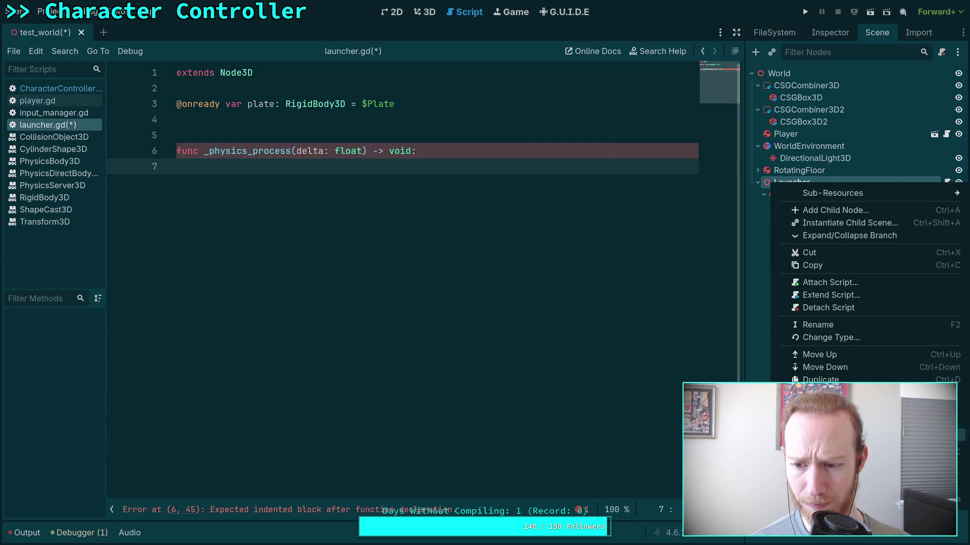
pyautogui.click(739, 332)
pyautogui.moveTo(791, 195); pyautogui.dragTo(790, 181)
# - Delete the Launcher node, leaving Plate directly under World
pyautogui.rightClick(771, 220)
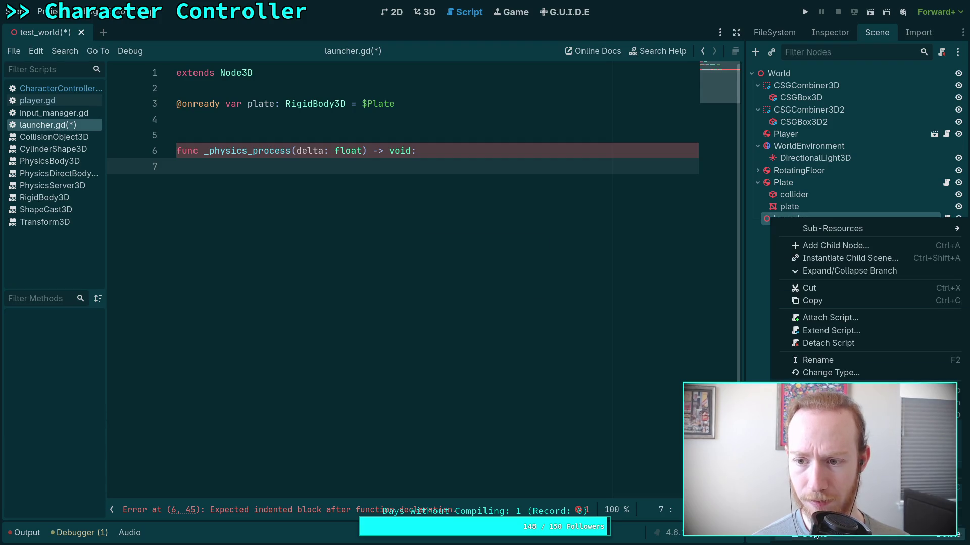
pyautogui.click(817, 536)
pyautogui.click(513, 281)
pyautogui.click(791, 182)
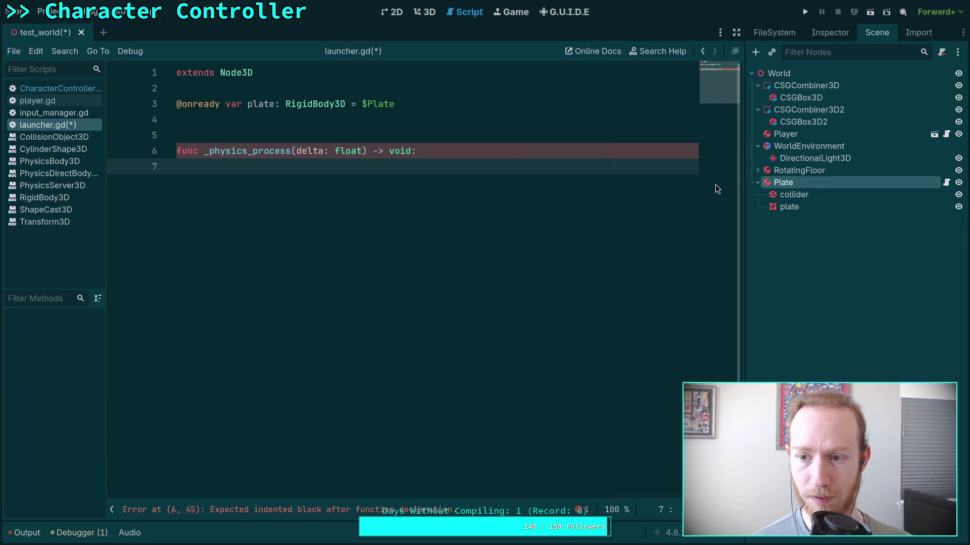
pyautogui.doubleClick(236, 73)
pyautogui.write('R')
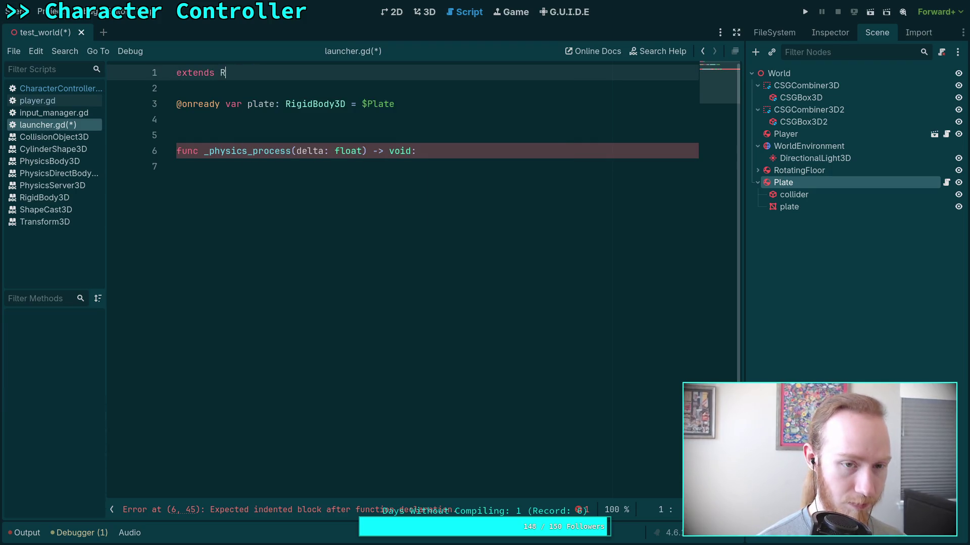
pyautogui.write('igi')
pyautogui.press('Down')
pyautogui.press('Return')
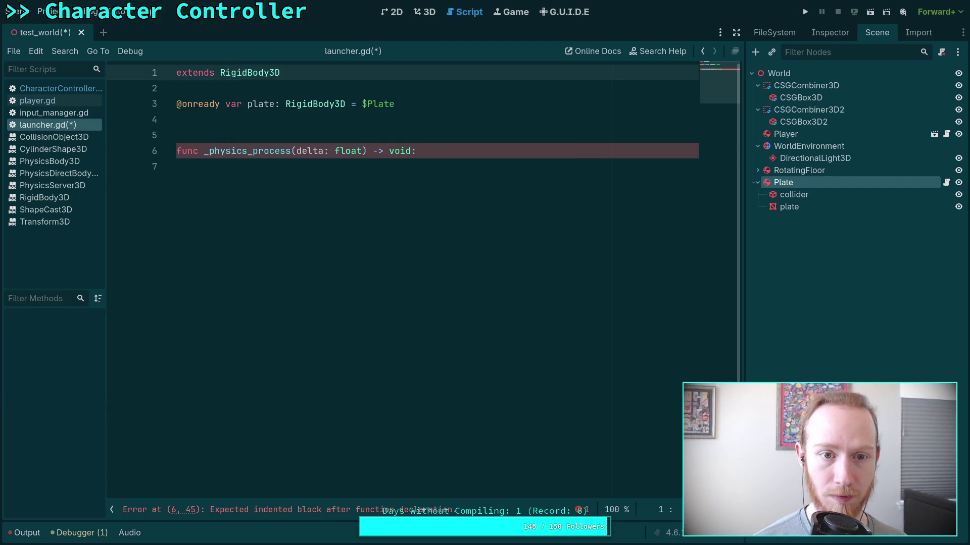
pyautogui.click(413, 104)
pyautogui.hotkey('shift', 'Up')
pyautogui.press('BackSpace')
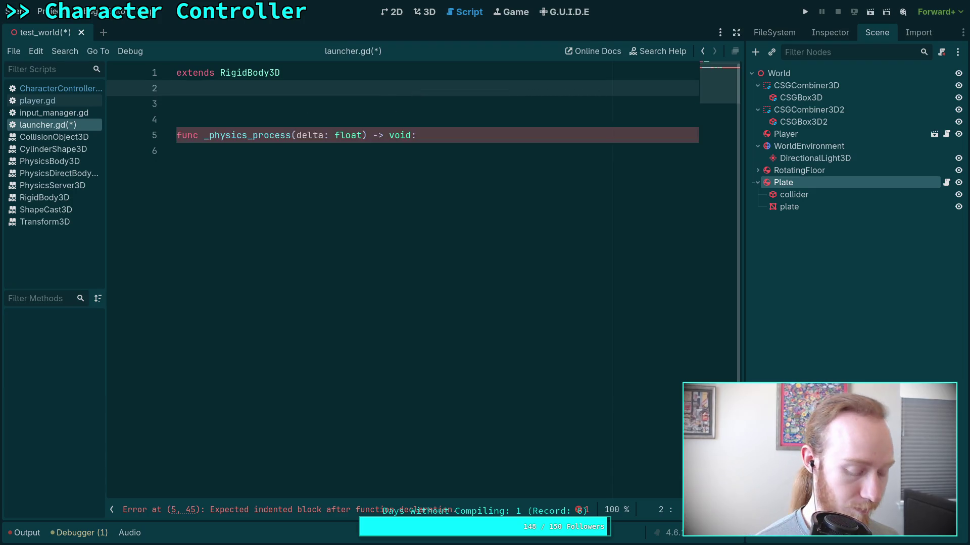
pyautogui.press('Return')
# - Export float extension_length = 5.0 and extension_acceleration = 20.0
pyautogui.write('@export')
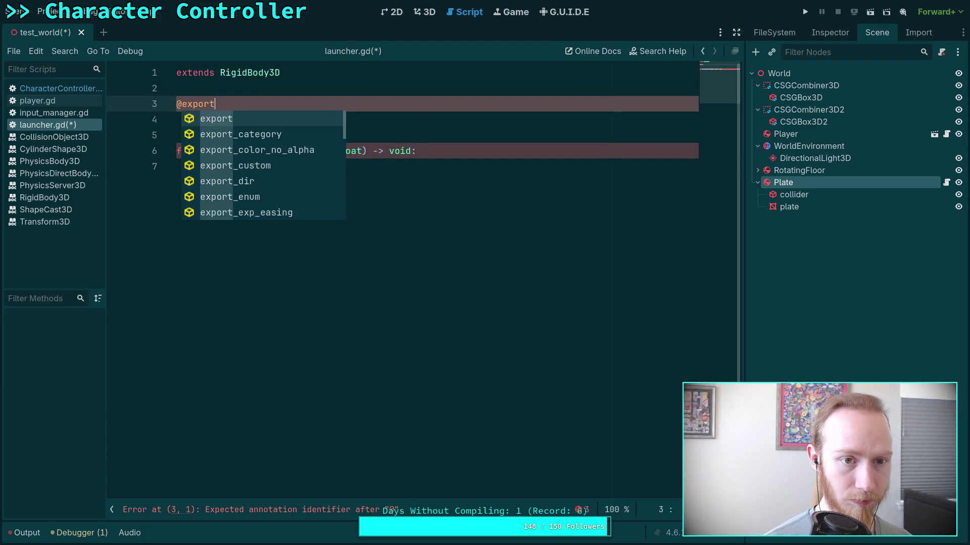
pyautogui.write(' var ')
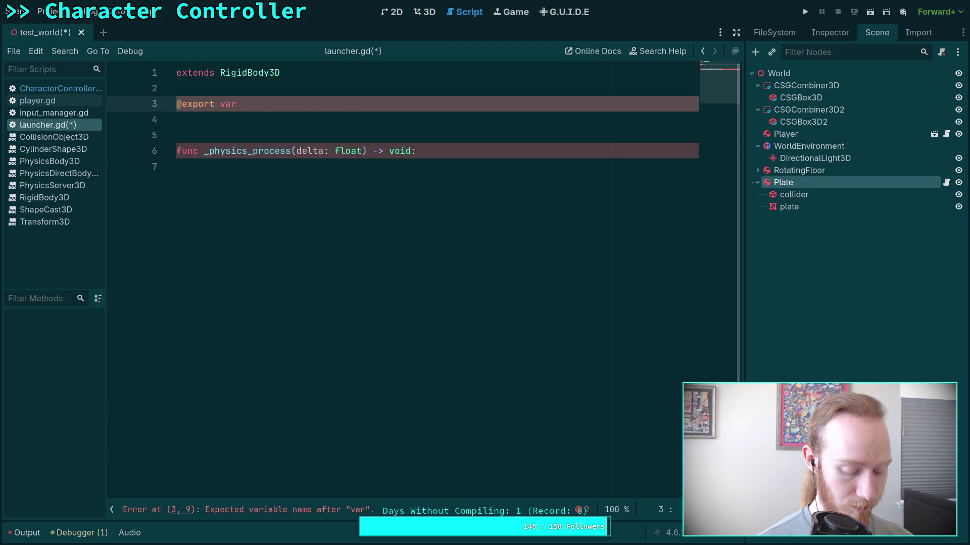
pyautogui.write('extensio')
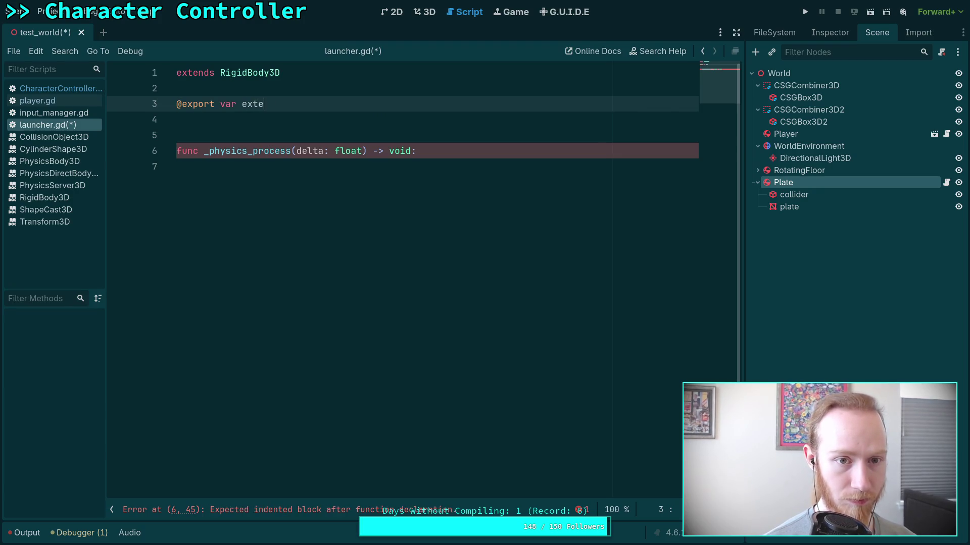
pyautogui.write('n')
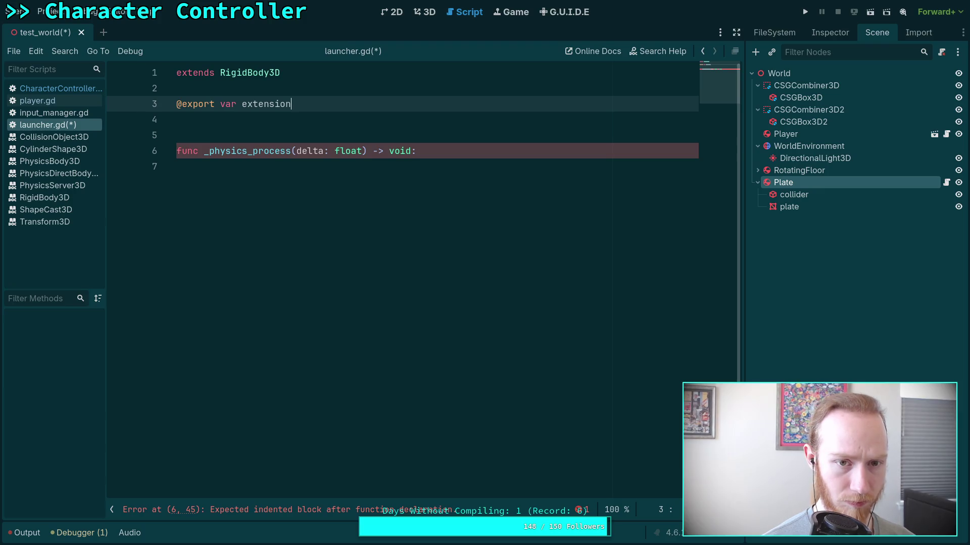
pyautogui.write('_length: ')
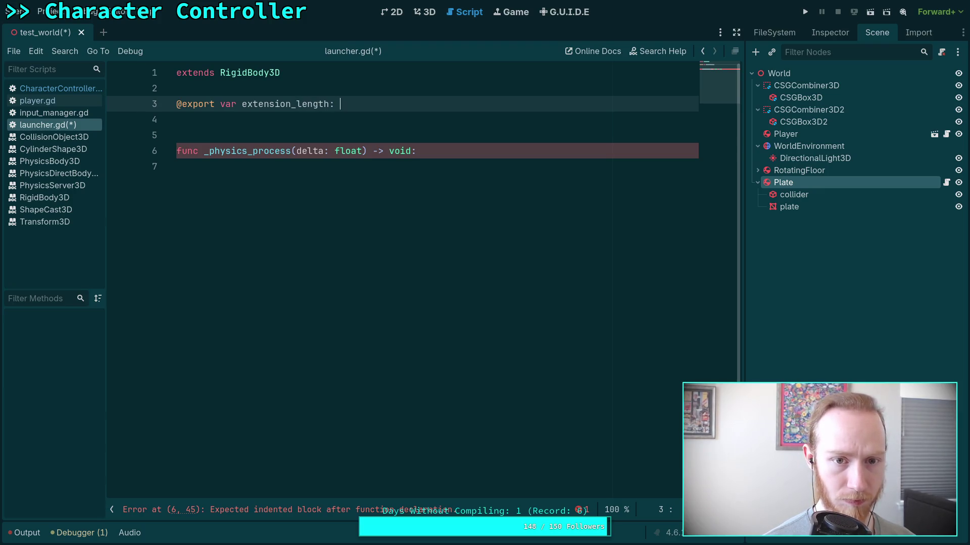
pyautogui.write('float =')
pyautogui.write('5.0')
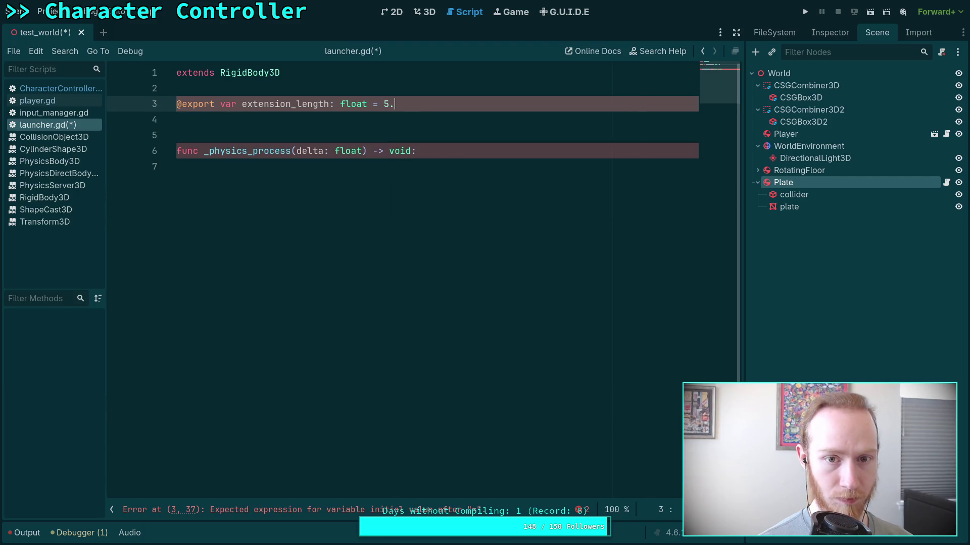
pyautogui.press('Return')
pyautogui.write('@export var ex')
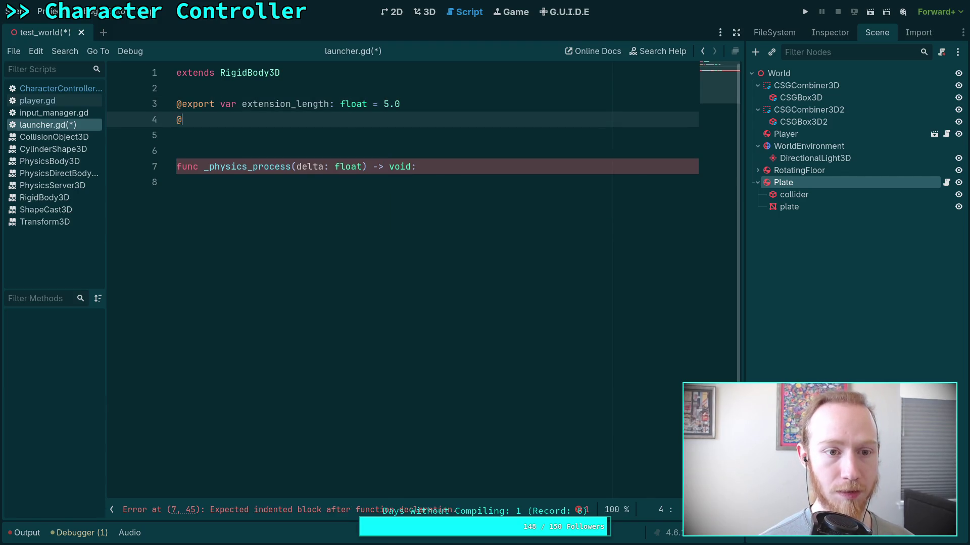
pyautogui.write('tension_')
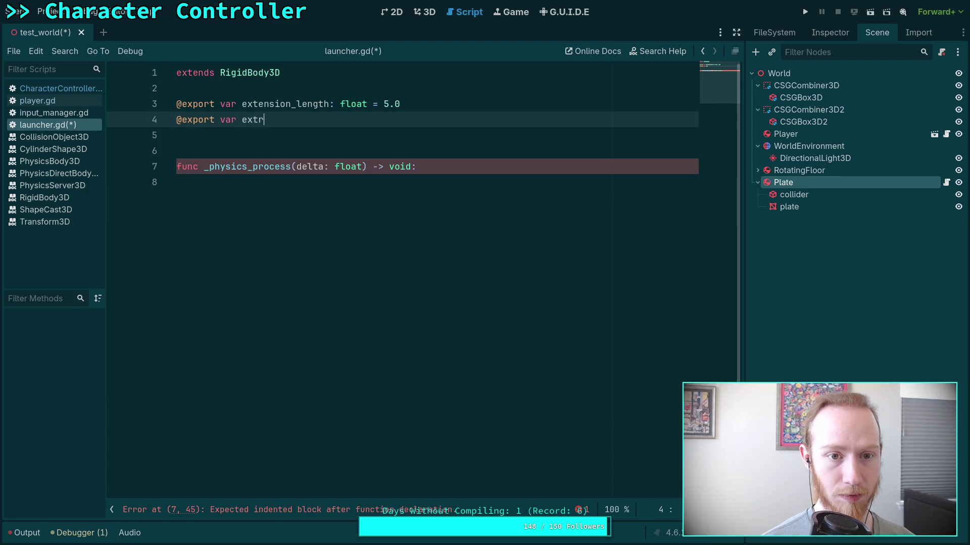
pyautogui.write('acceleration: ')
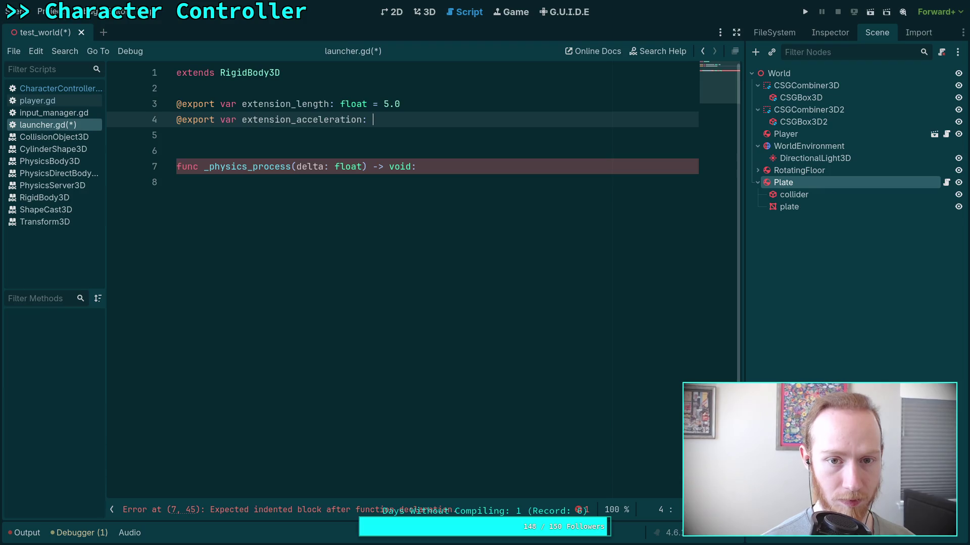
pyautogui.write('float = ')
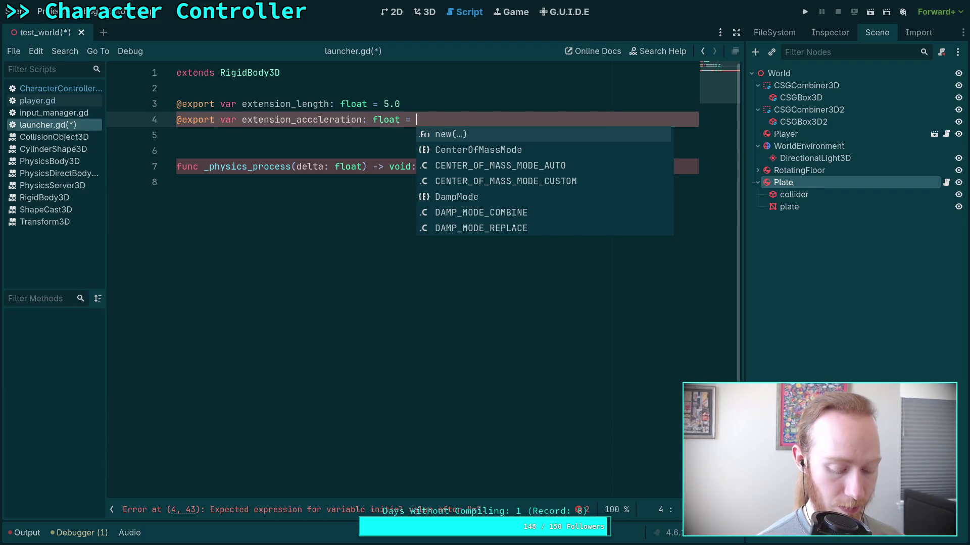
pyautogui.write('20.0')
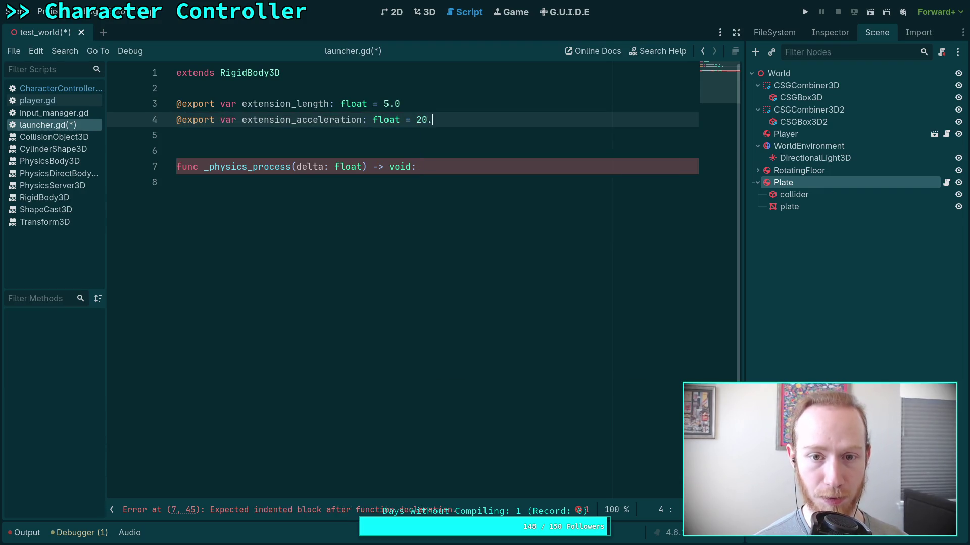
pyautogui.press('Return')
pyautogui.press('Return')
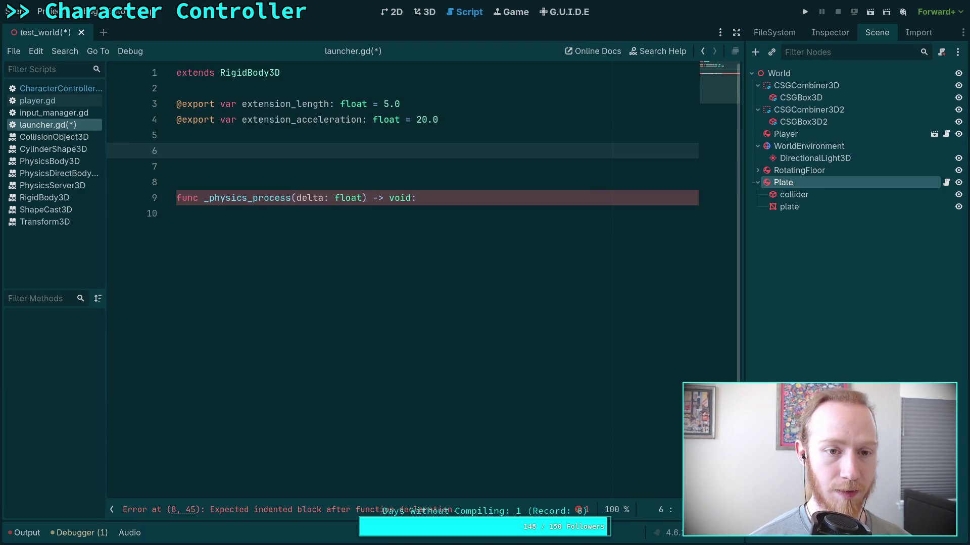
pyautogui.press('BackSpace')
pyautogui.press('BackSpace')
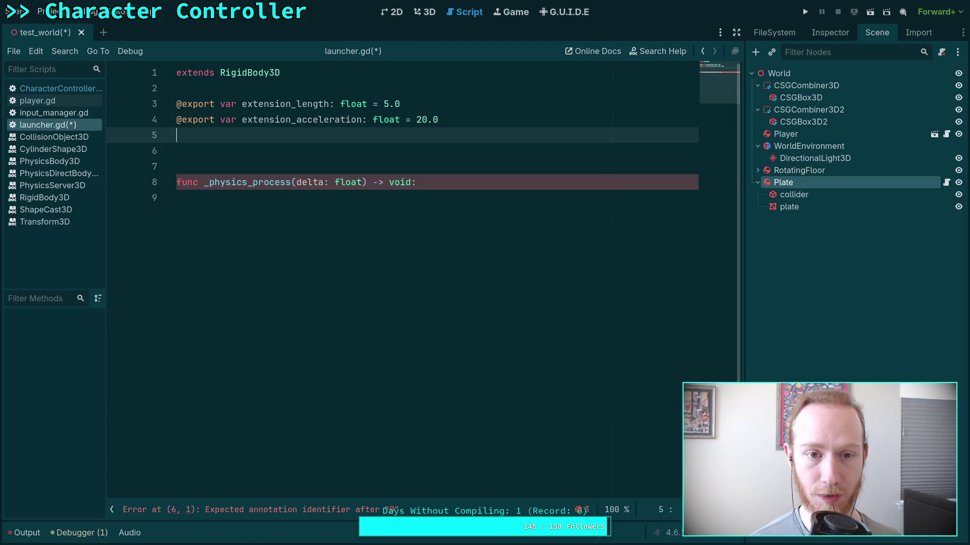
pyautogui.click(432, 142)
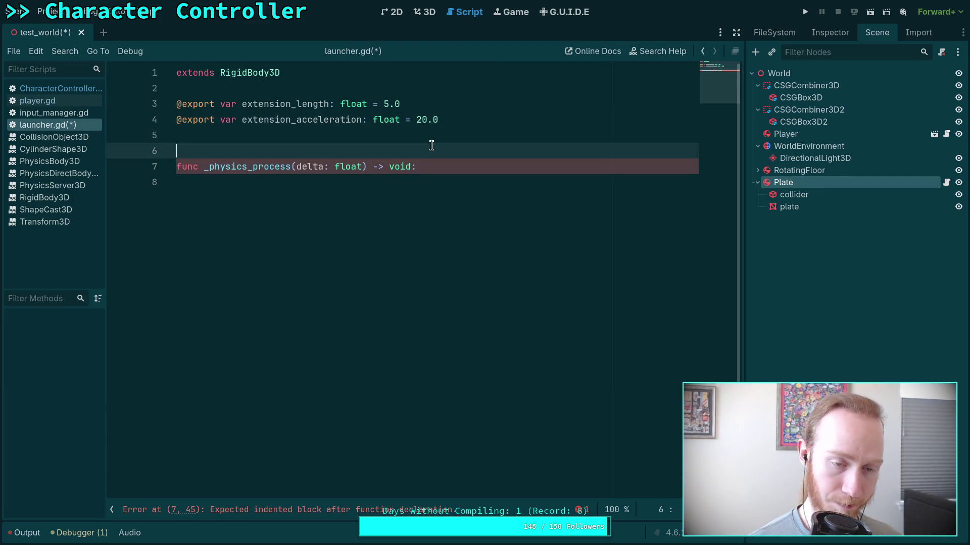
pyautogui.press('Return')
pyautogui.press('Return')
pyautogui.write('func _ready')
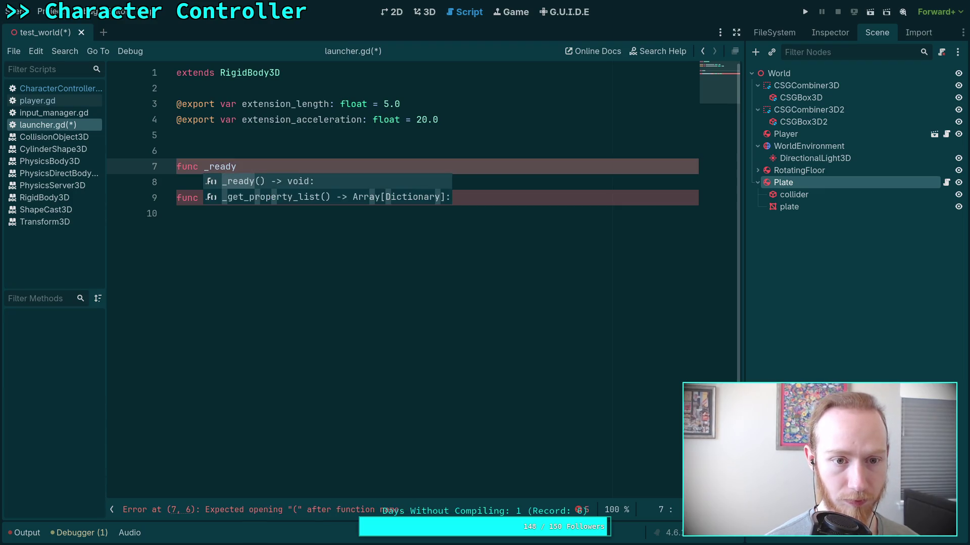
# - Complete the _ready stub and declare var rest_position: Vector3 below the exports
pyautogui.press('Return')
pyautogui.press('Return')
pyautogui.click(176, 135)
pyautogui.press('Return')
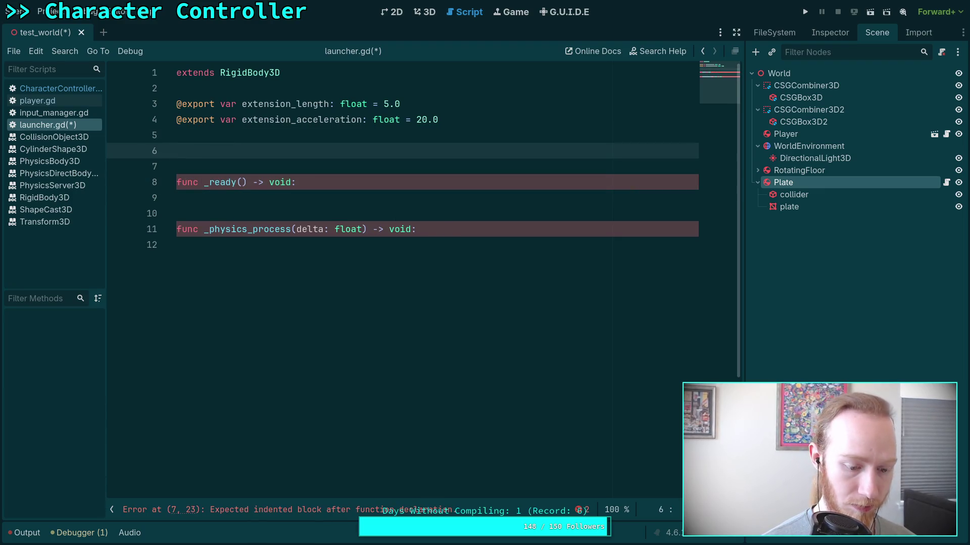
pyautogui.write('var rest_position: f')
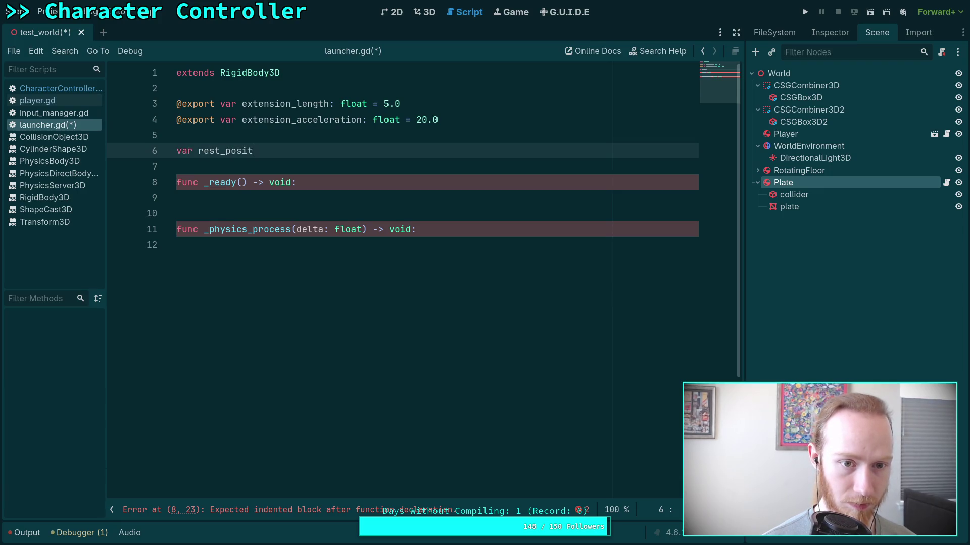
pyautogui.press('BackSpace')
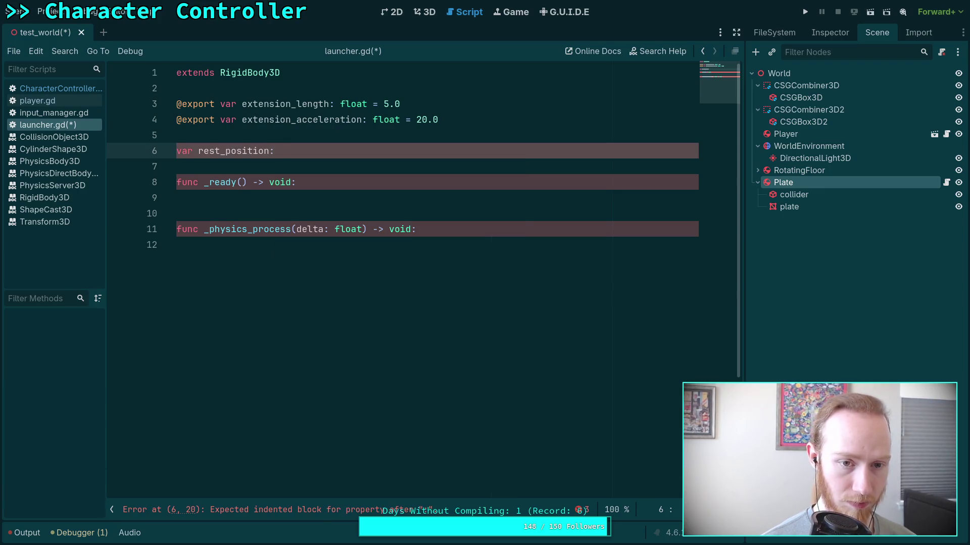
pyautogui.write('Vector3')
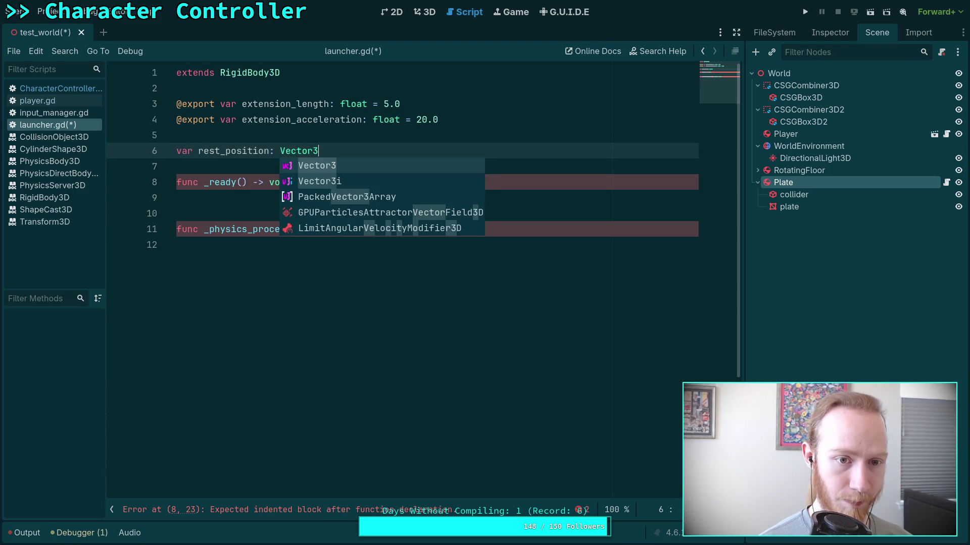
# - Set rest_position = global_position inside _ready
pyautogui.click(256, 191)
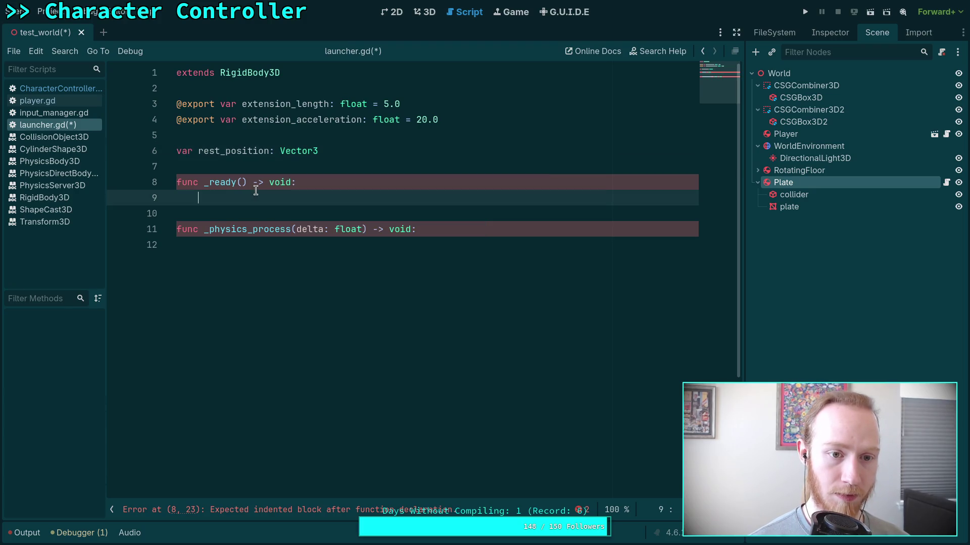
pyautogui.write('rest')
pyautogui.press('Return')
pyautogui.write('= ')
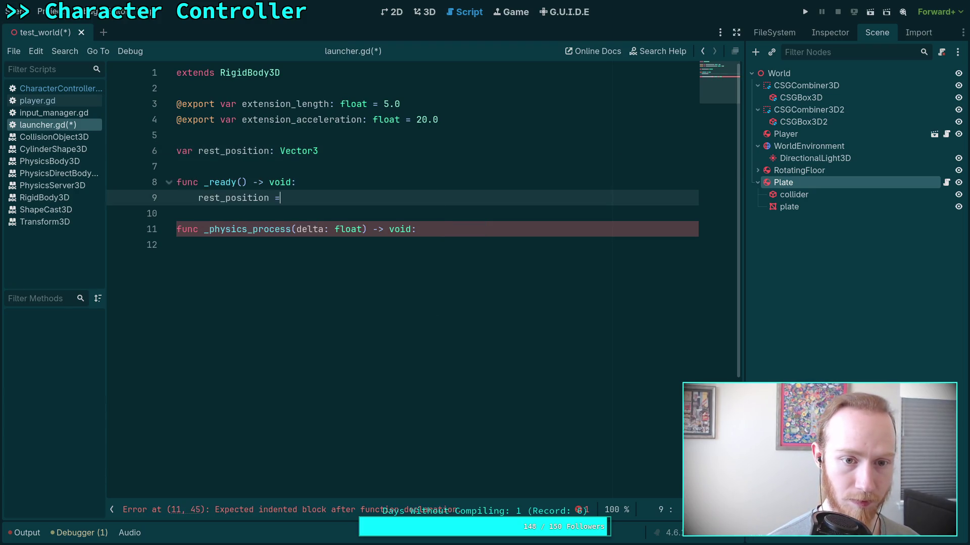
pyautogui.write('global_po')
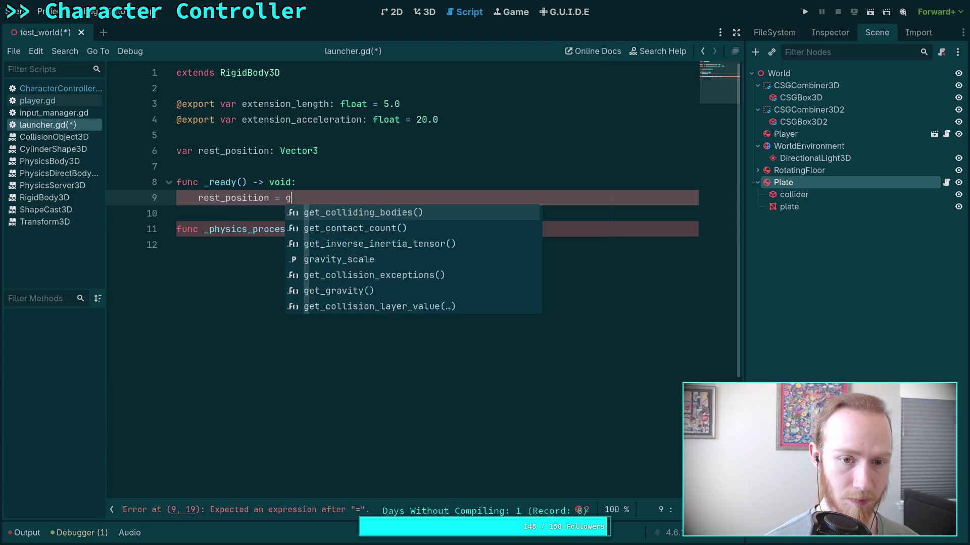
pyautogui.press('Return')
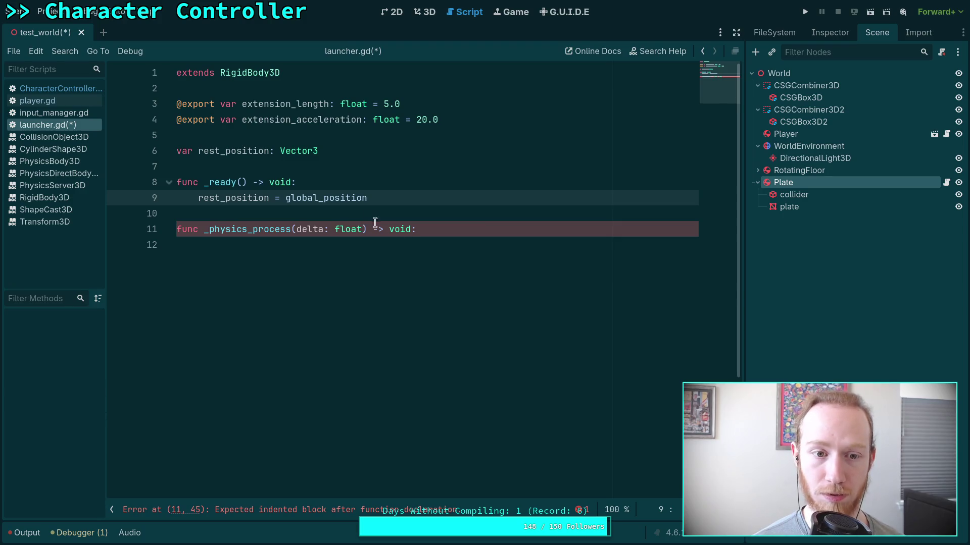
# - Declare var timer: float = 0.0 below rest_position
pyautogui.click(474, 241)
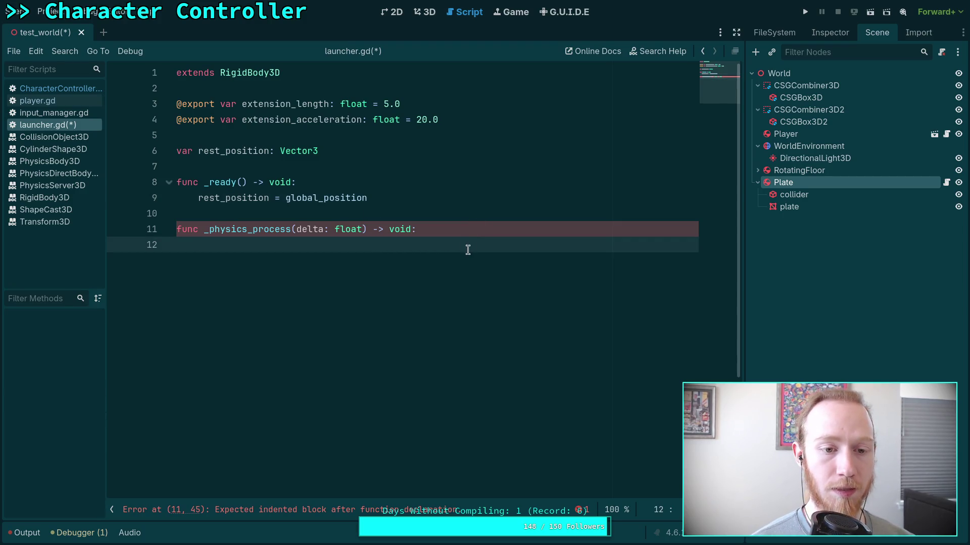
pyautogui.click(411, 148)
pyautogui.press('Return')
pyautogui.write('var timer: ')
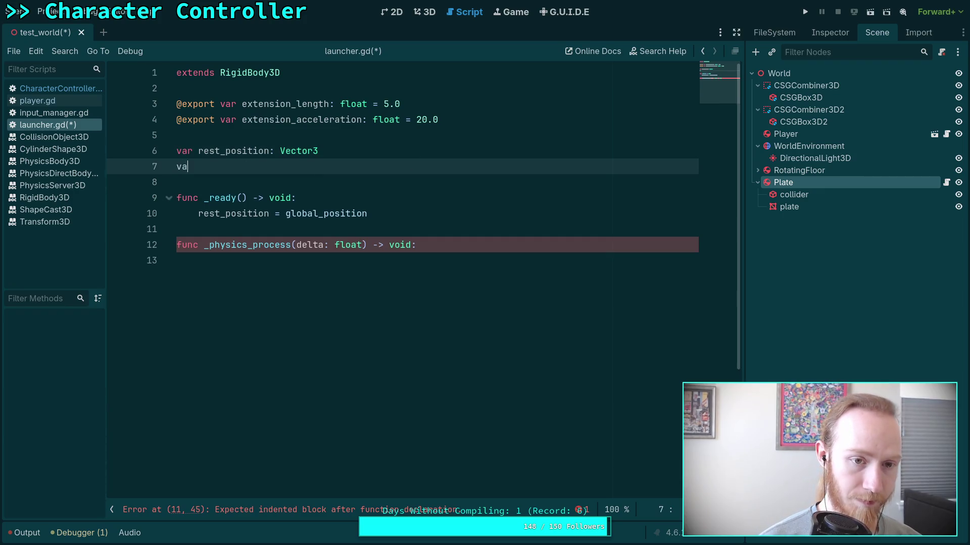
pyautogui.write('float = ')
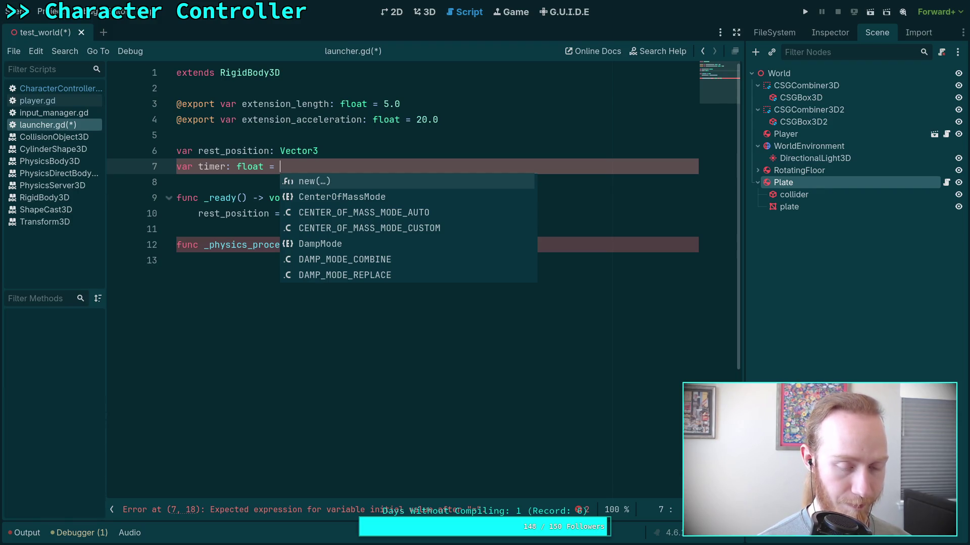
pyautogui.write('0.0')
# - Begin declaring an extending variable on a new line below timer
pyautogui.press('Return')
pyautogui.write('var ')
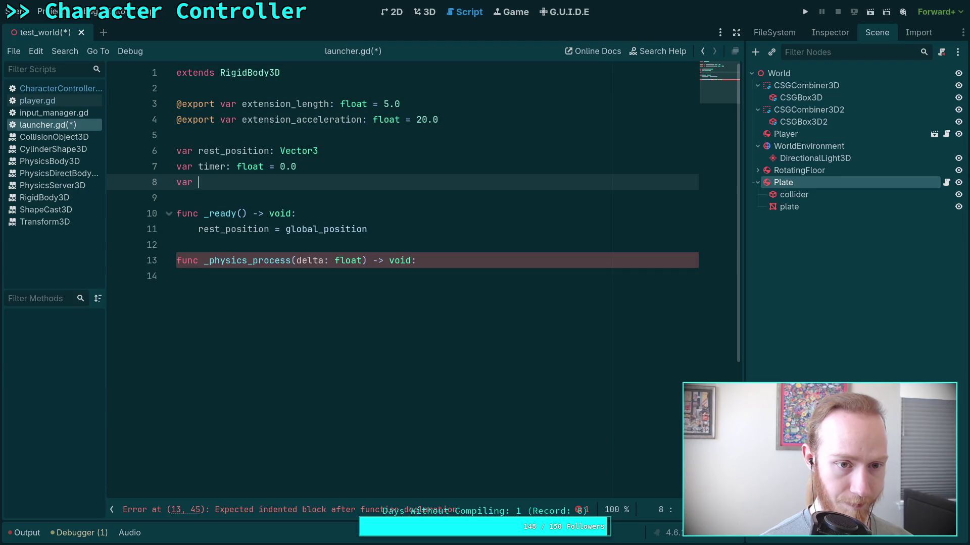
pyautogui.write('extending')
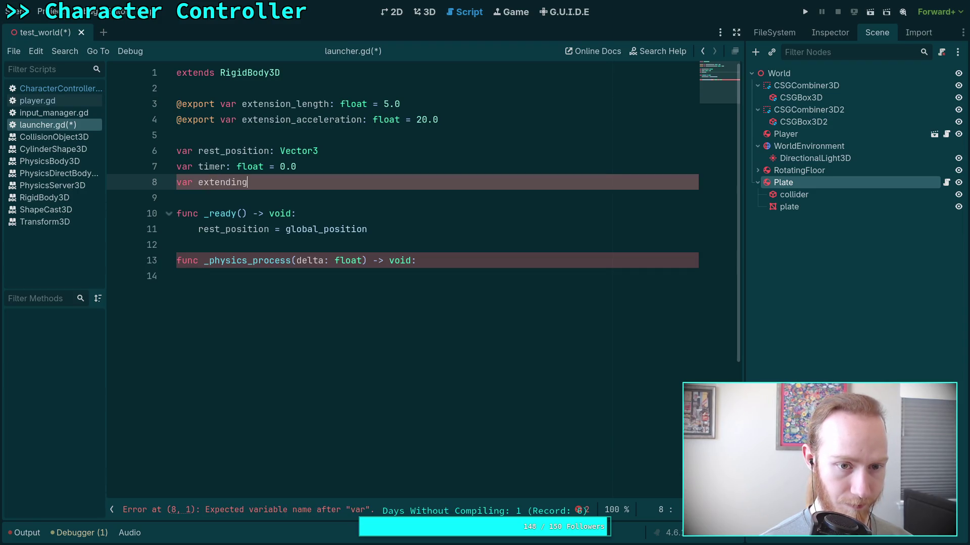
pyautogui.write('_')
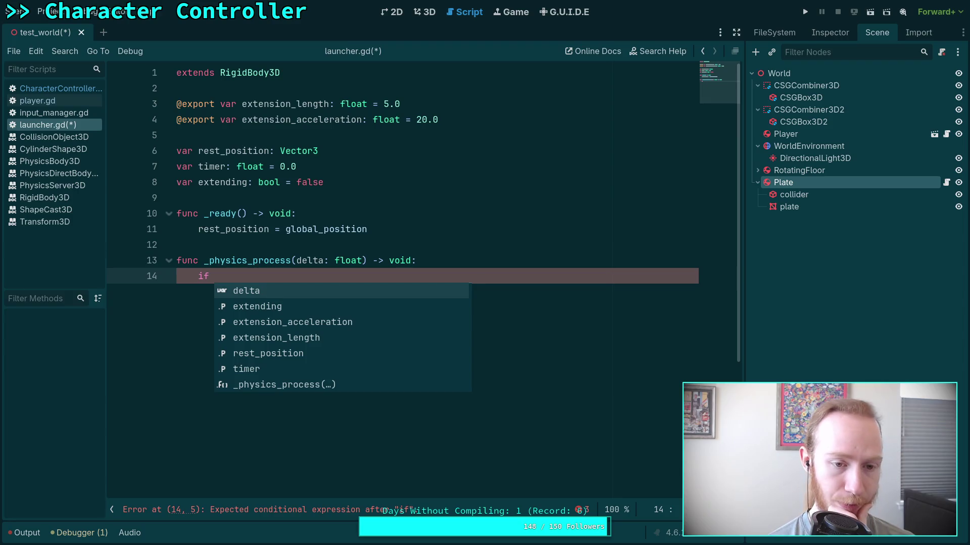
# - Replace the unfinished if with Plane and look up its class reference
pyautogui.press('BackSpace')
pyautogui.press('BackSpace')
pyautogui.press('BackSpace')
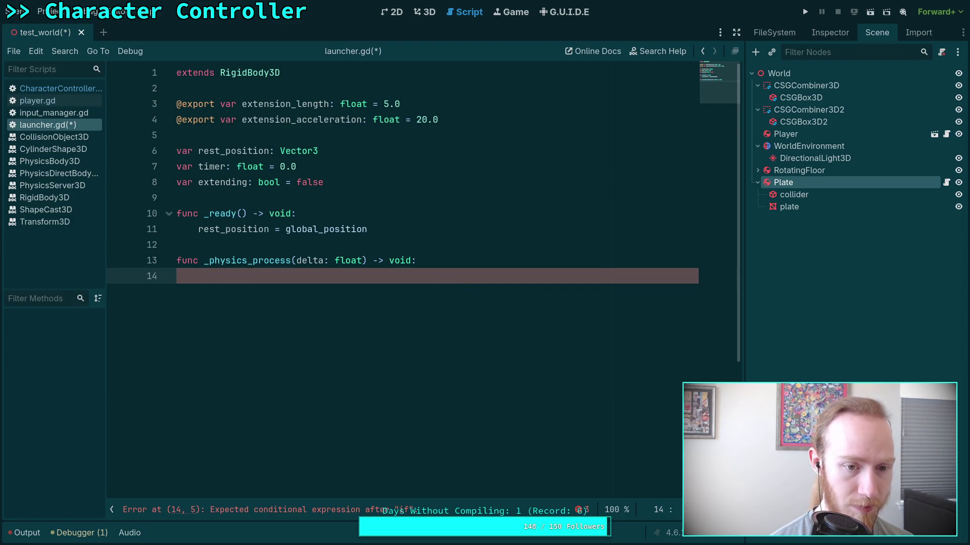
pyautogui.write('Plane')
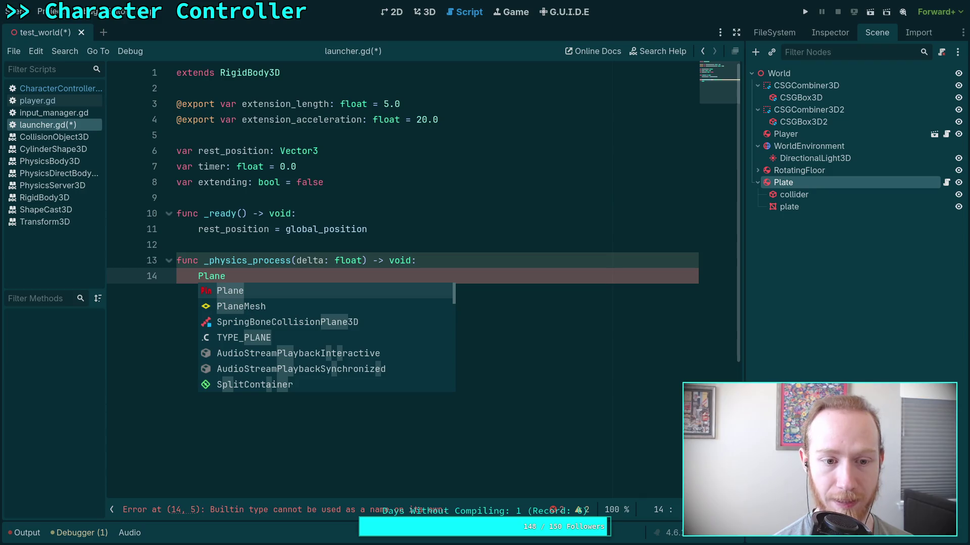
pyautogui.press('Escape')
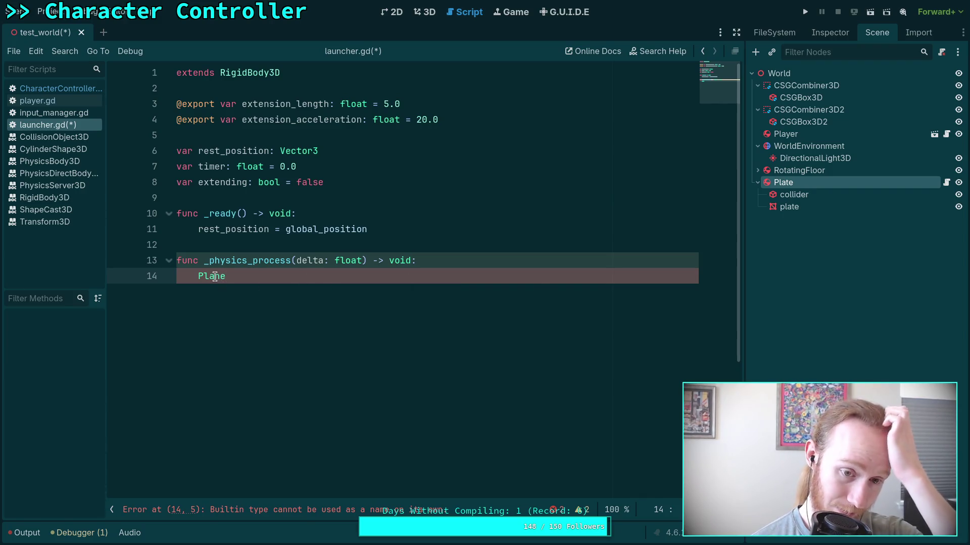
pyautogui.moveTo(215, 276)
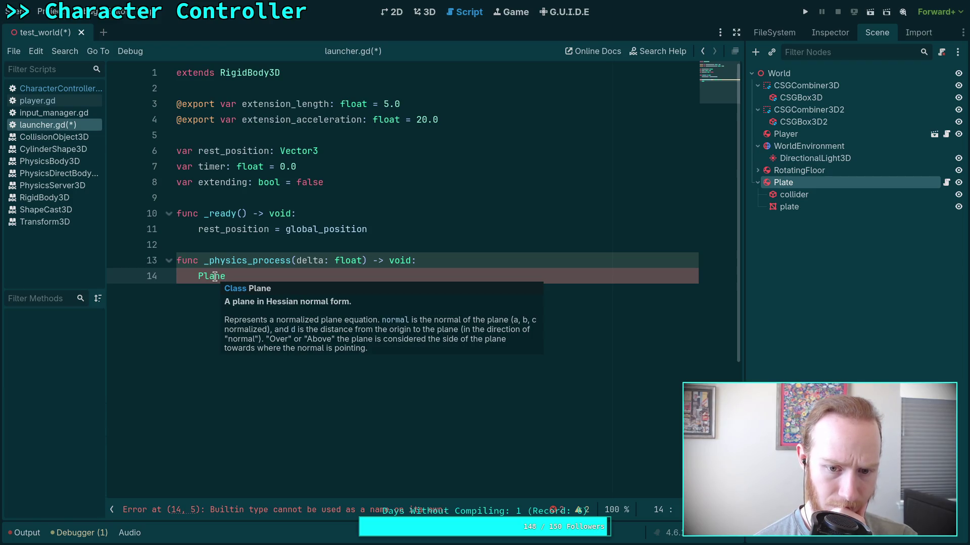
pyautogui.rightClick(215, 276)
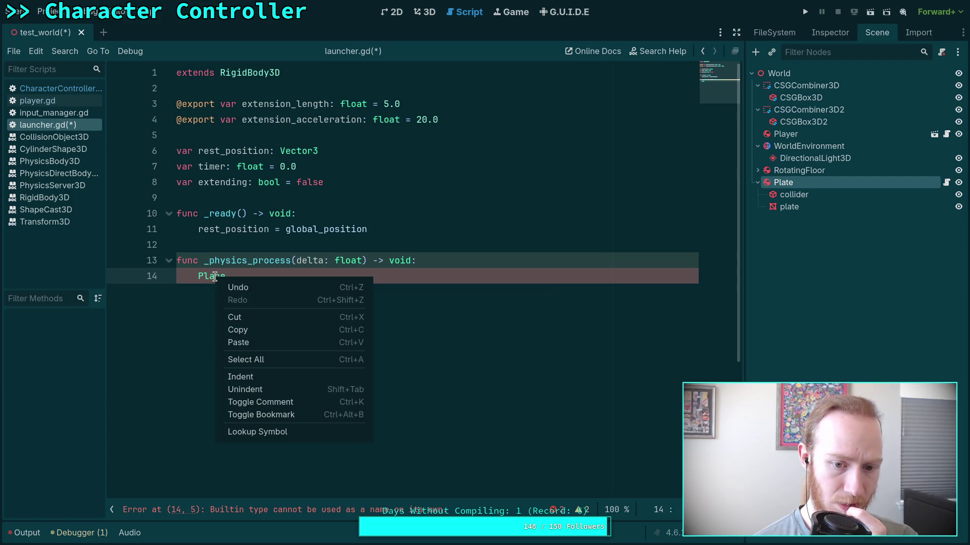
pyautogui.click(271, 432)
# - Read the Plane reference's constructors, distance_to method, and d and normal properties
pyautogui.scroll(-2, 370, 362)
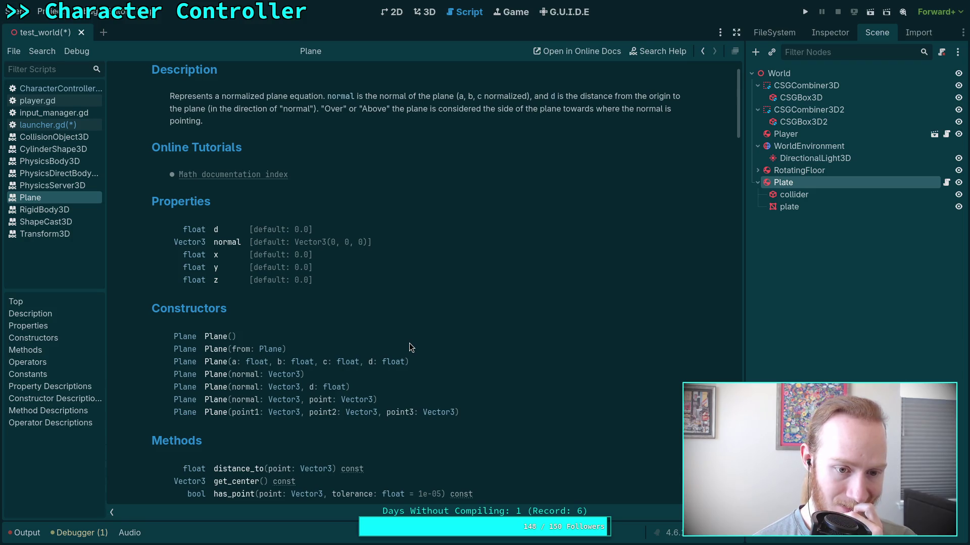
pyautogui.scroll(-5, 410, 346)
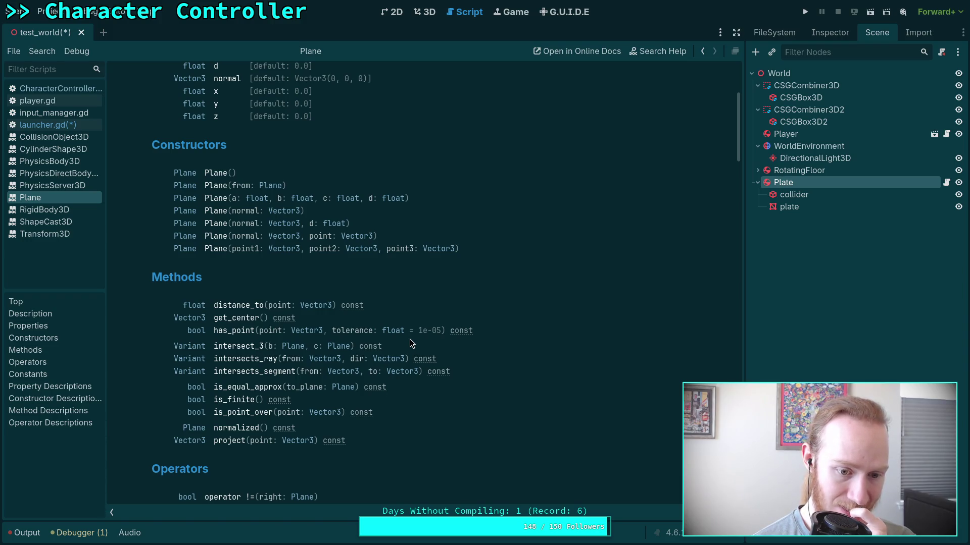
pyautogui.scroll(7, 411, 343)
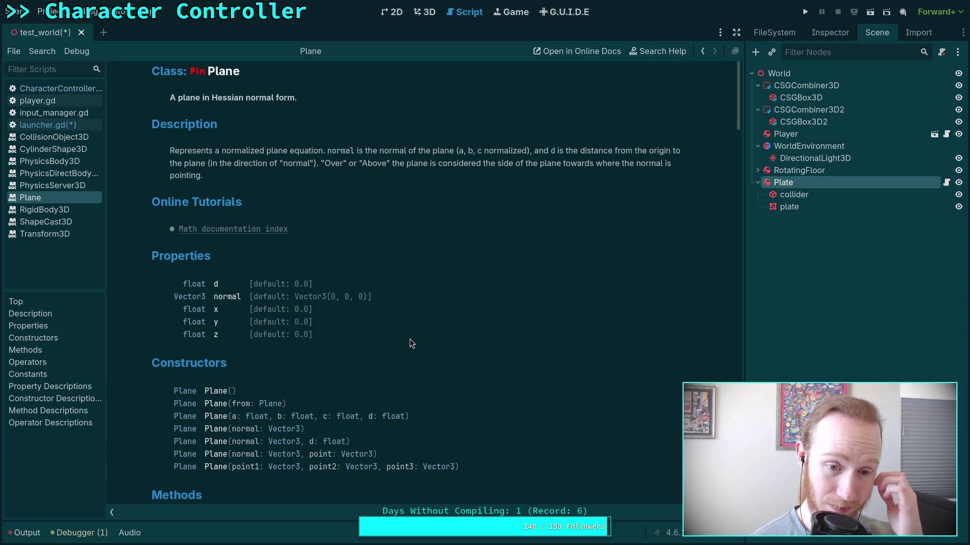
pyautogui.scroll(-7, 410, 343)
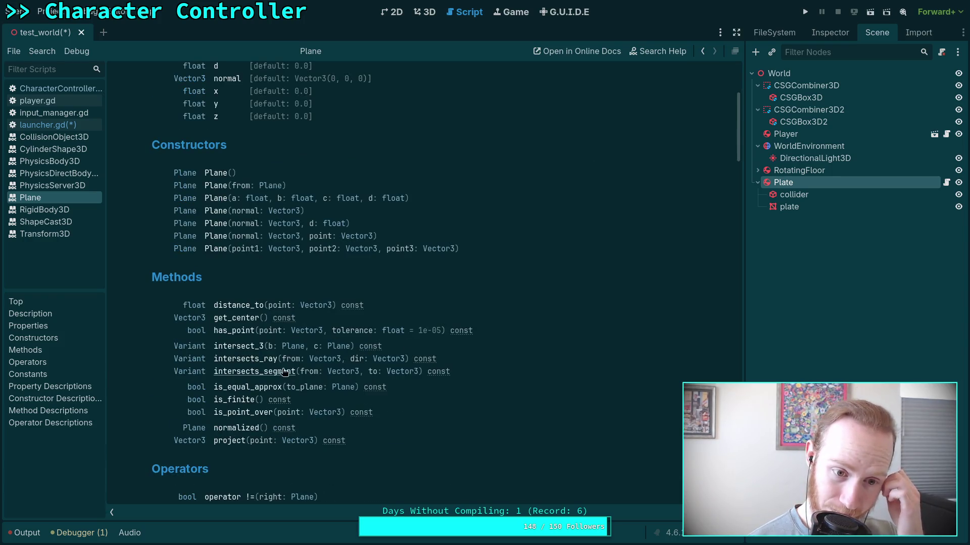
pyautogui.click(254, 306)
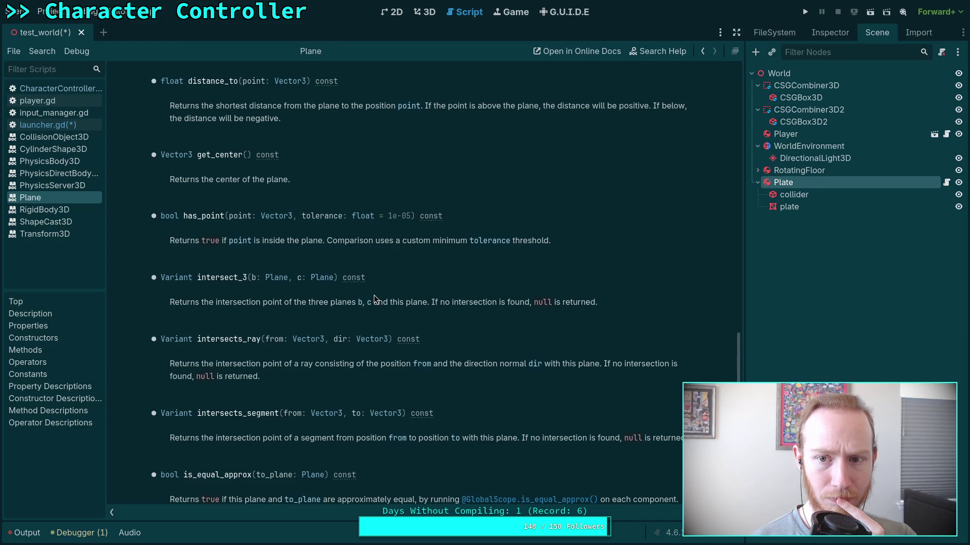
pyautogui.scroll(5, 374, 293)
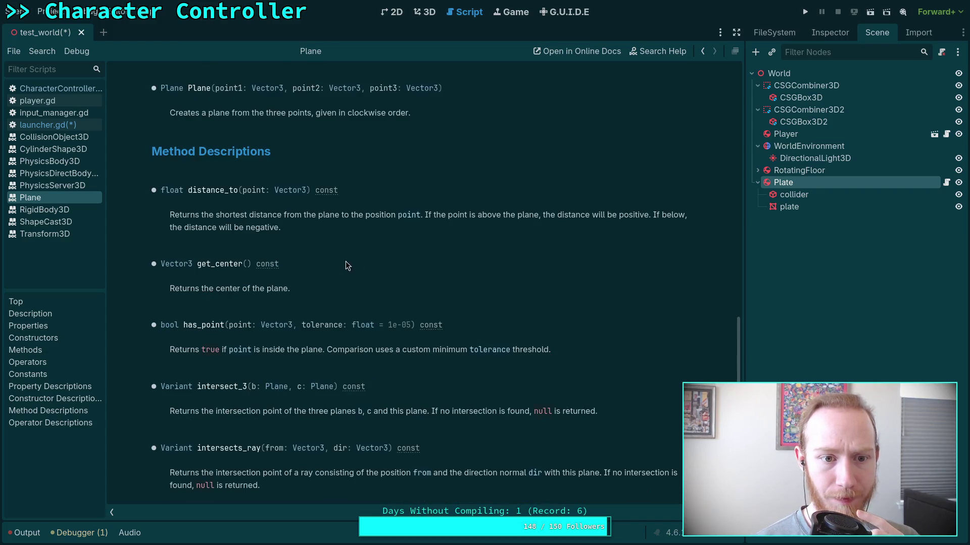
pyautogui.scroll(1, 317, 247)
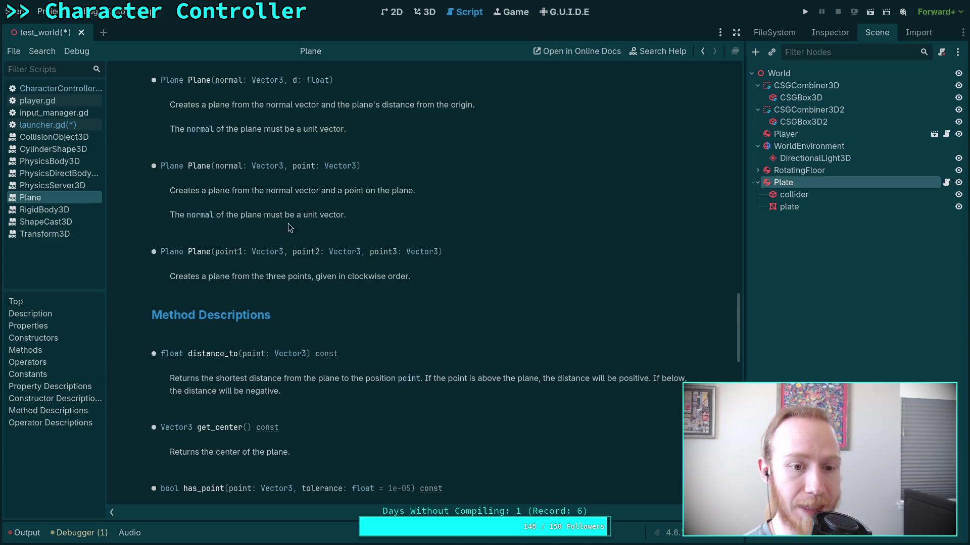
pyautogui.scroll(4, 307, 217)
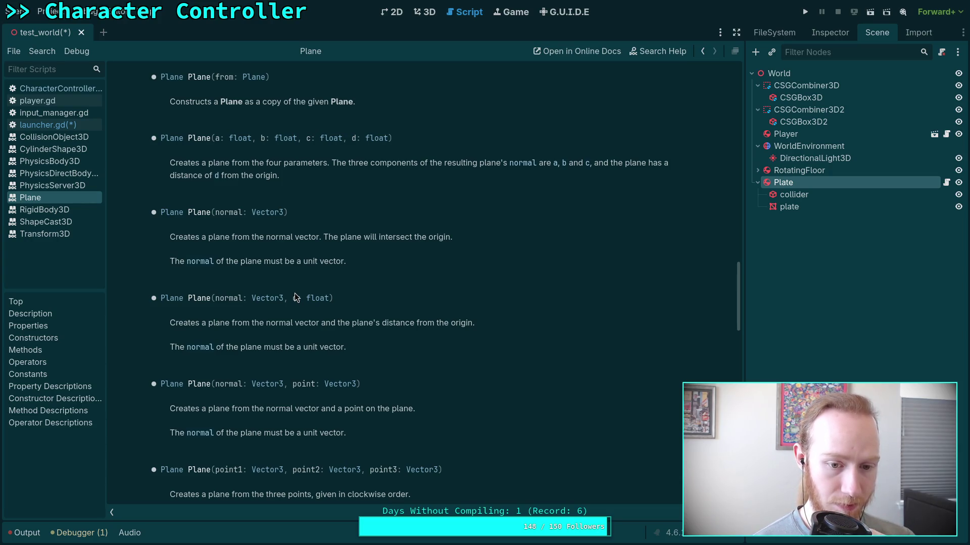
pyautogui.scroll(4, 296, 297)
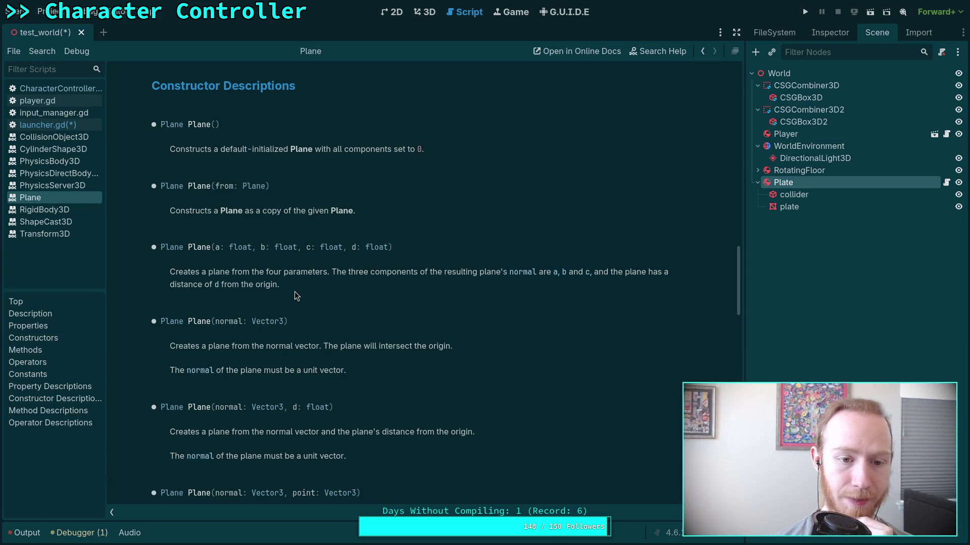
pyautogui.scroll(15, 295, 294)
pyautogui.scroll(10, 297, 296)
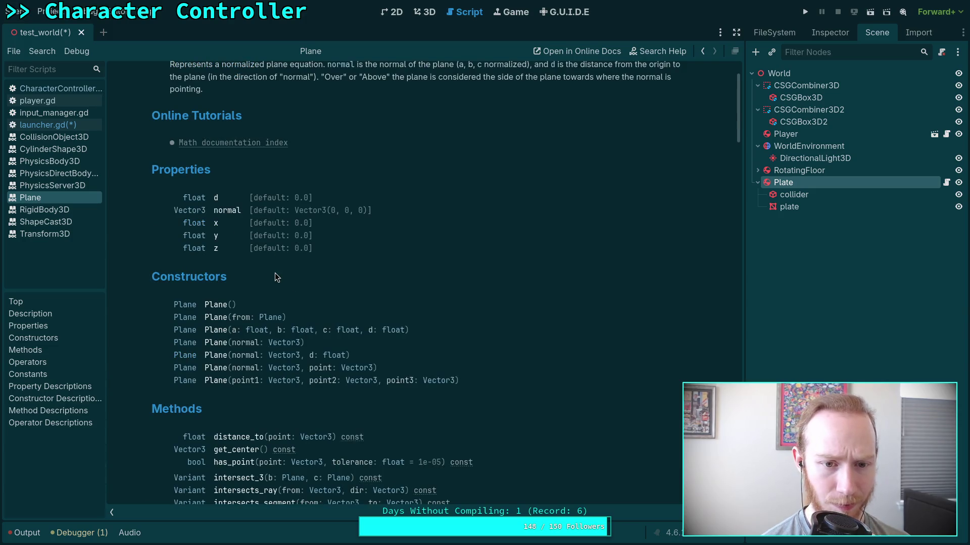
pyautogui.scroll(-12, 275, 273)
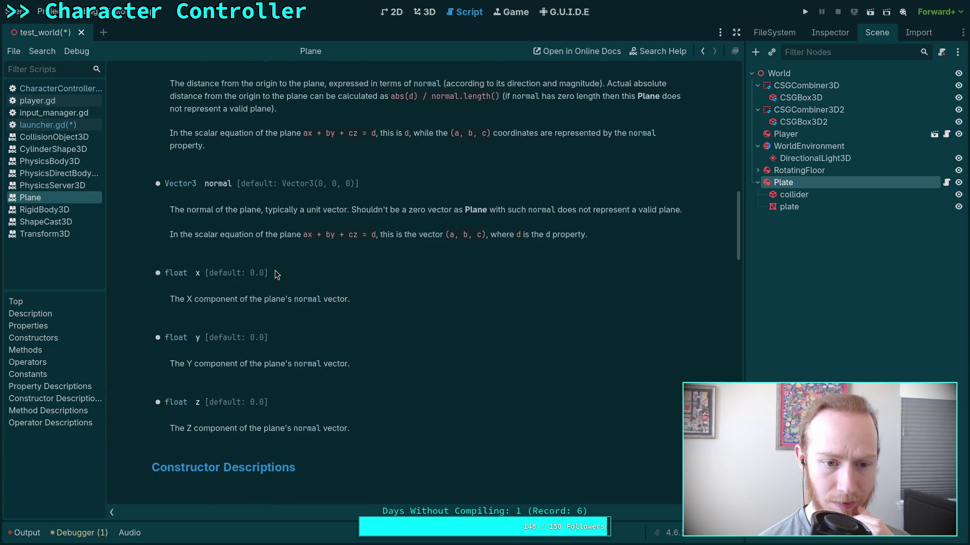
pyautogui.scroll(5, 275, 273)
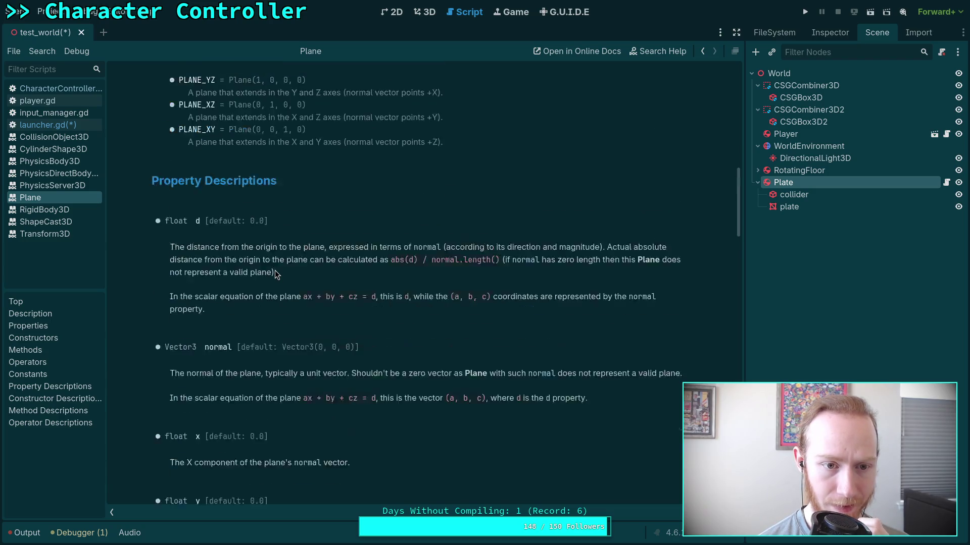
pyautogui.scroll(-3, 276, 270)
pyautogui.scroll(-2, 277, 272)
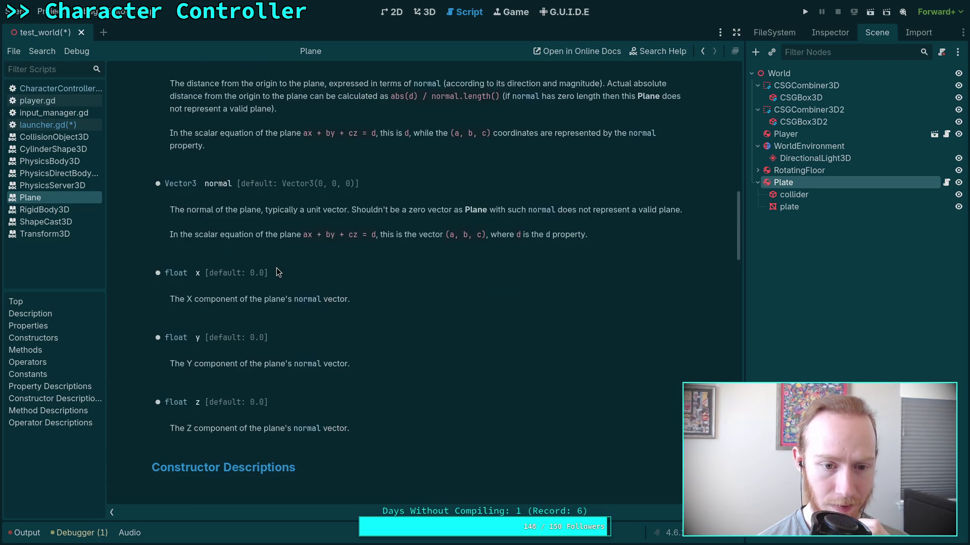
pyautogui.scroll(-3, 277, 273)
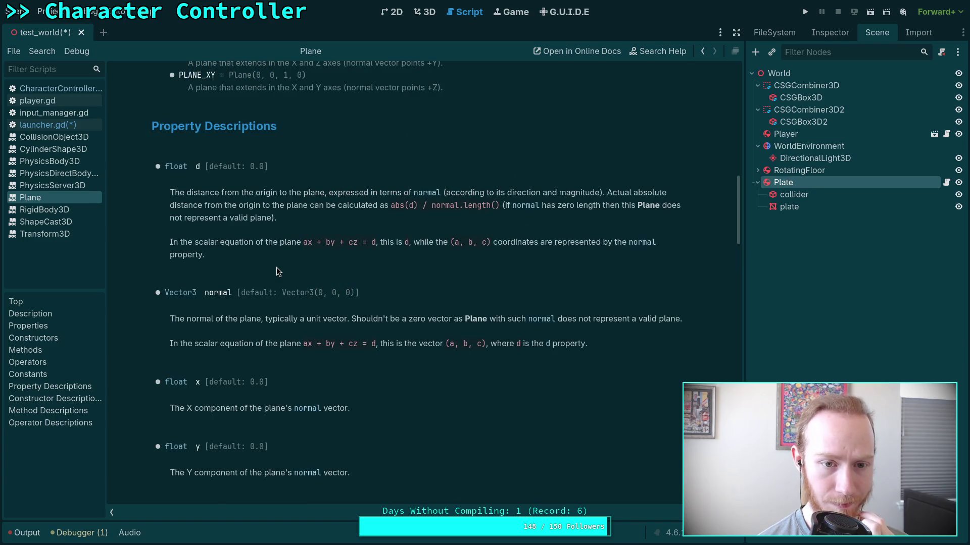
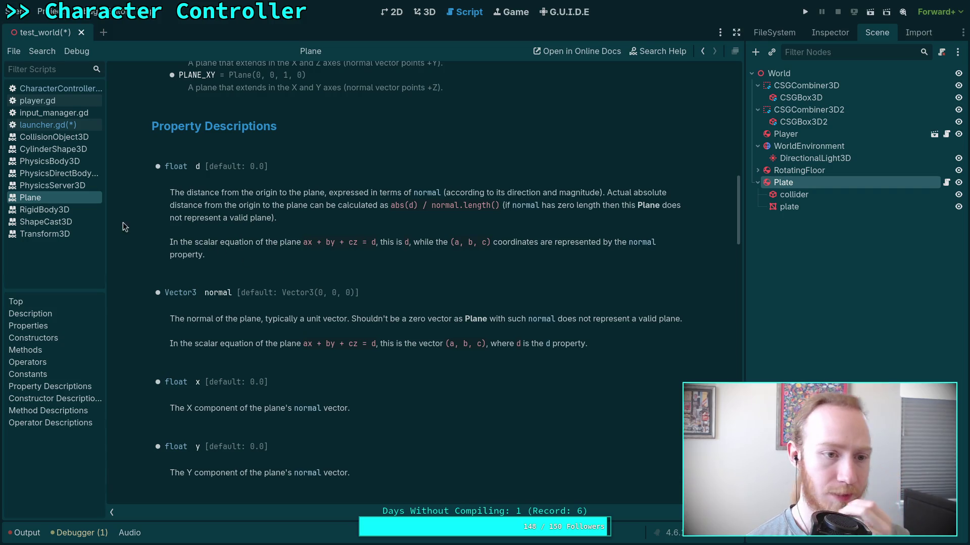
# - Back in launcher.gd, add a 'var plane' declaration after line 8
pyautogui.click(56, 127)
pyautogui.moveTo(256, 276); pyautogui.dragTo(196, 275)
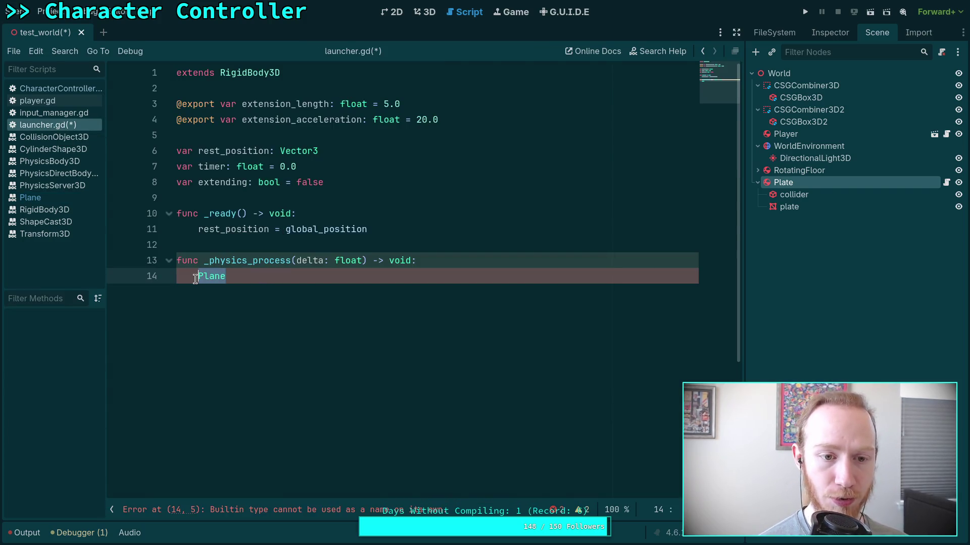
pyautogui.click(384, 179)
pyautogui.press('Return')
pyautogui.write('va')
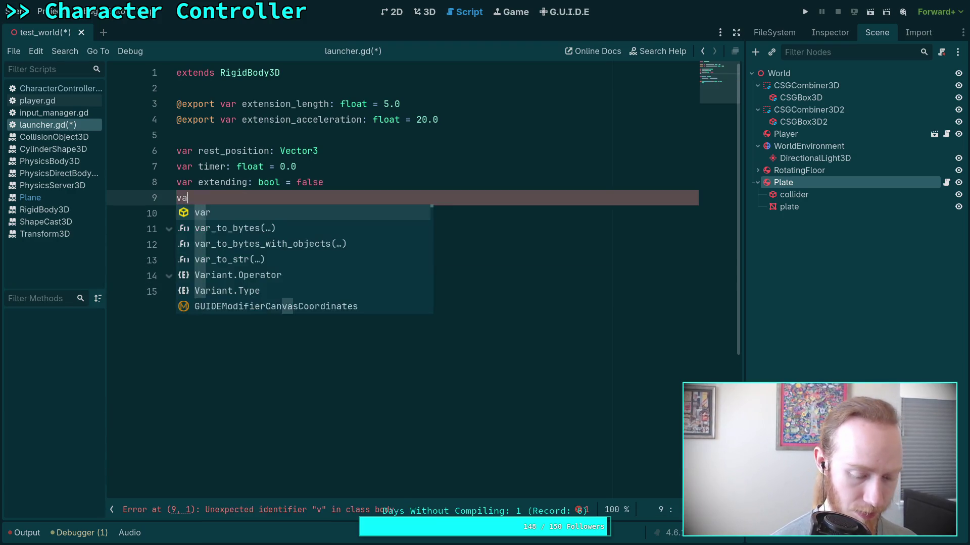
pyautogui.write('r plane')
pyautogui.press('Escape')
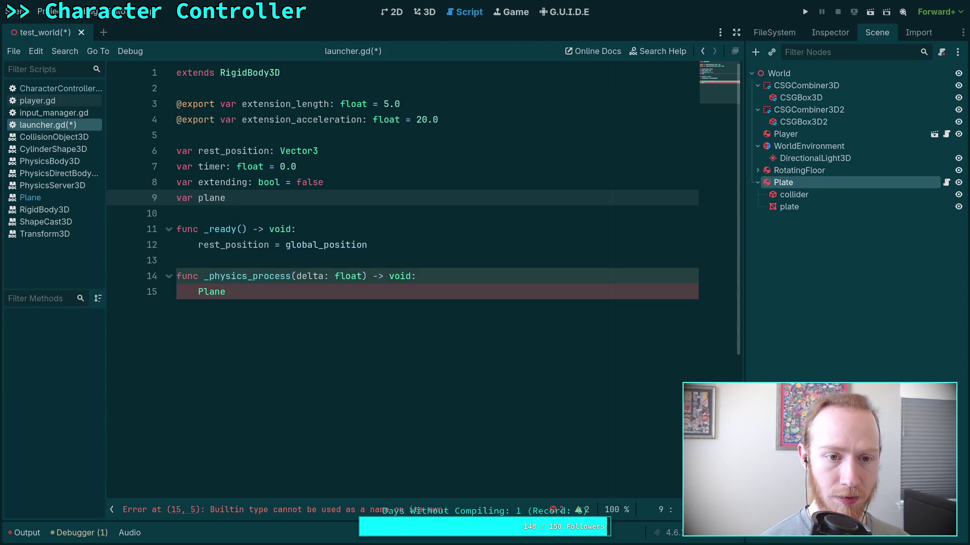
# - Rename rest_position to rest_plane and change its type from Vector3 to Plane
pyautogui.moveTo(225, 151); pyautogui.dragTo(270, 150)
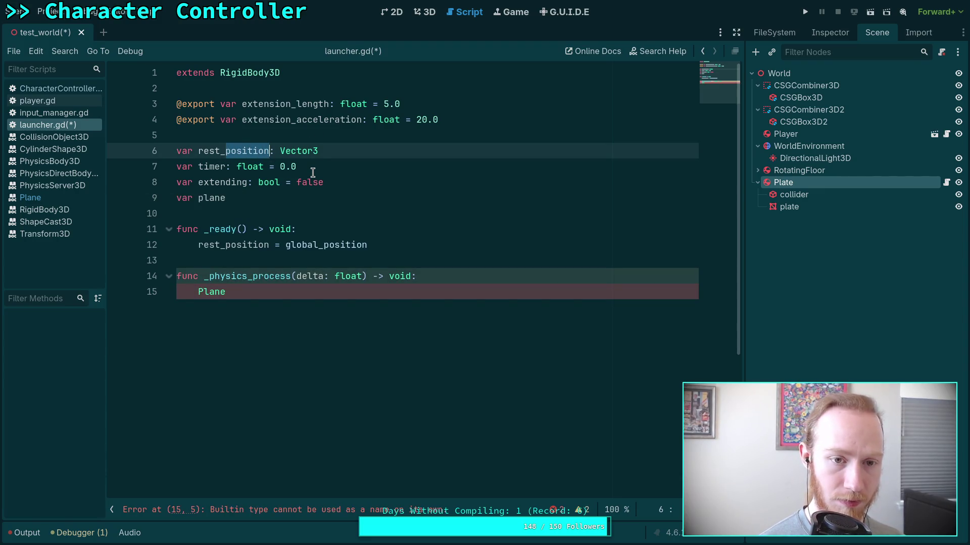
pyautogui.write('plane')
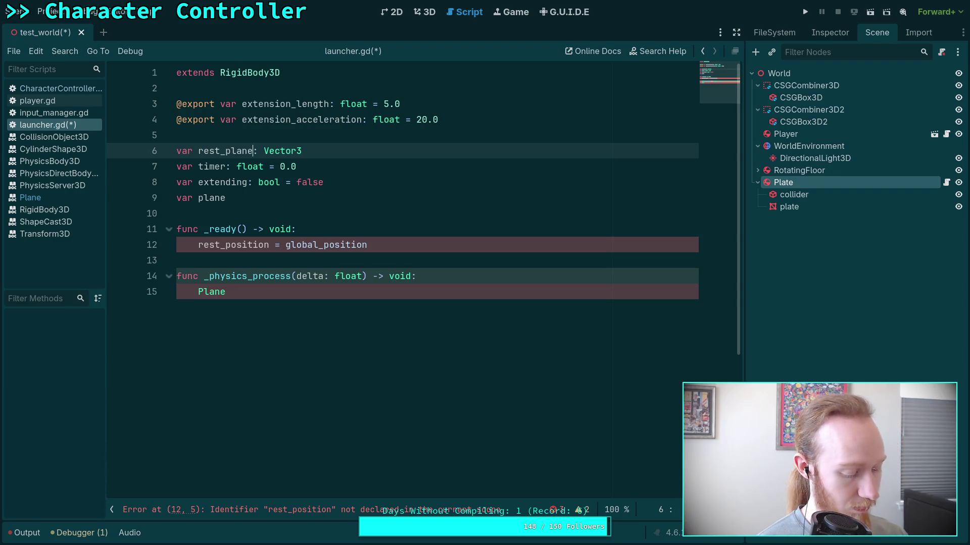
pyautogui.doubleClick(284, 151)
pyautogui.write('Plane')
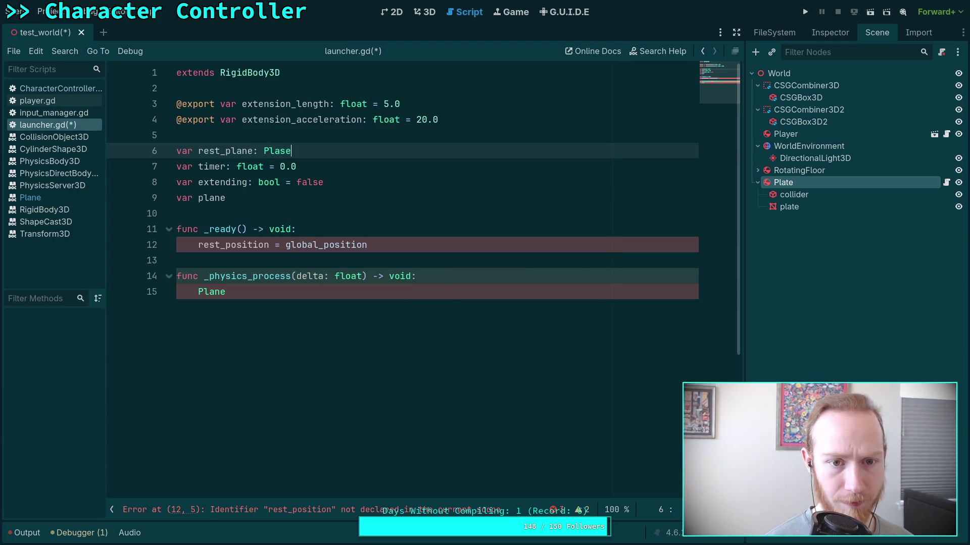
pyautogui.click(194, 212)
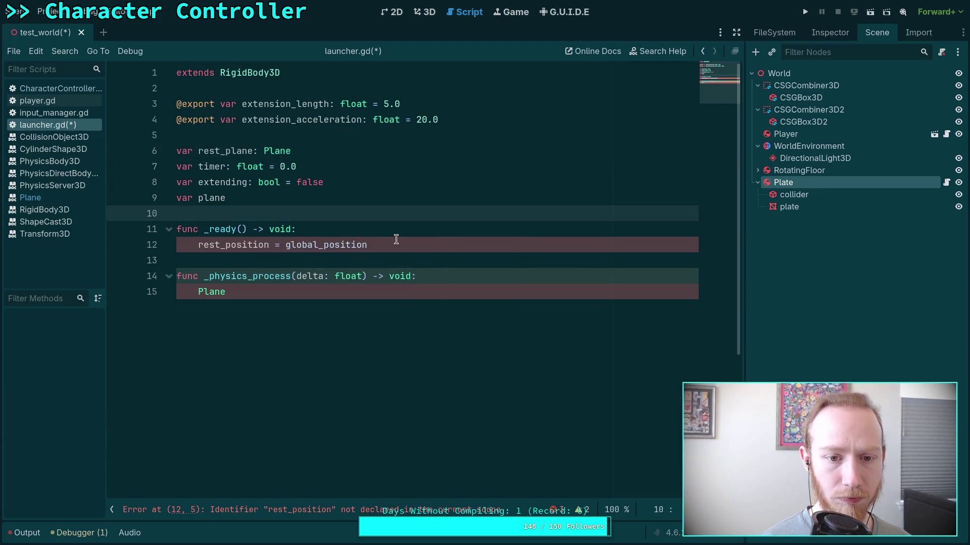
pyautogui.moveTo(396, 245); pyautogui.dragTo(228, 247)
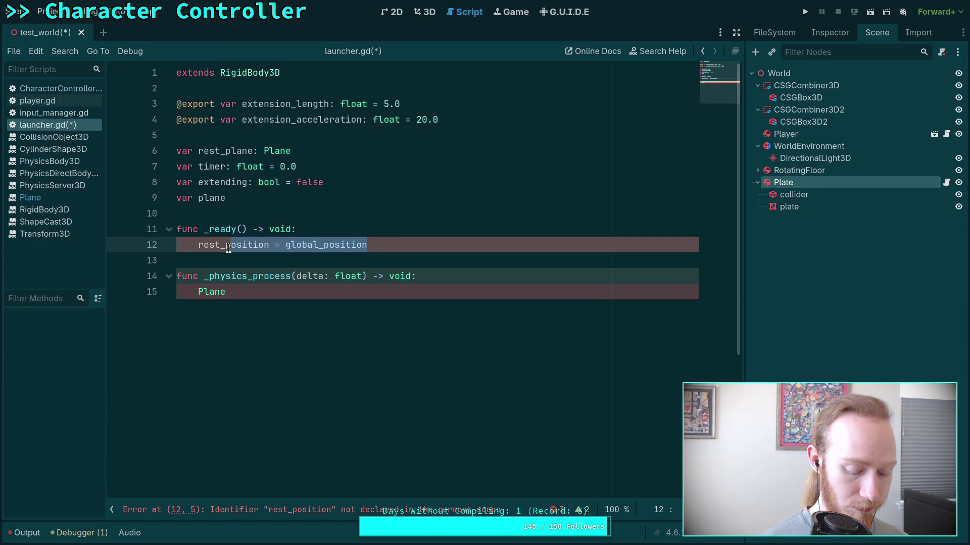
# - Rewrite line 12 as 'rest_plane = Plane(global_basis.z)' in _ready
pyautogui.write('plane =')
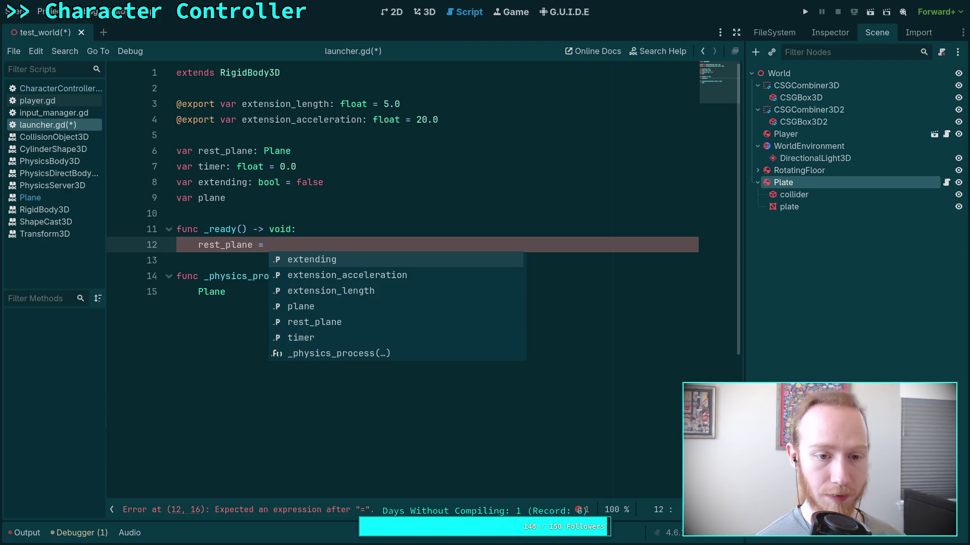
pyautogui.write('global_')
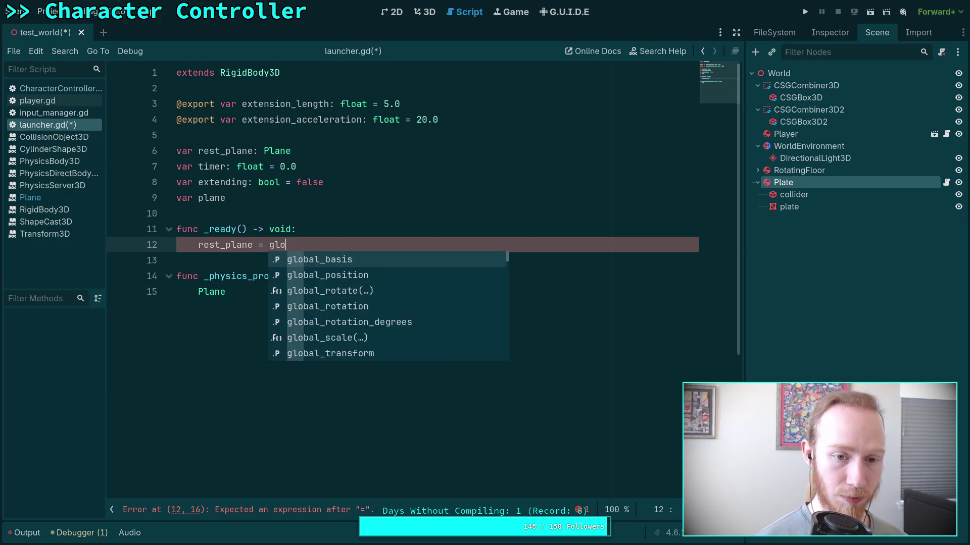
pyautogui.write('basis.z')
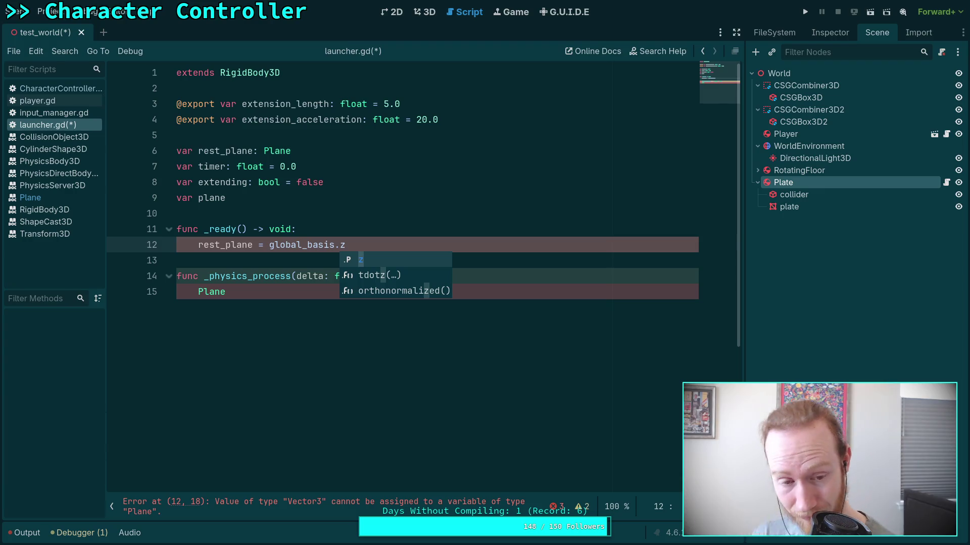
pyautogui.click(269, 244)
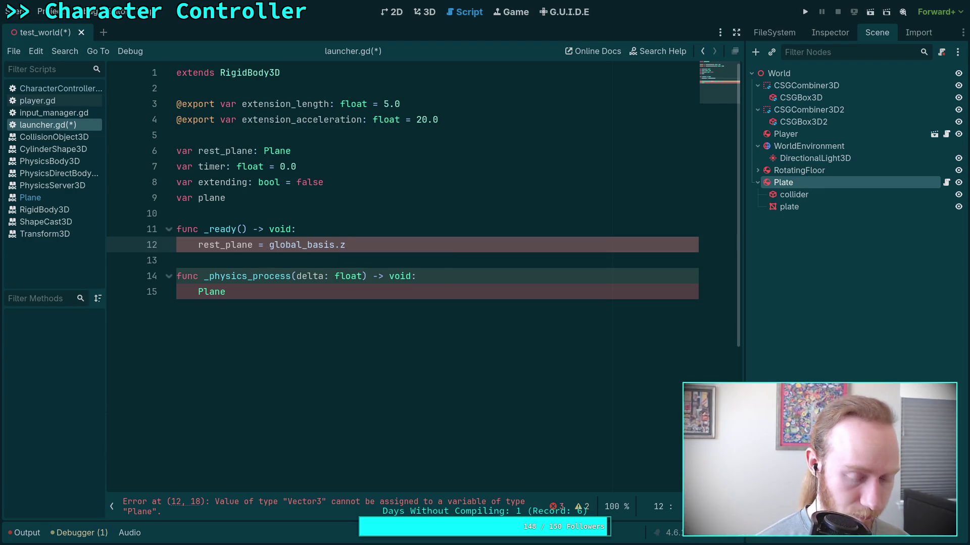
pyautogui.write('Plane.ne')
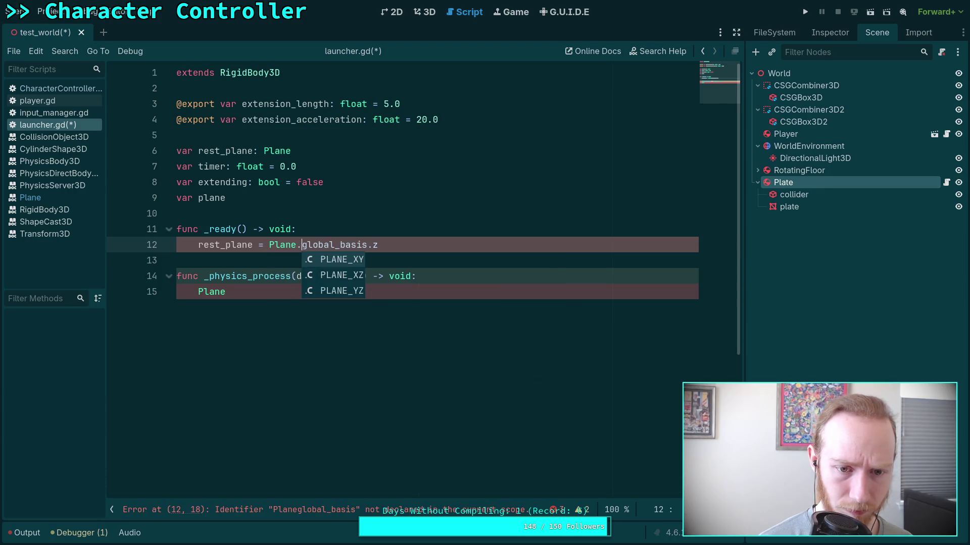
pyautogui.press('BackSpace')
pyautogui.press('BackSpace')
pyautogui.press('BackSpace')
pyautogui.write('(')
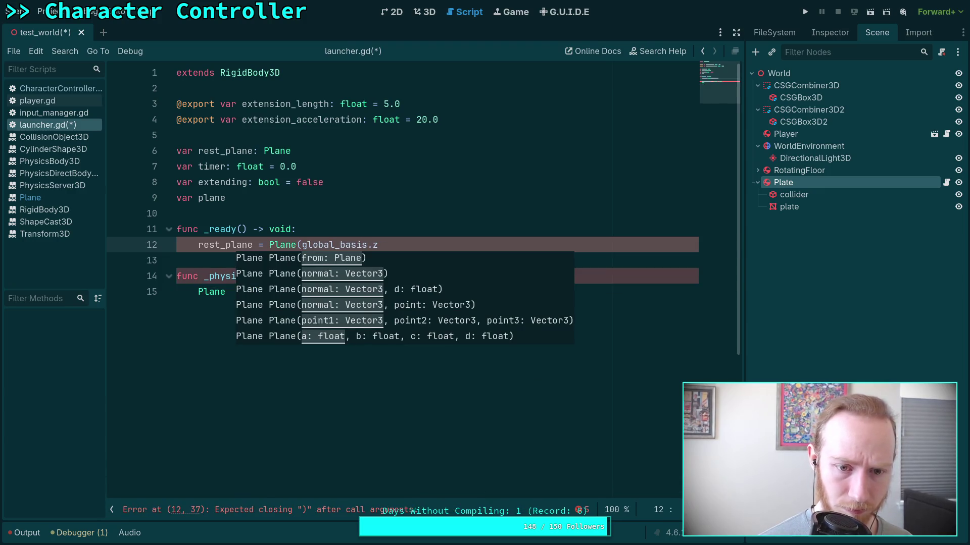
pyautogui.click(429, 249)
pyautogui.write(')')
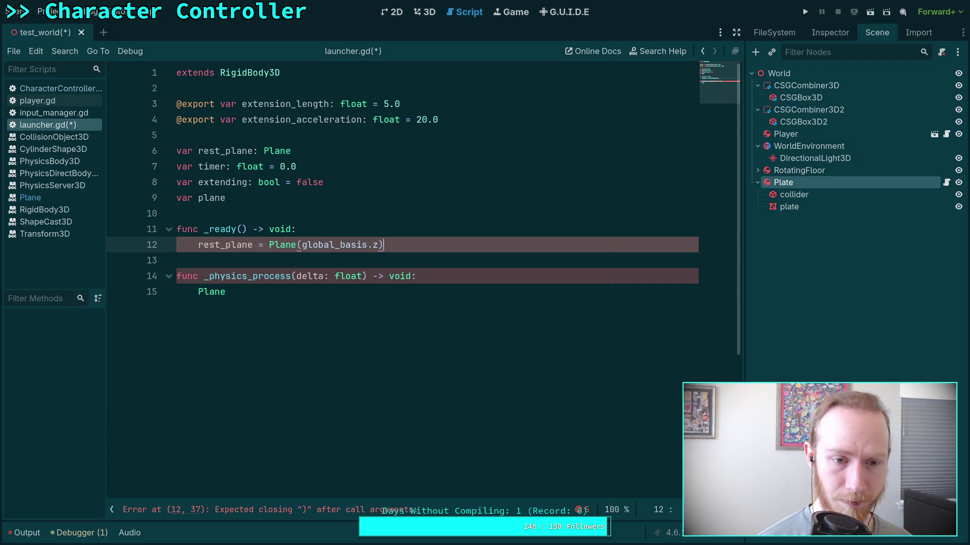
pyautogui.moveTo(243, 302); pyautogui.dragTo(201, 297)
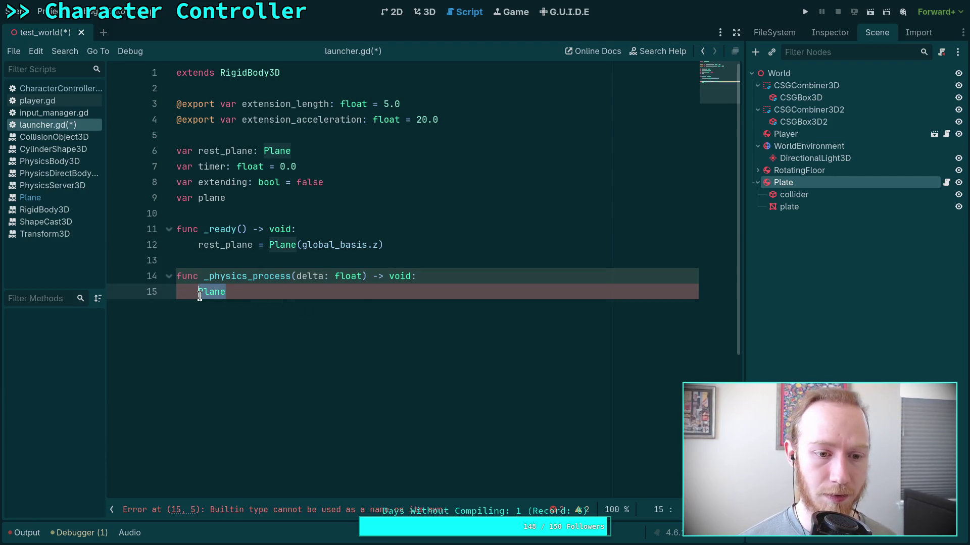
# - Start an 'if not extending' check, set the timer's default to 1.0, and delete the unused var plane
pyautogui.write('if not ex')
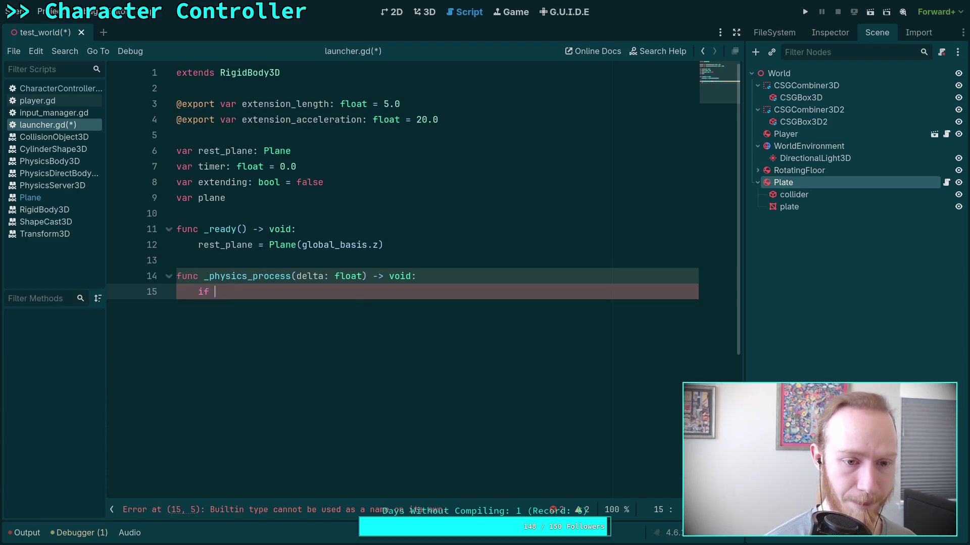
pyautogui.press('Return')
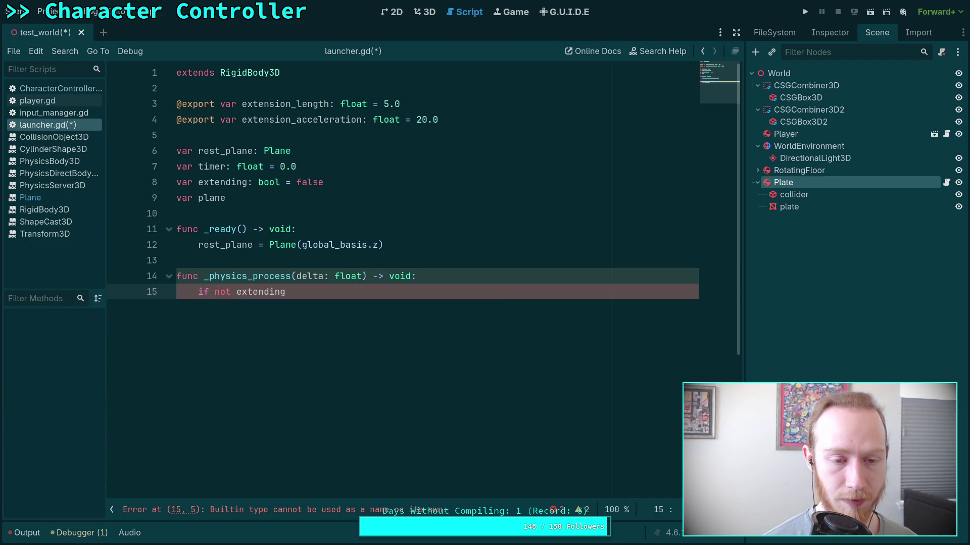
pyautogui.doubleClick(301, 167)
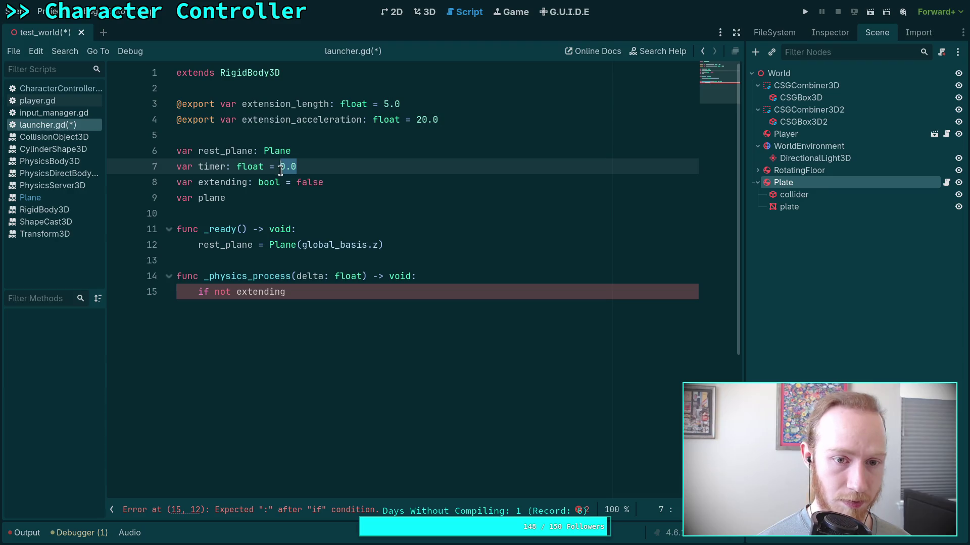
pyautogui.write('1.0')
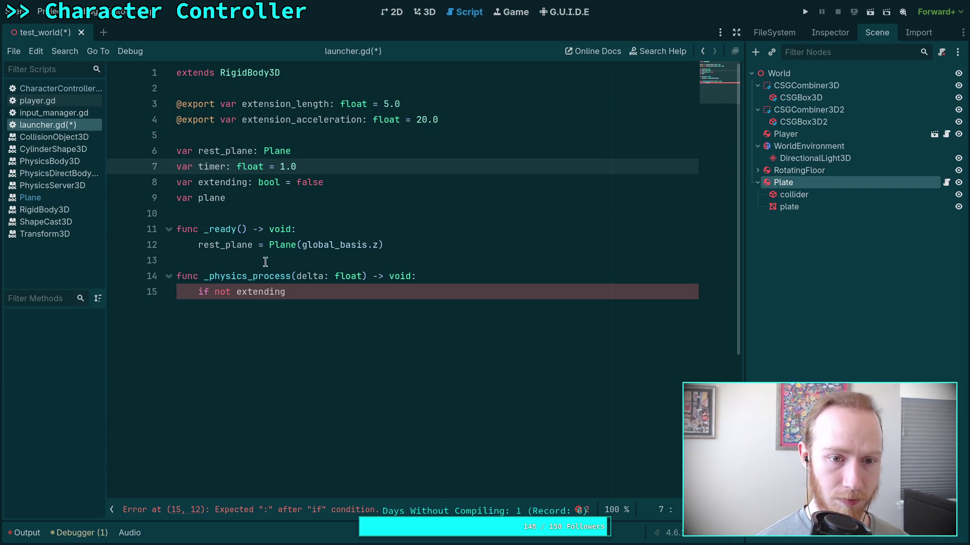
pyautogui.moveTo(363, 196); pyautogui.dragTo(370, 178)
pyautogui.press('BackSpace')
# - Inside 'if not extending:', add 'if timer > 0.0:' with 'timer -= delta' and continue
pyautogui.click(340, 281)
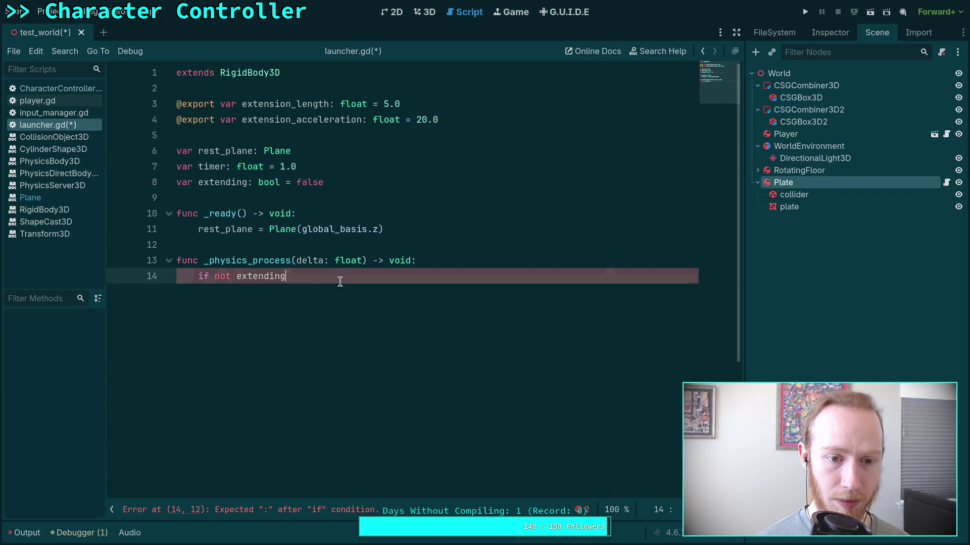
pyautogui.write('and')
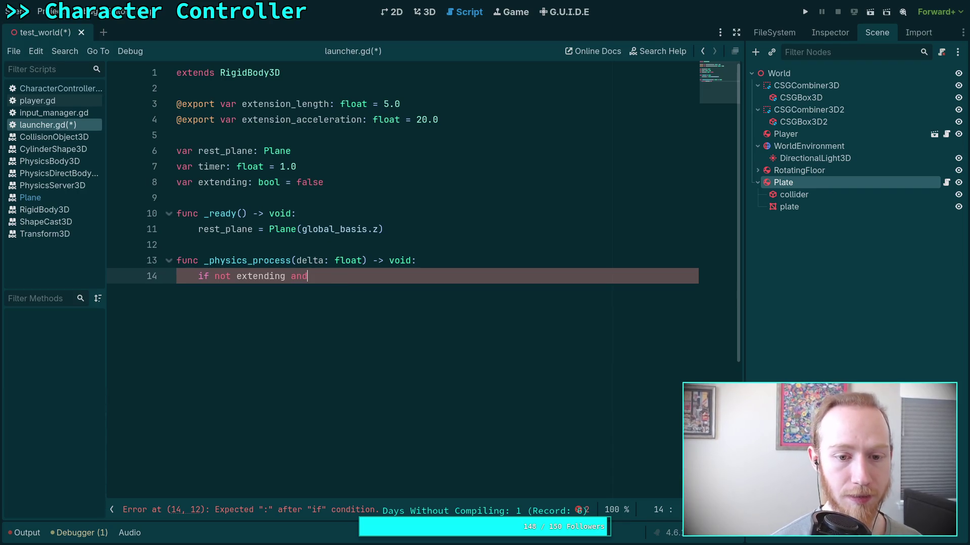
pyautogui.press('BackSpace')
pyautogui.press('BackSpace')
pyautogui.press('BackSpace')
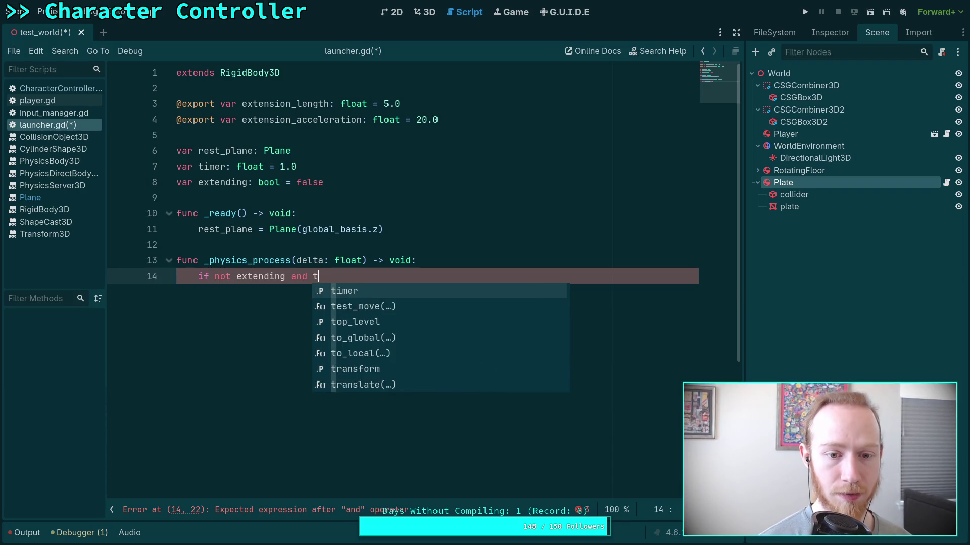
pyautogui.press('BackSpace')
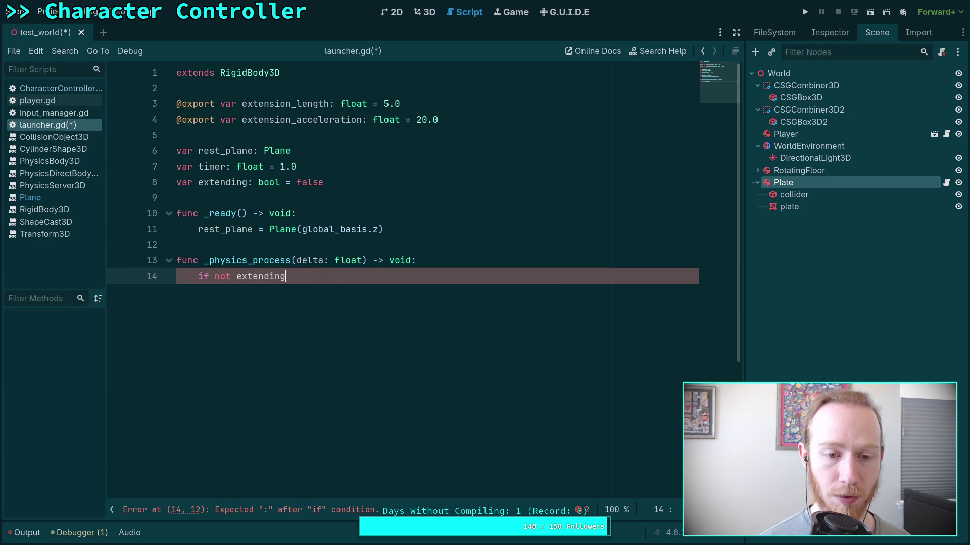
pyautogui.write(':')
pyautogui.press('Return')
pyautogui.write('if timer ')
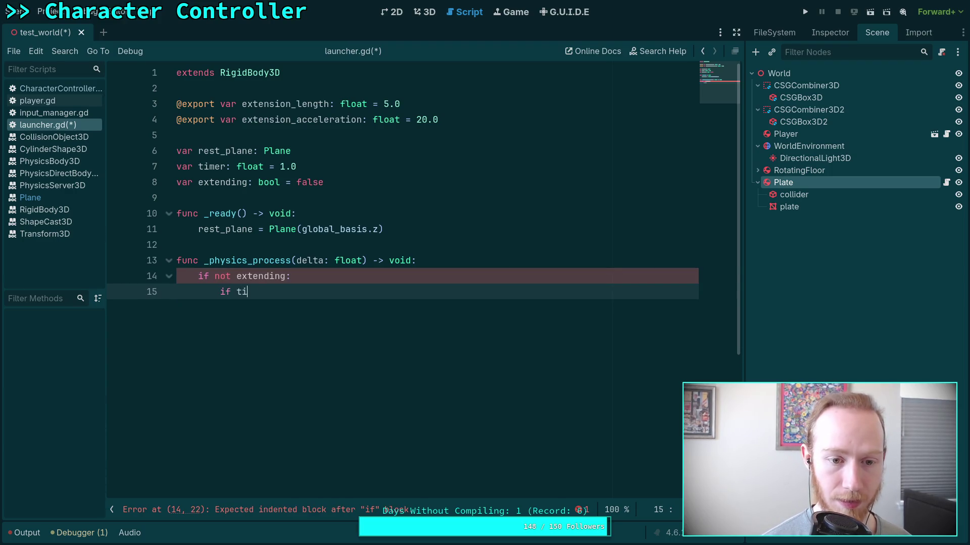
pyautogui.write('> 0p0')
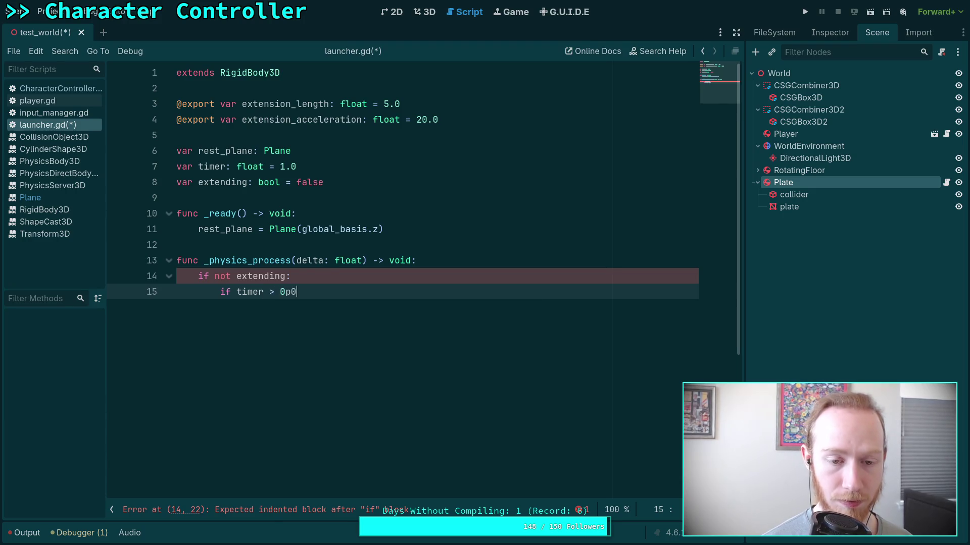
pyautogui.press('BackSpace')
pyautogui.write('.0')
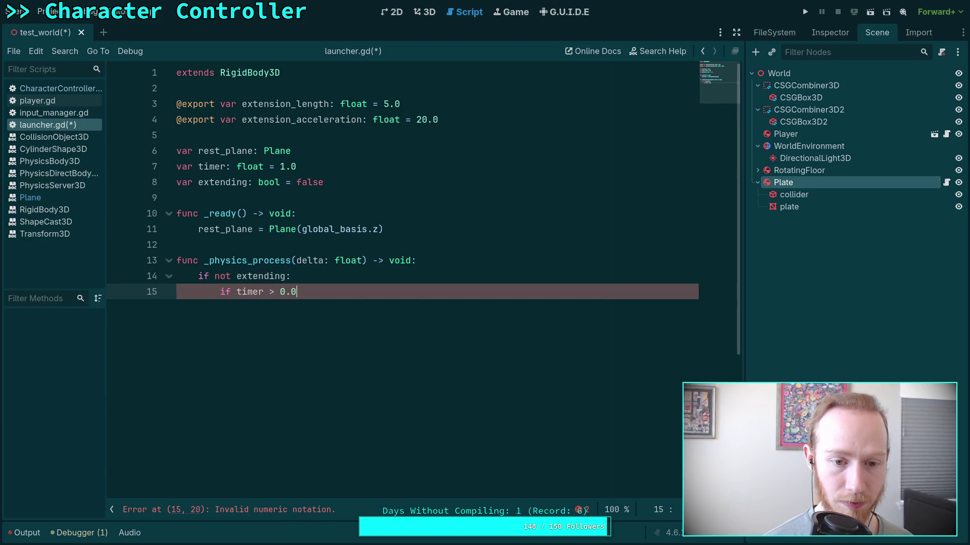
pyautogui.write(':')
pyautogui.press('Return')
pyautogui.write('timer -')
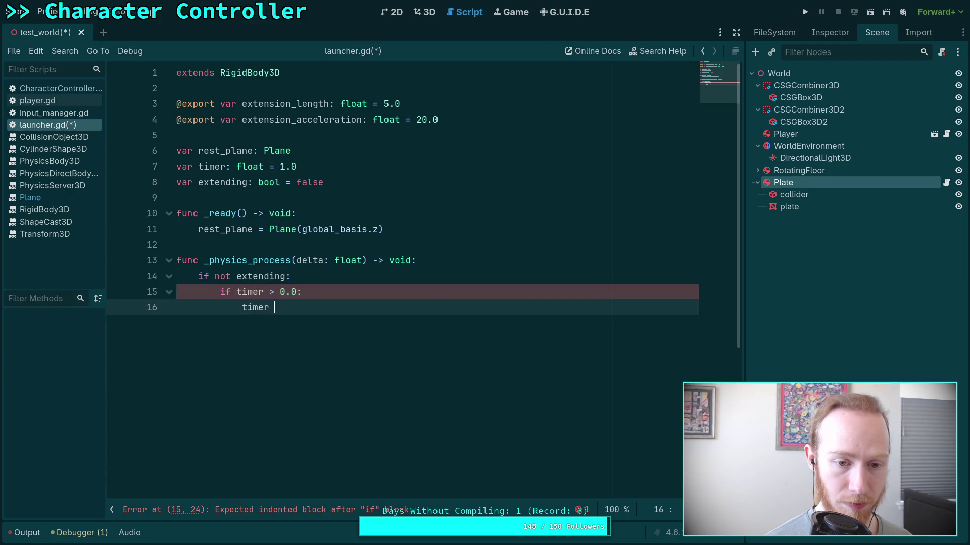
pyautogui.write('= delta')
pyautogui.press('Return')
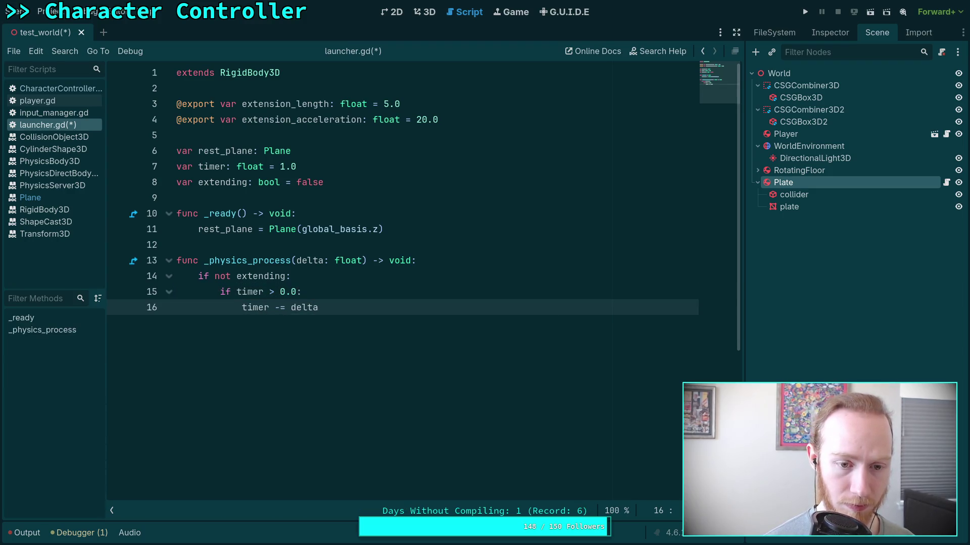
pyautogui.write('continu')
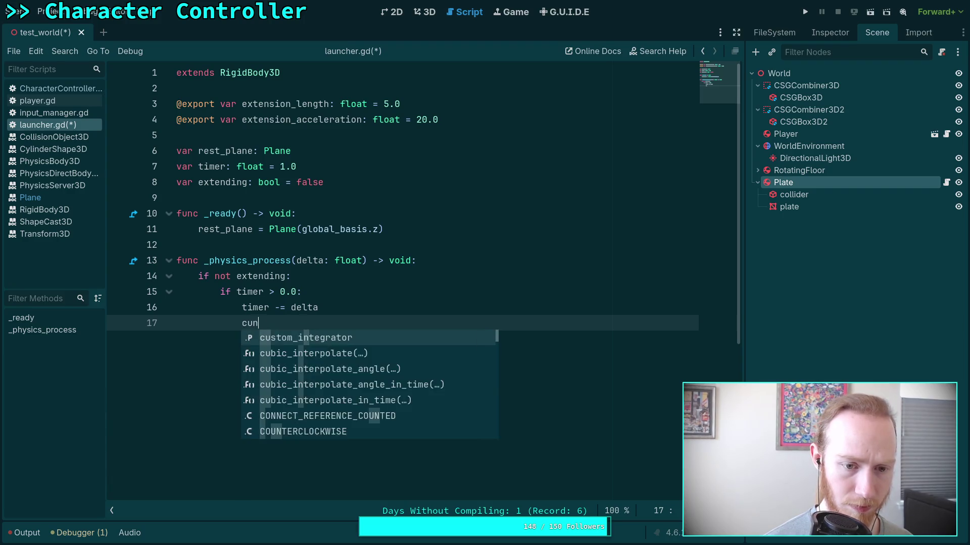
pyautogui.write('e')
pyautogui.press('Return')
pyautogui.press('Return')
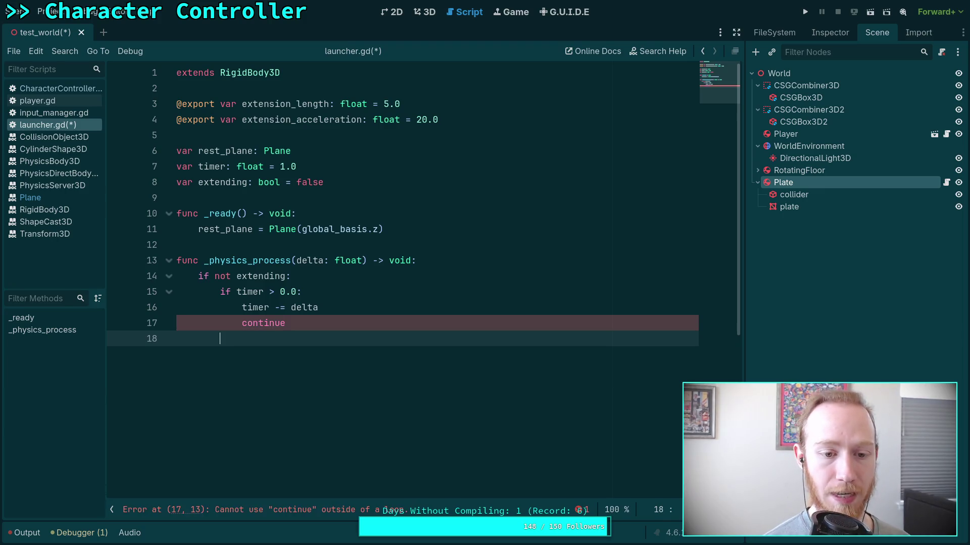
# - Add 'extending = true' below the timer block and change continue to return
pyautogui.write('ext')
pyautogui.press('Return')
pyautogui.write('= true')
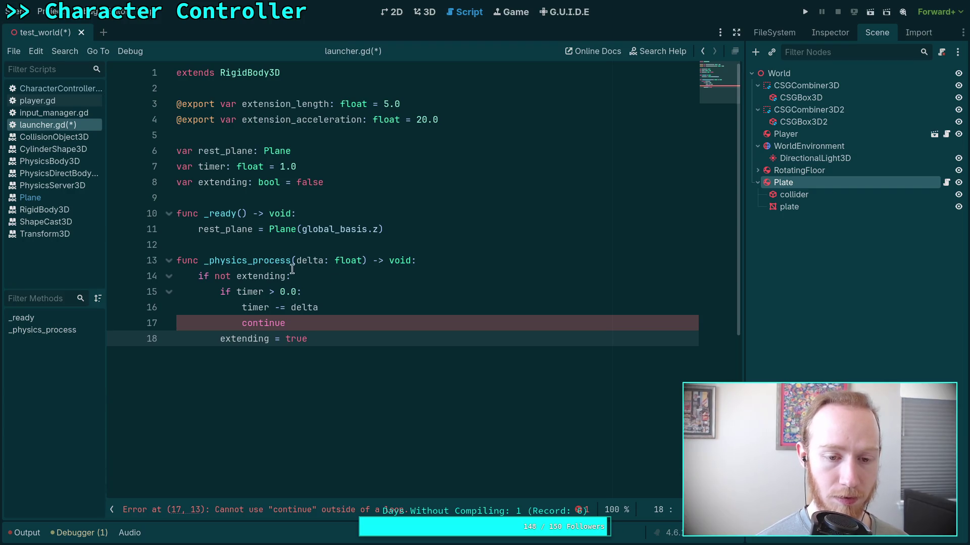
pyautogui.doubleClick(277, 323)
pyautogui.write('retur')
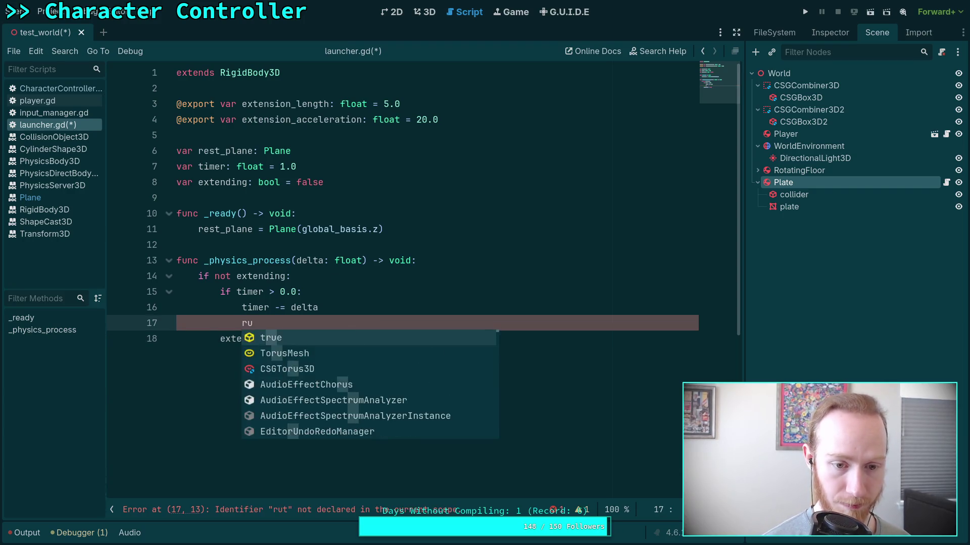
pyautogui.press('Return')
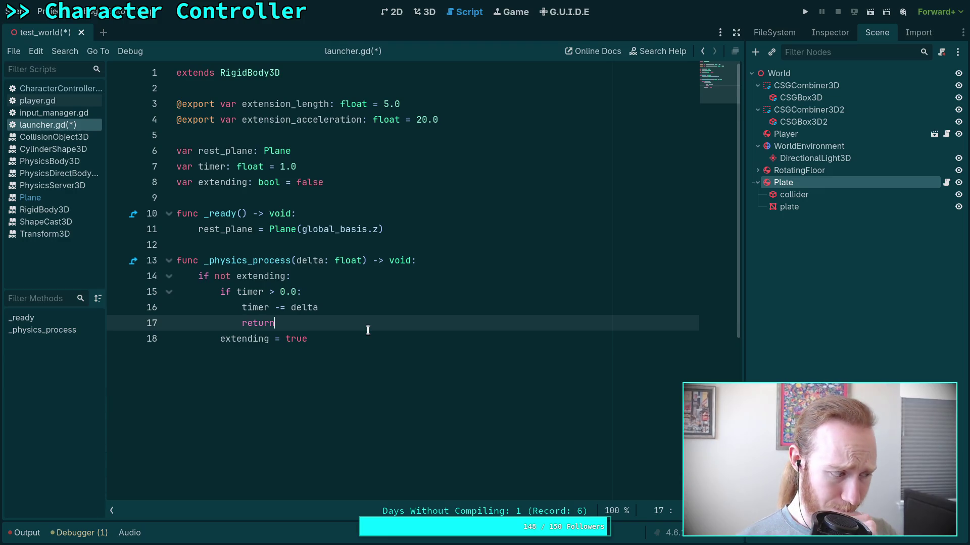
pyautogui.click(370, 339)
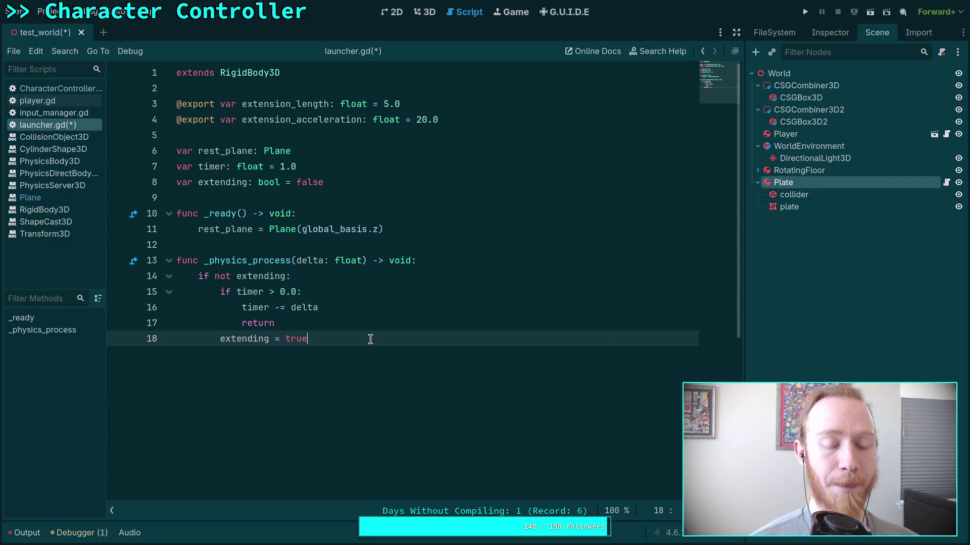
# - Insert a blank line below the return statement, above extending = true
pyautogui.click(327, 277)
pyautogui.click(330, 322)
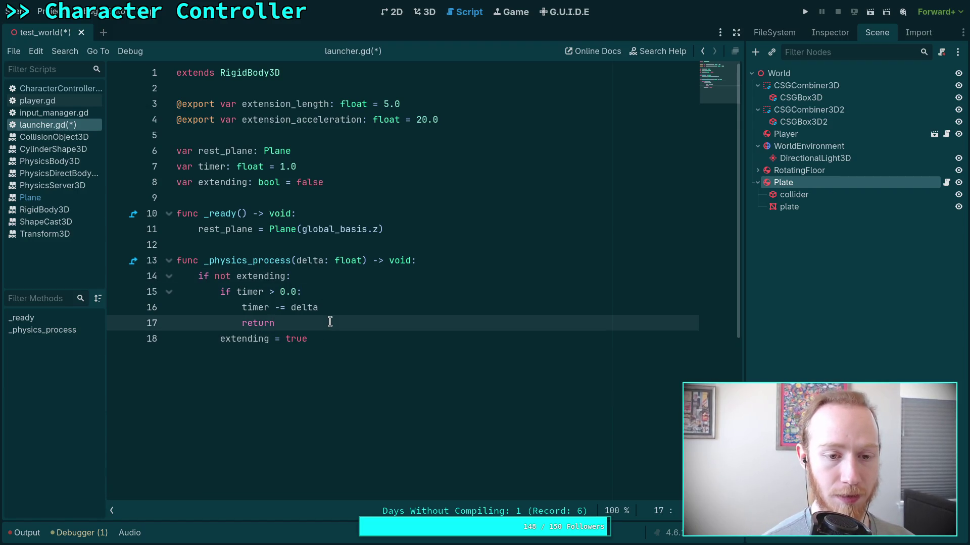
pyautogui.click(316, 278)
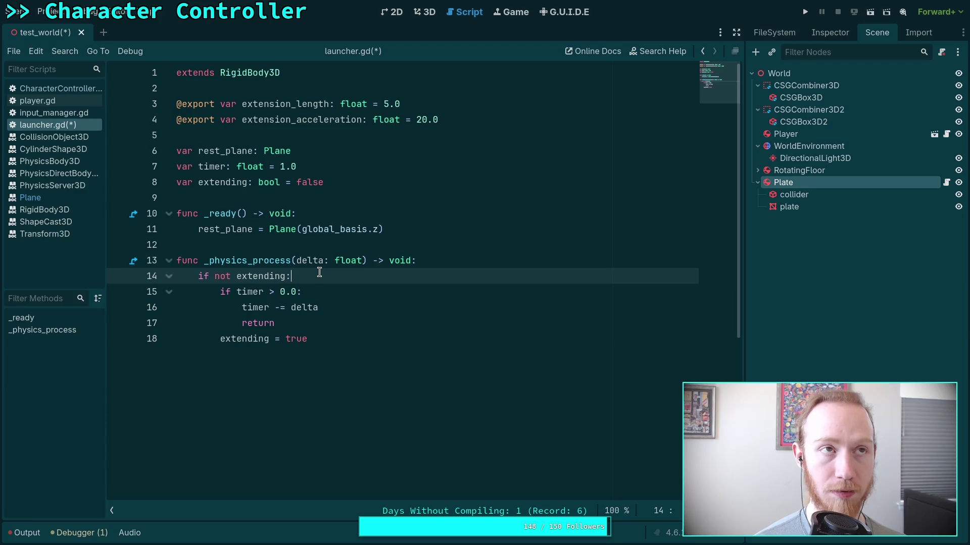
pyautogui.click(338, 324)
pyautogui.press('Return')
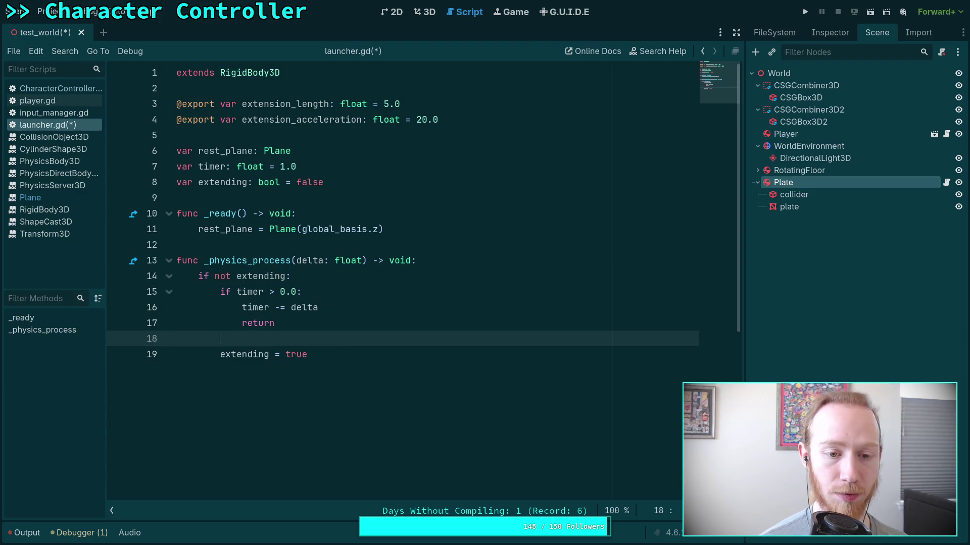
pyautogui.press('Return')
pyautogui.press('Up')
pyautogui.press('Return')
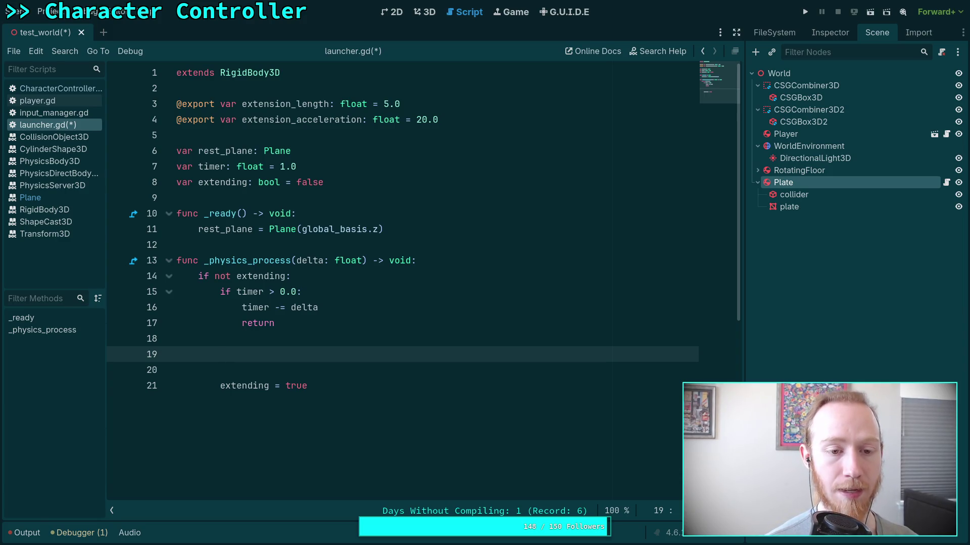
# - Add 'if rest_plane.distance_to(global_position) > 0.1:' and delete the extending = true line
pyautogui.write('if glob')
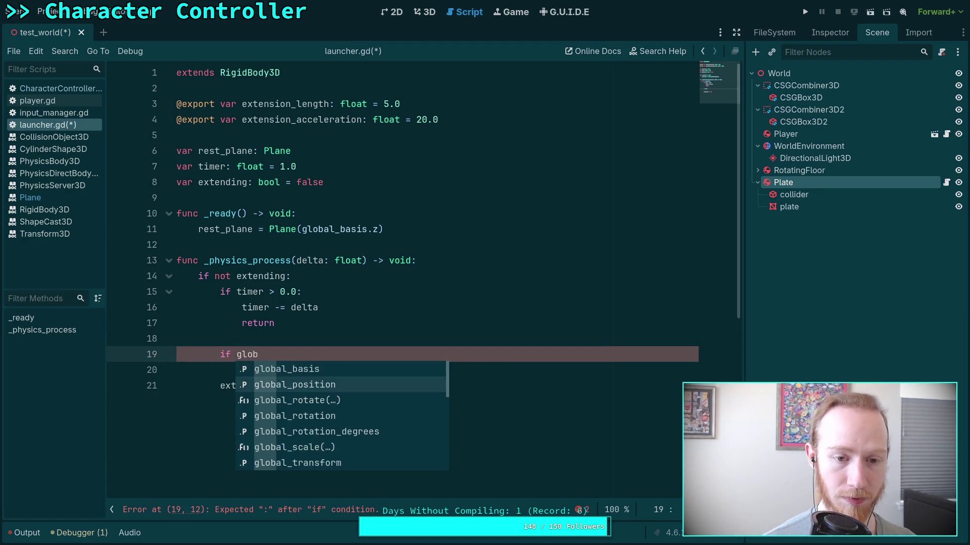
pyautogui.press('BackSpace')
pyautogui.press('BackSpace')
pyautogui.press('BackSpace')
pyautogui.write('rest')
pyautogui.press('Return')
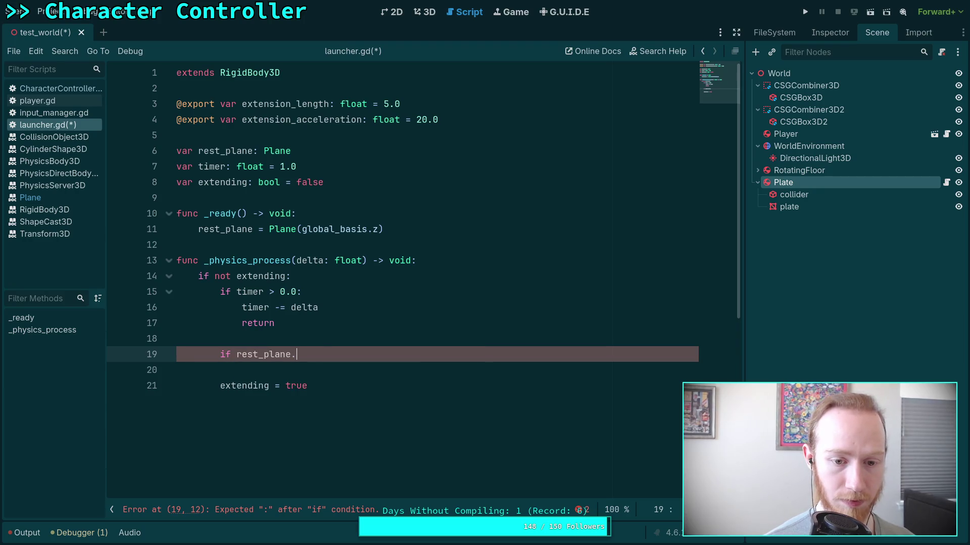
pyautogui.write('.dis')
pyautogui.press('Return')
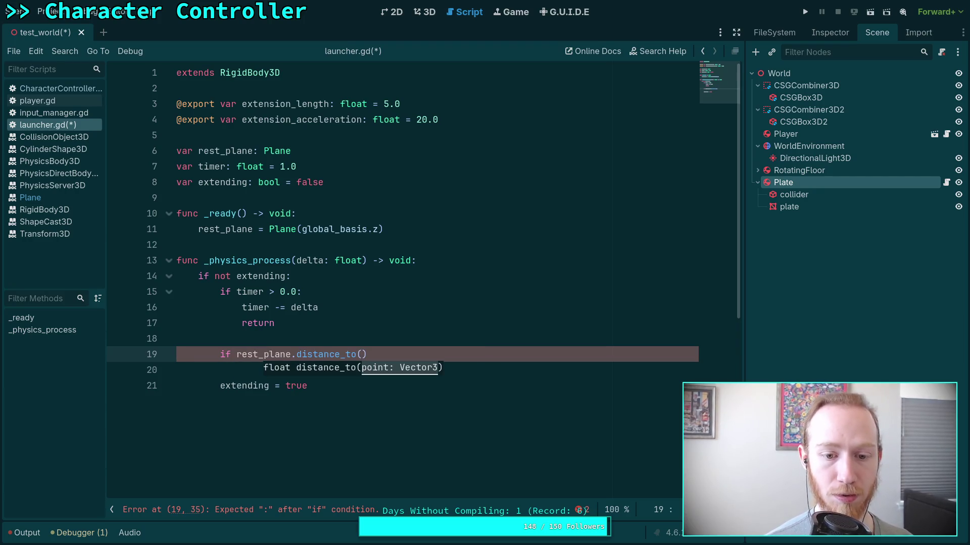
pyautogui.write('global')
pyautogui.press('Down')
pyautogui.press('Return')
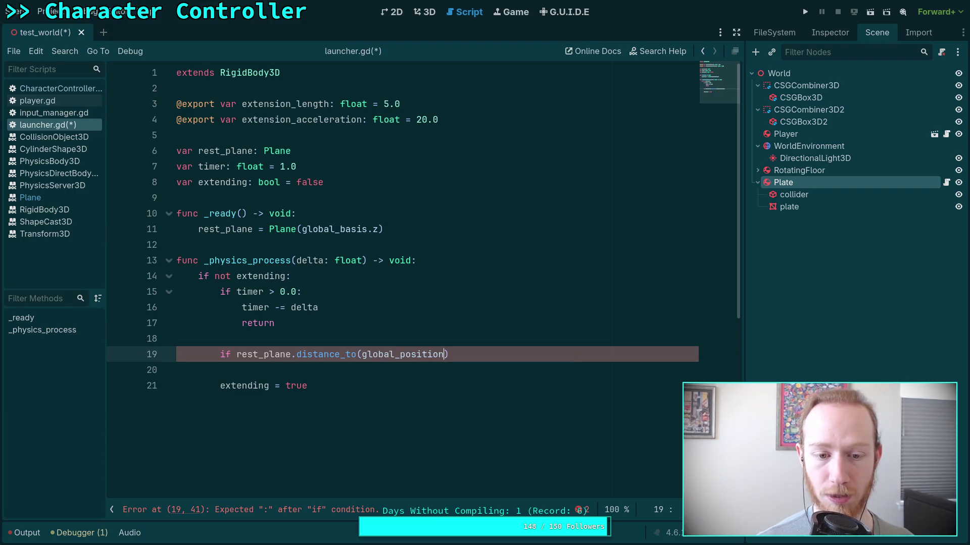
pyautogui.write(') ')
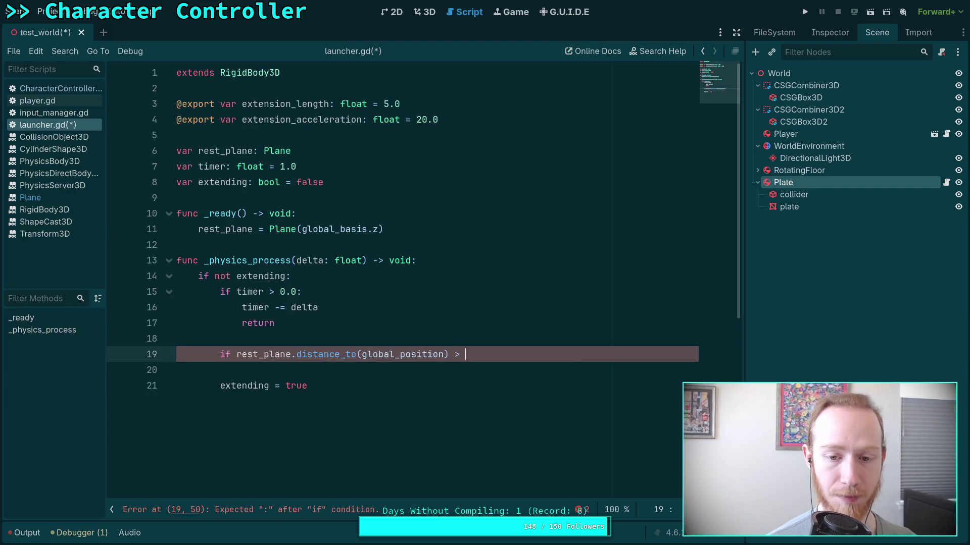
pyautogui.write('> 0.0')
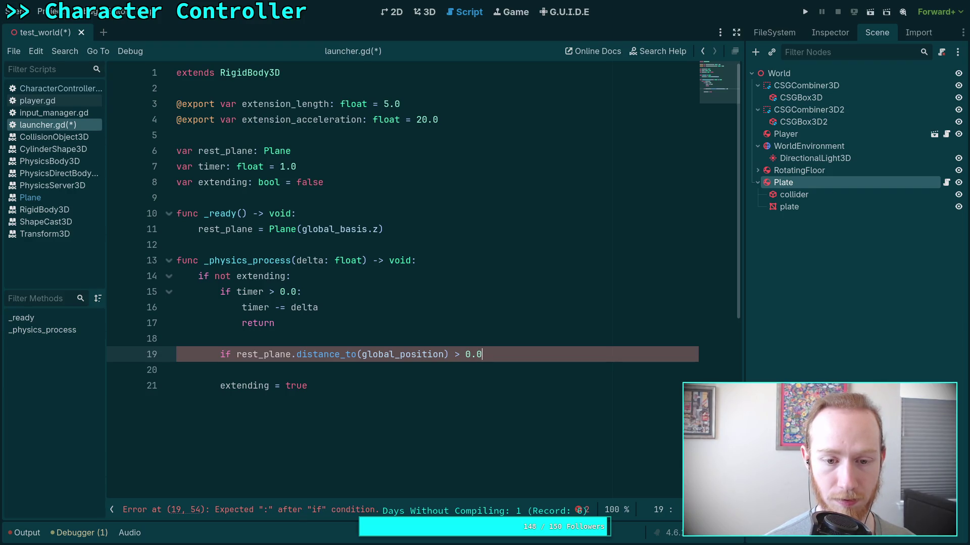
pyautogui.press('BackSpace')
pyautogui.write('1:')
pyautogui.press('Return')
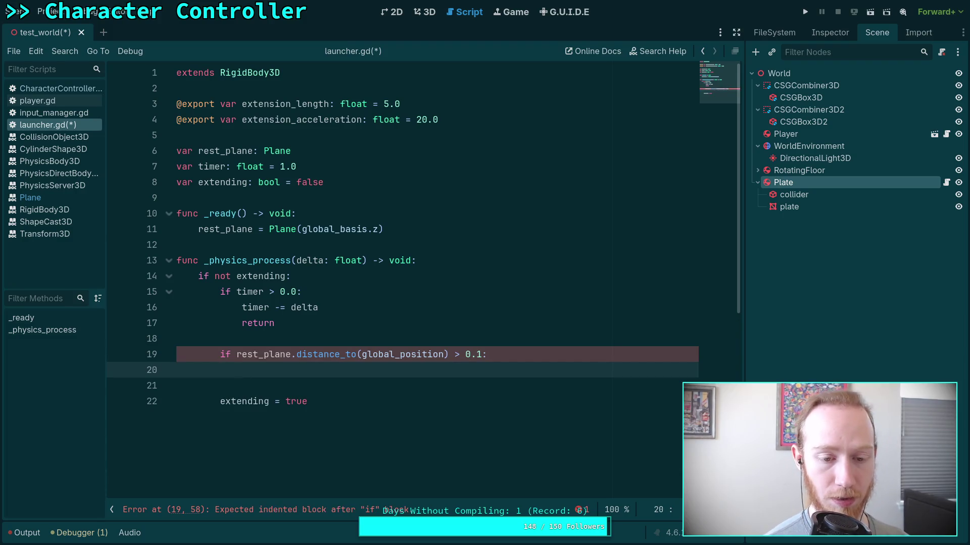
pyautogui.moveTo(313, 399); pyautogui.dragTo(319, 392)
pyautogui.hotkey('ctrl', 'x')
pyautogui.click(335, 371)
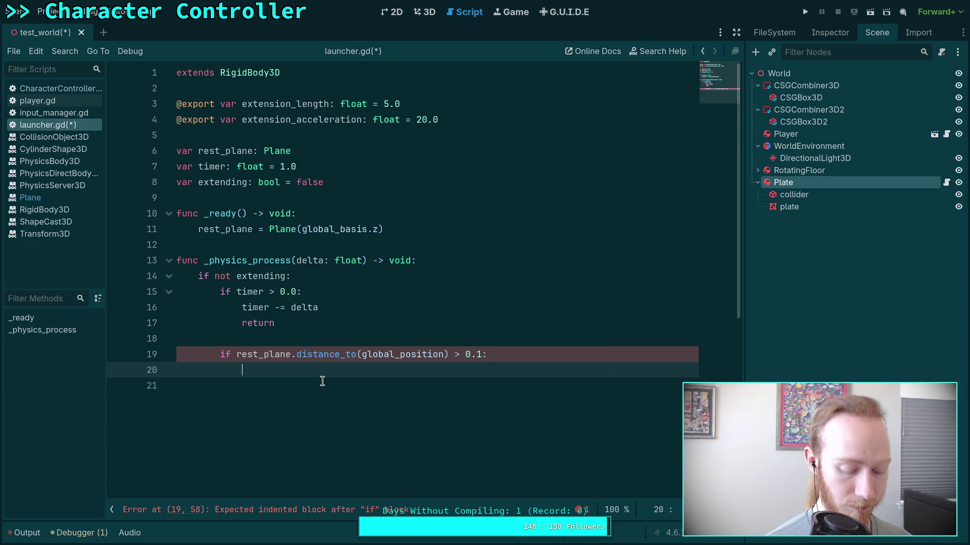
# - Inside the distance check, set linear_velocity = global_basis.z * -1.0 on line 20
pyautogui.write('linear')
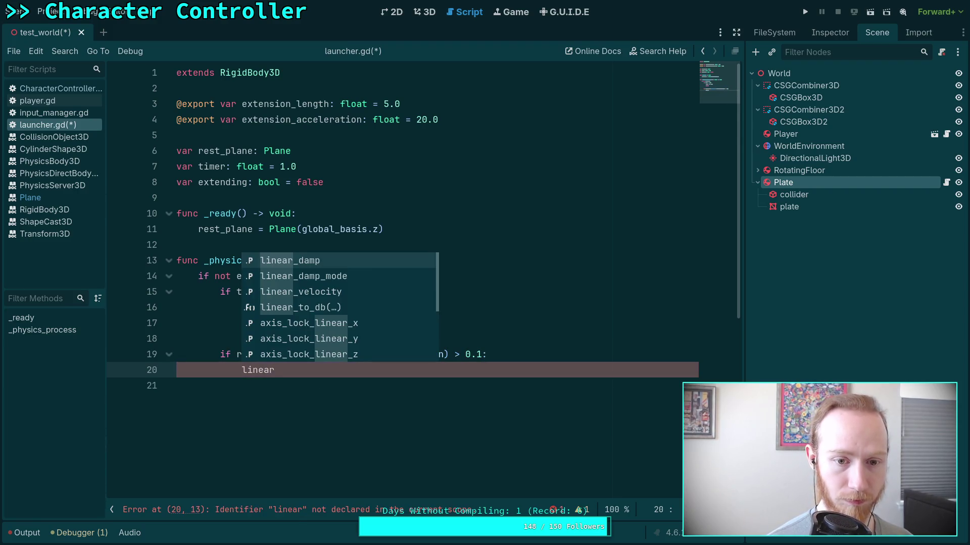
pyautogui.press('Down')
pyautogui.press('Down')
pyautogui.press('Return')
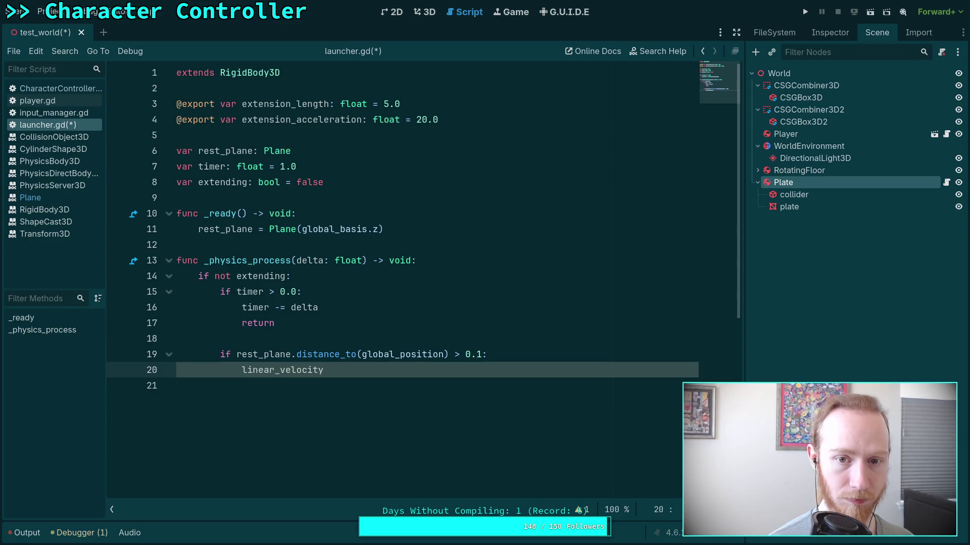
pyautogui.write('-= 0.')
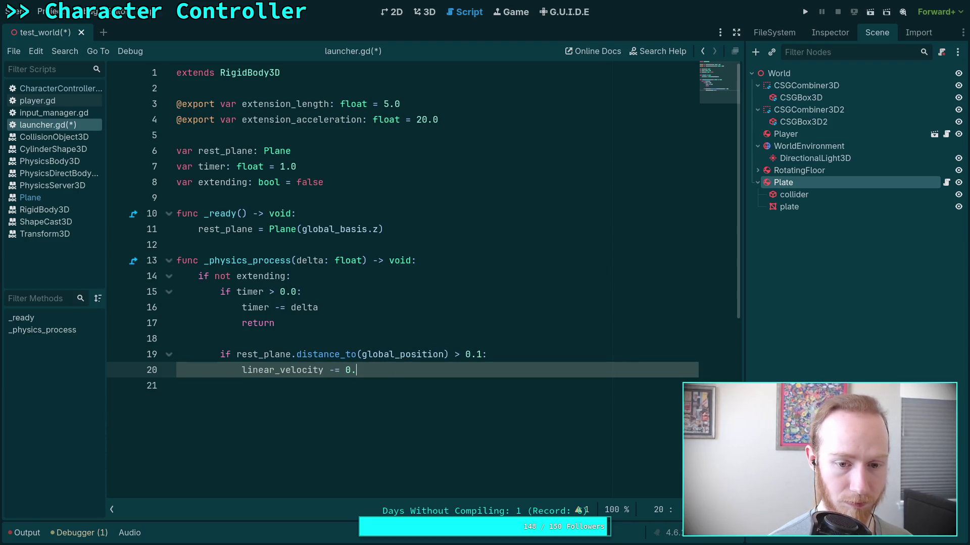
pyautogui.press('BackSpace')
pyautogui.press('BackSpace')
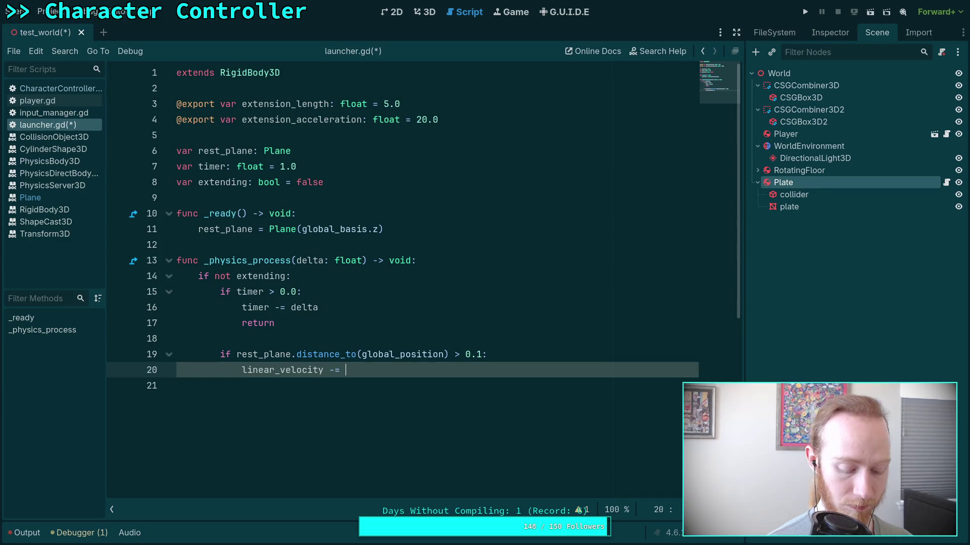
pyautogui.write('1.0')
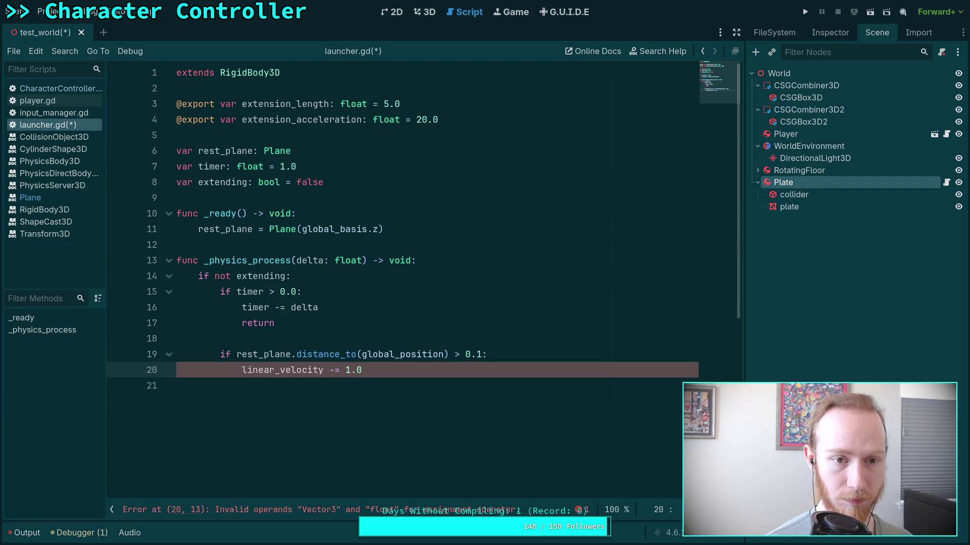
pyautogui.press('BackSpace')
pyautogui.press('BackSpace')
pyautogui.press('BackSpace')
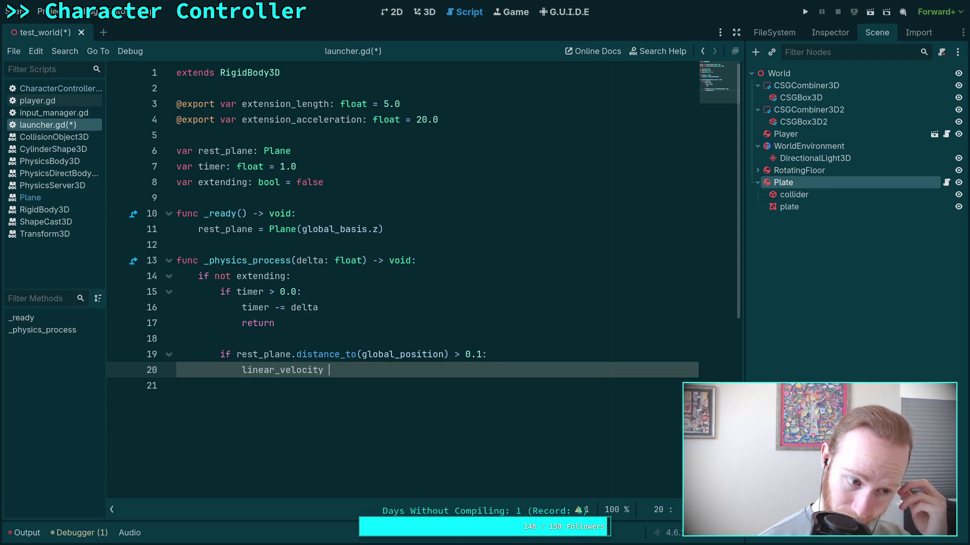
pyautogui.write('= ')
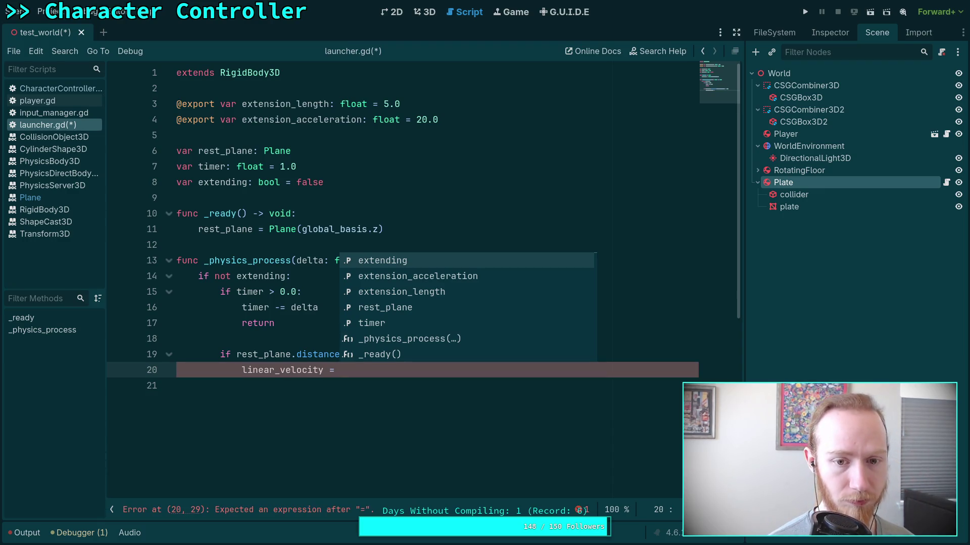
pyautogui.write('-')
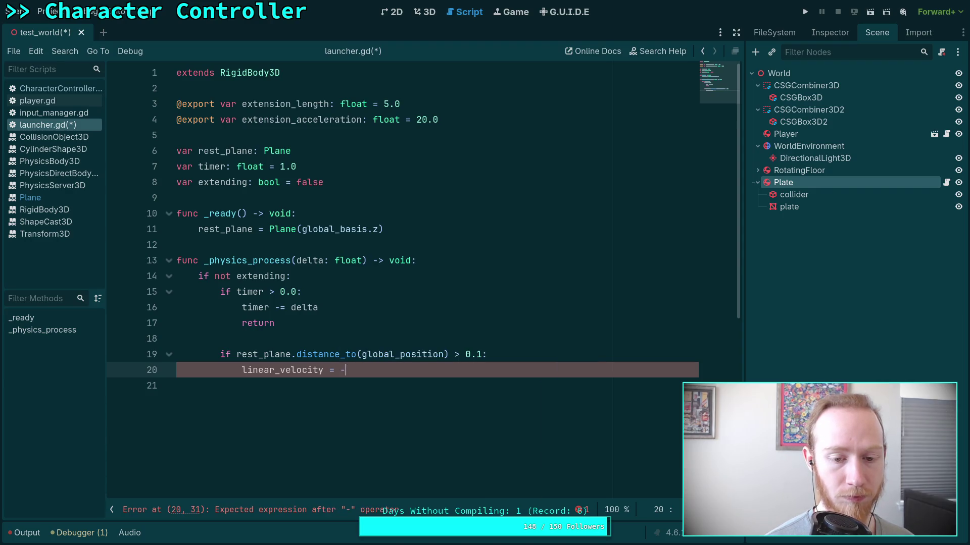
pyautogui.write('global.')
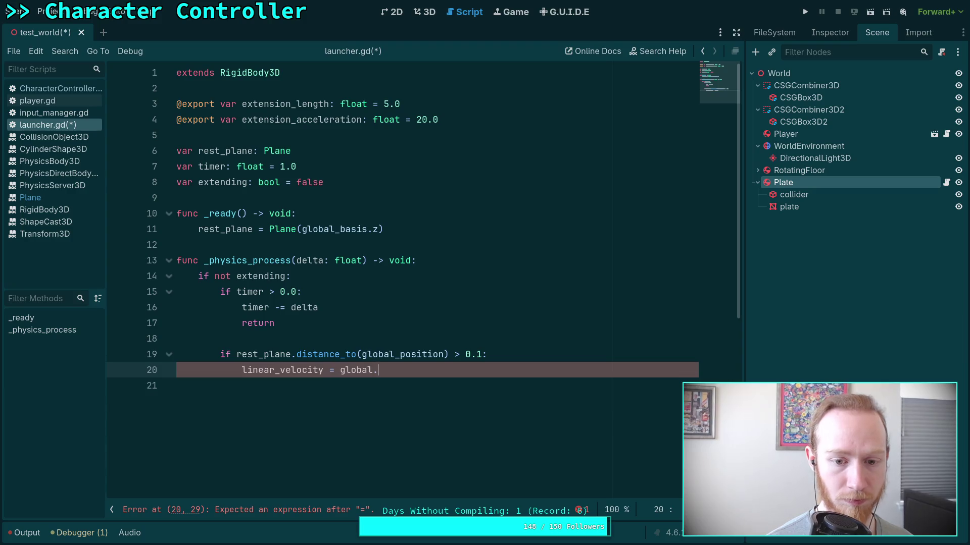
pyautogui.press('BackSpace')
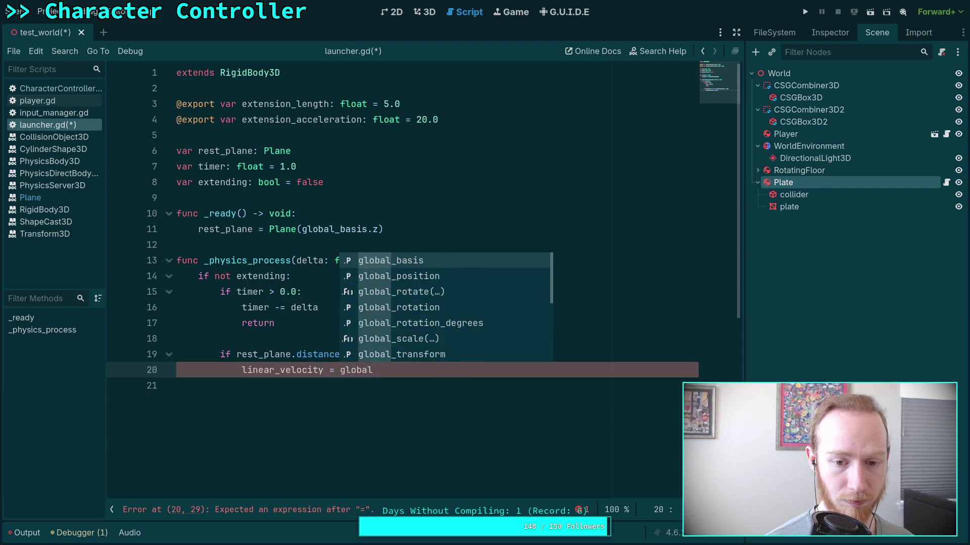
pyautogui.press('Return')
pyautogui.write('.z * ')
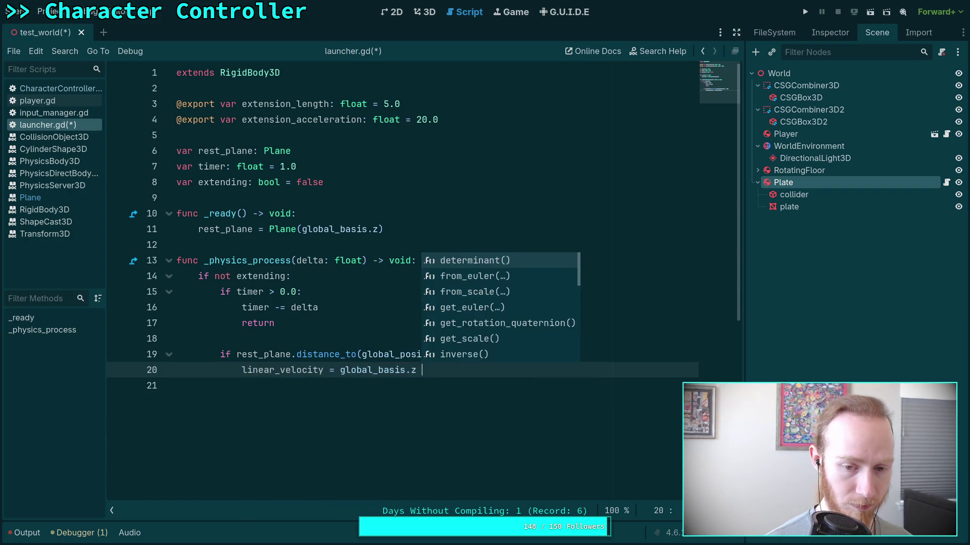
pyautogui.write('-1.0')
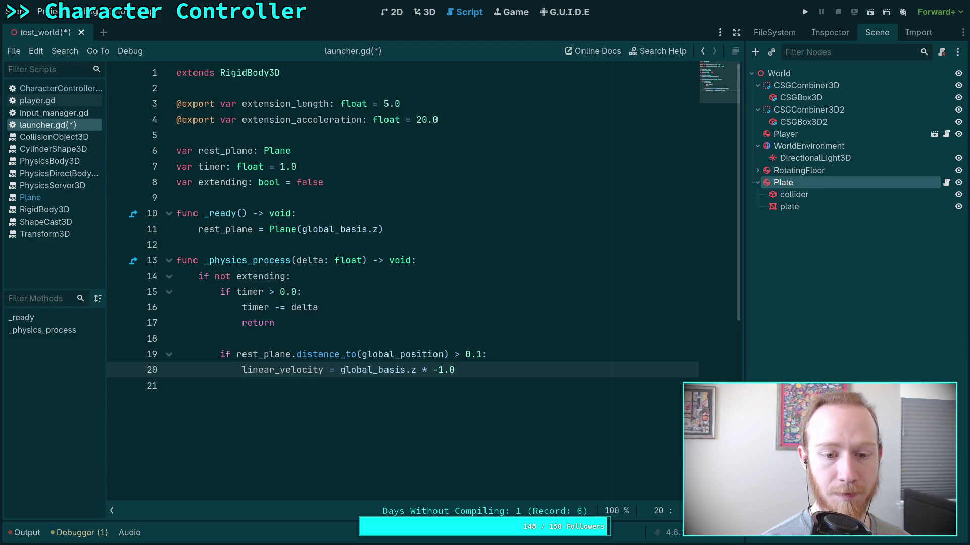
pyautogui.press('Return')
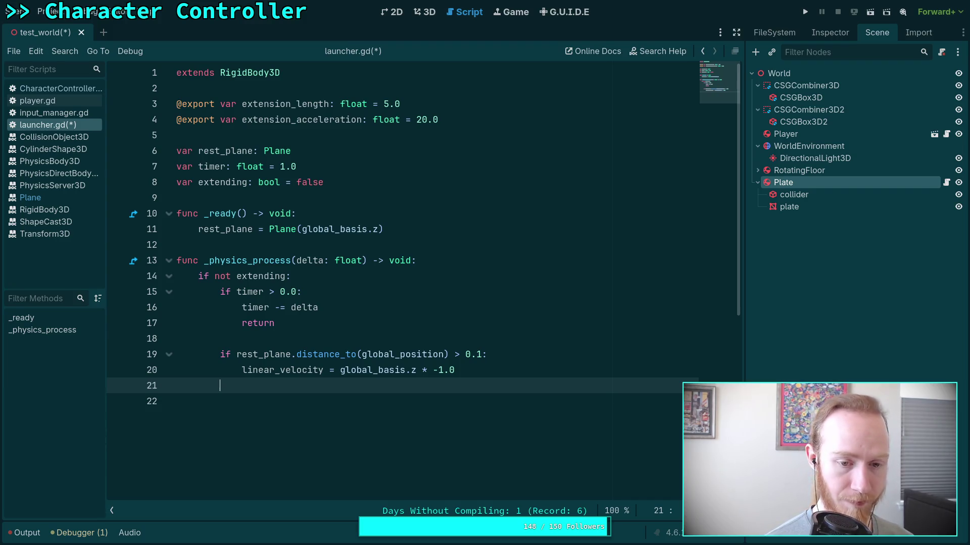
# - Add an else: branch below the velocity line and begin turning it into elif
pyautogui.write('else')
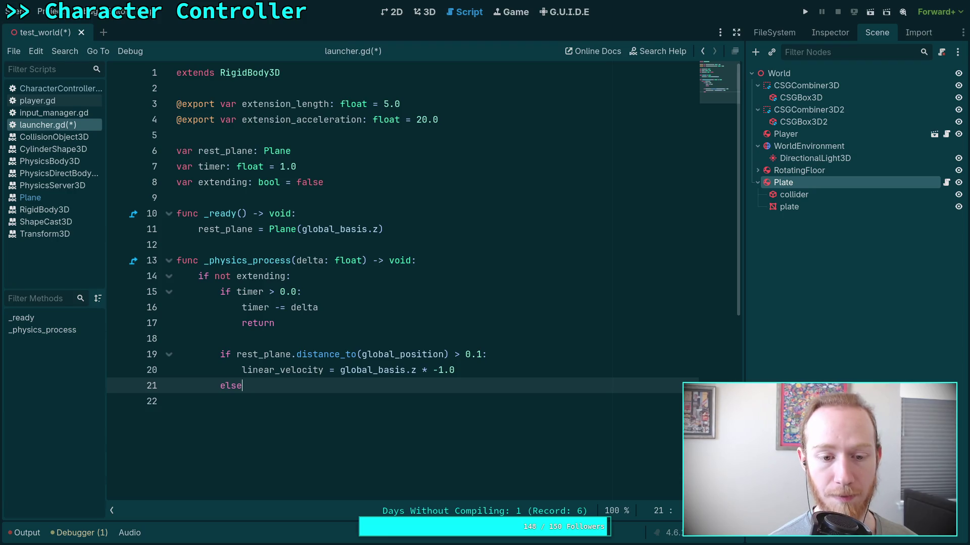
pyautogui.write(':')
pyautogui.press('Return')
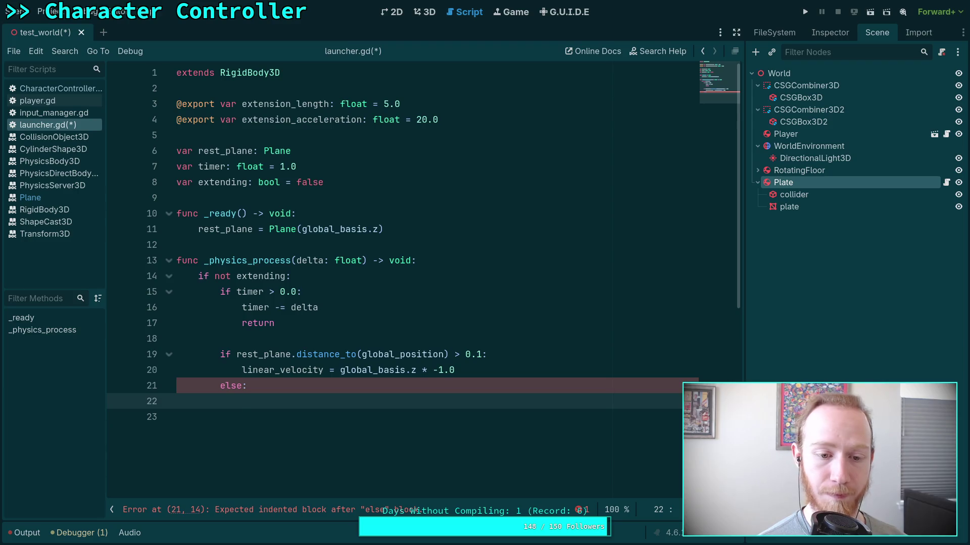
pyautogui.press('Up')
pyautogui.press('BackSpace')
pyautogui.press('BackSpace')
pyautogui.write('if')
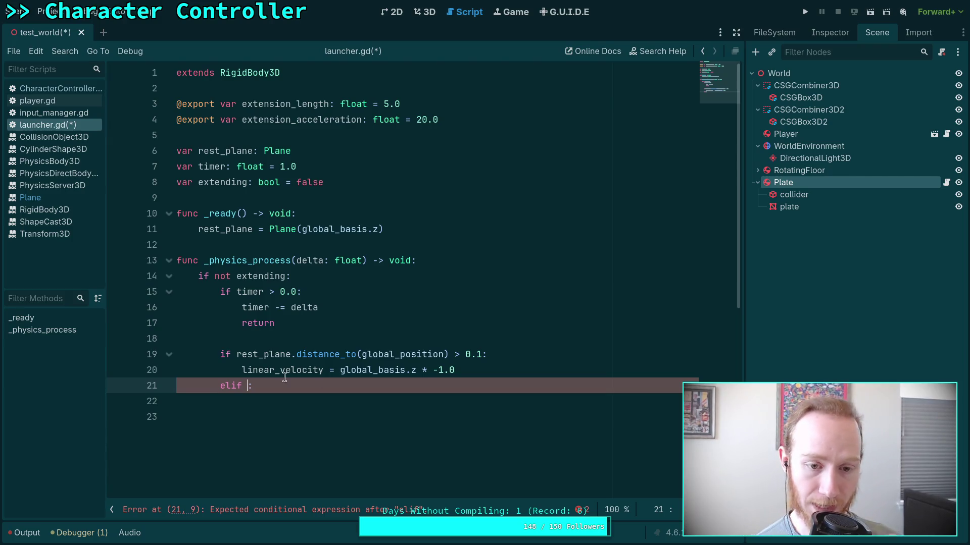
pyautogui.moveTo(253, 354); pyautogui.dragTo(341, 355)
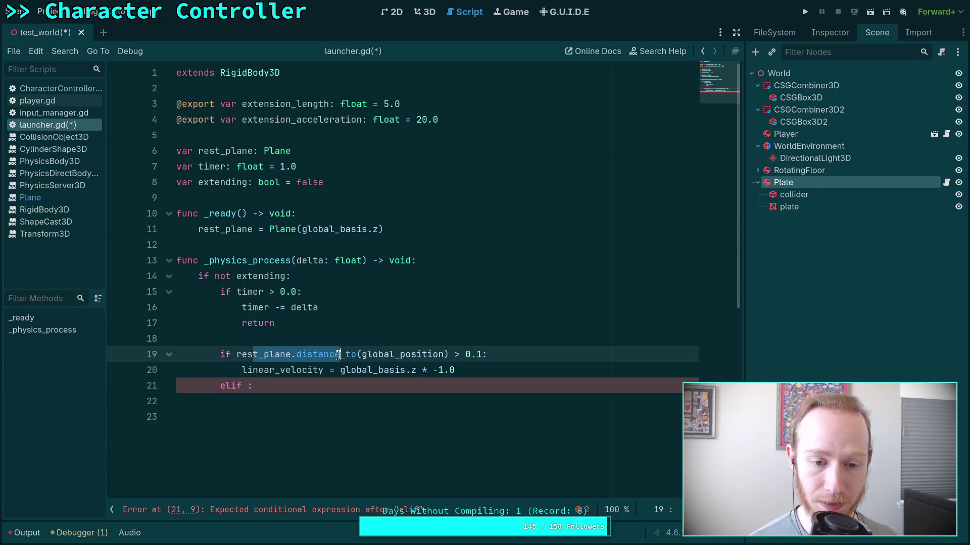
pyautogui.click(247, 386)
pyautogui.moveTo(247, 386); pyautogui.dragTo(231, 388)
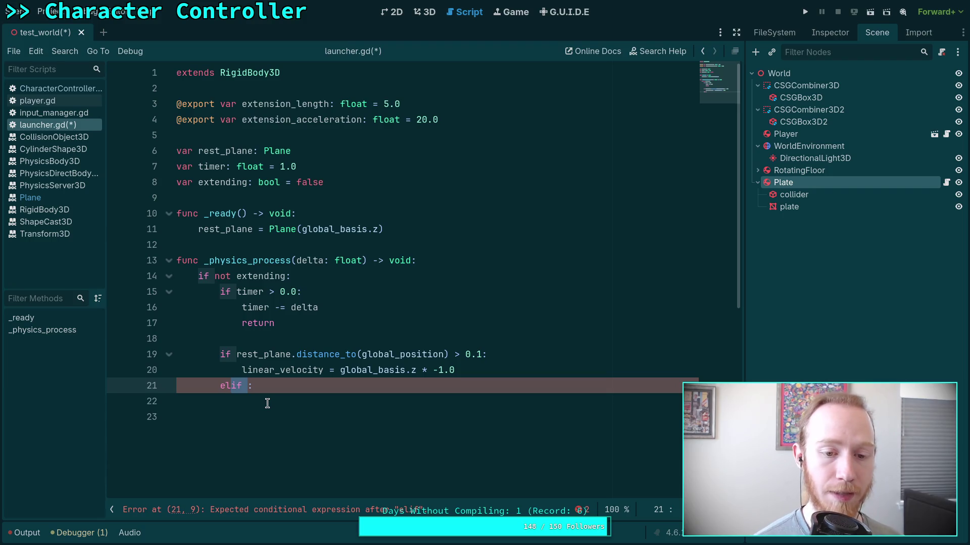
pyautogui.press('BackSpace')
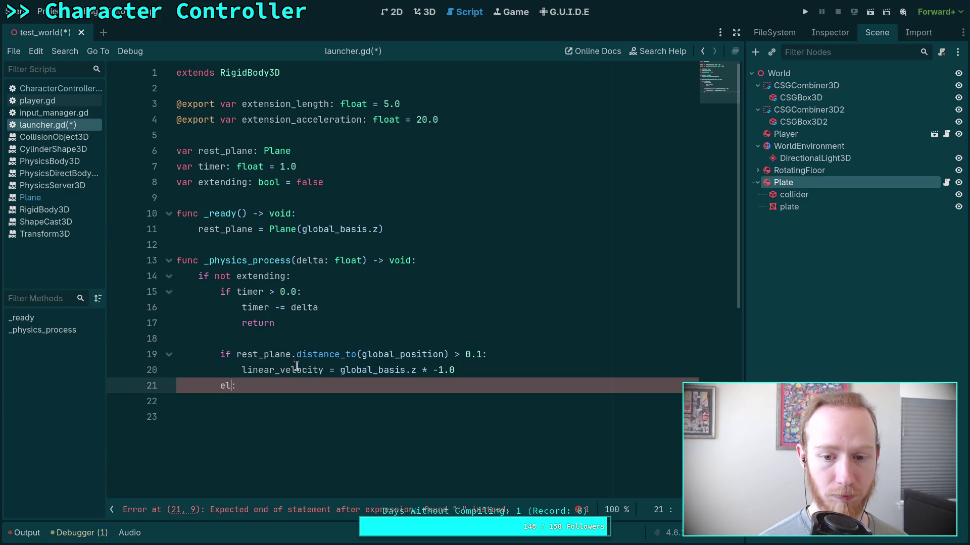
# - Tighten the distance threshold on line 19 from 0.1 to 0.001
pyautogui.click(477, 355)
pyautogui.write('9')
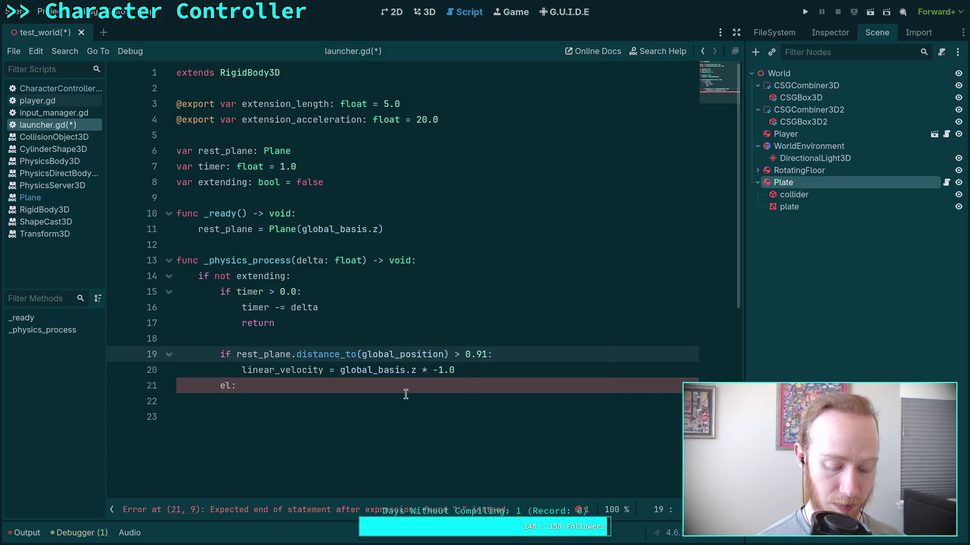
pyautogui.press('BackSpace')
pyautogui.write('00')
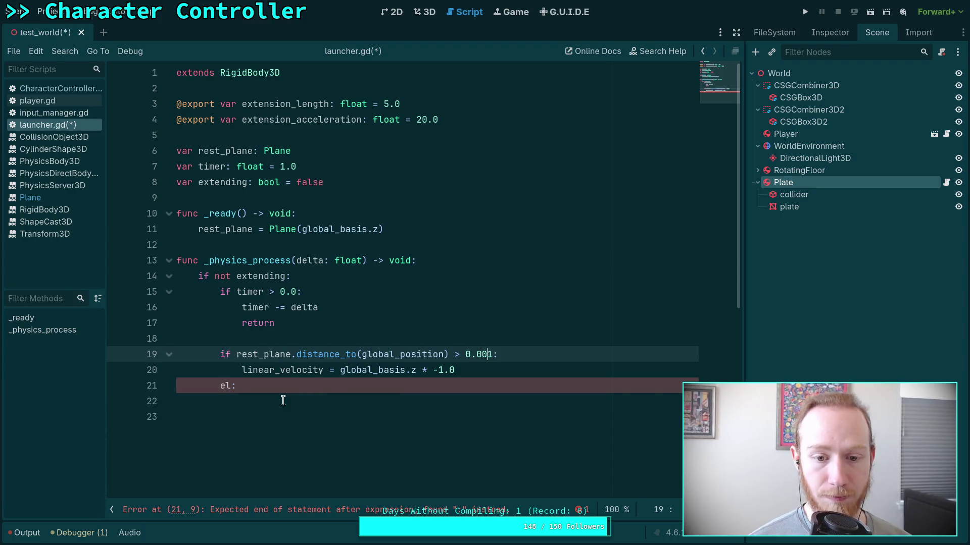
# - Try an else body on line 21, then strip it back to an unfinished elif
pyautogui.click(283, 401)
pyautogui.click(292, 386)
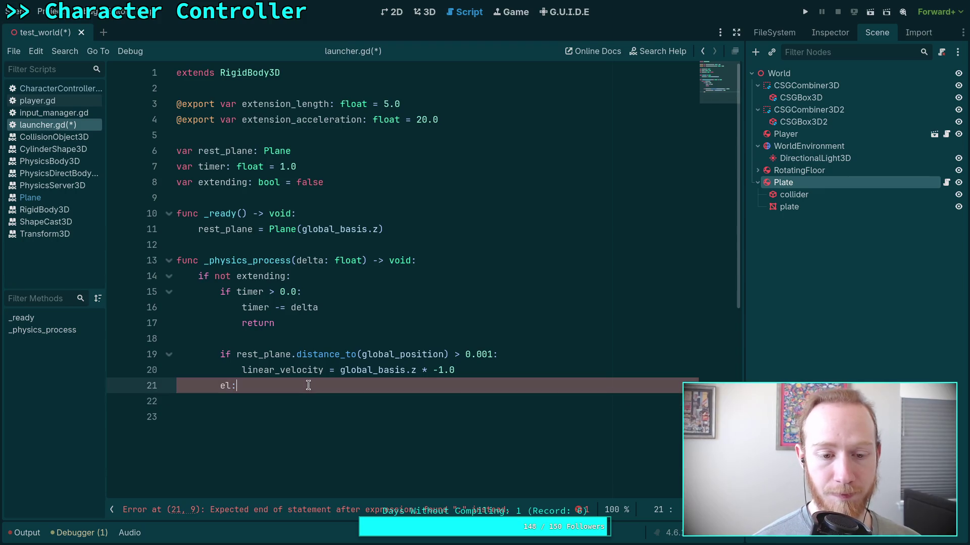
pyautogui.click(277, 401)
pyautogui.click(229, 387)
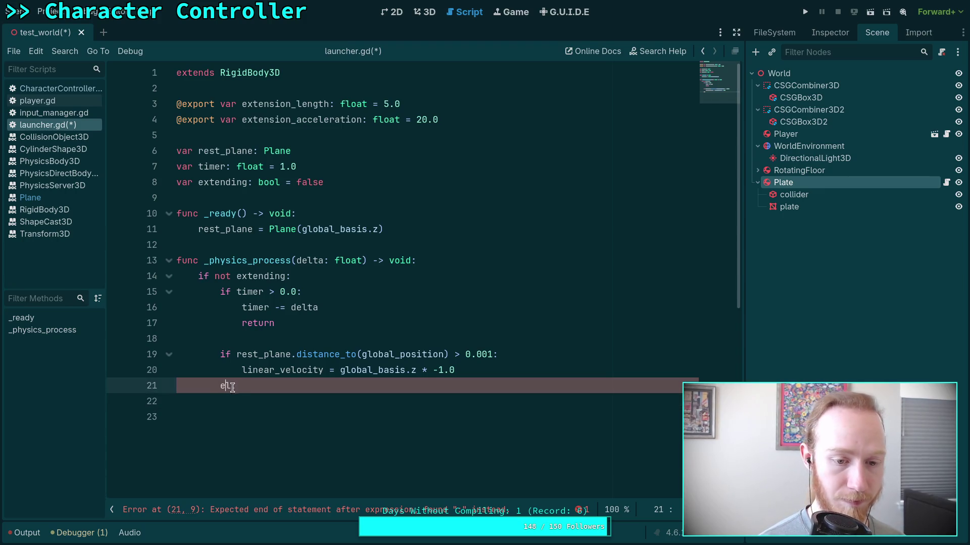
pyautogui.write('se')
pyautogui.press('Down')
pyautogui.press('Down')
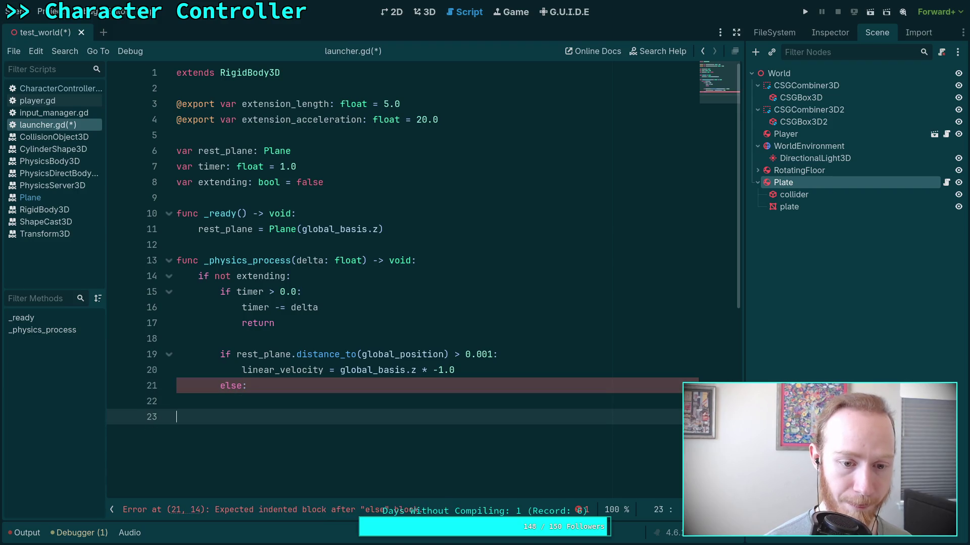
pyautogui.click(277, 401)
pyautogui.write('linear_')
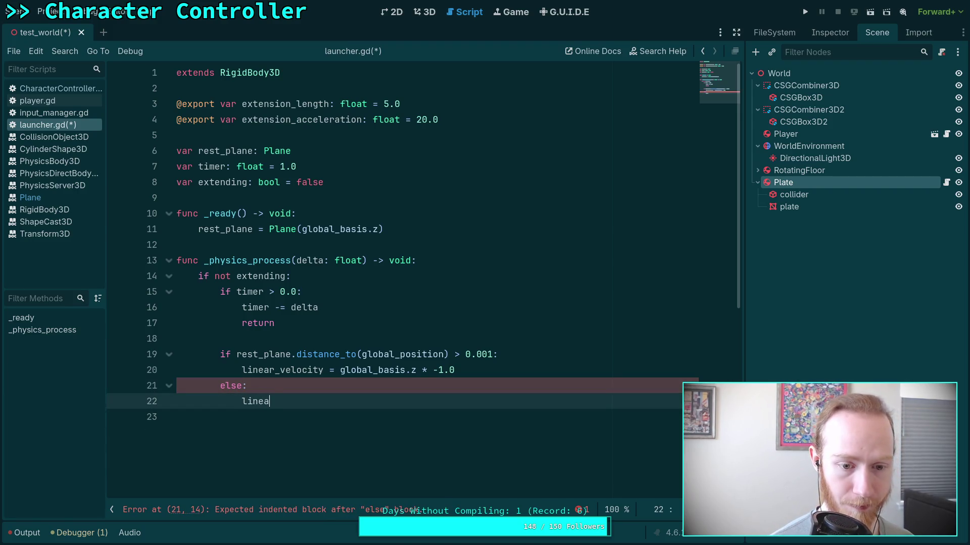
pyautogui.write('v')
pyautogui.press('Return')
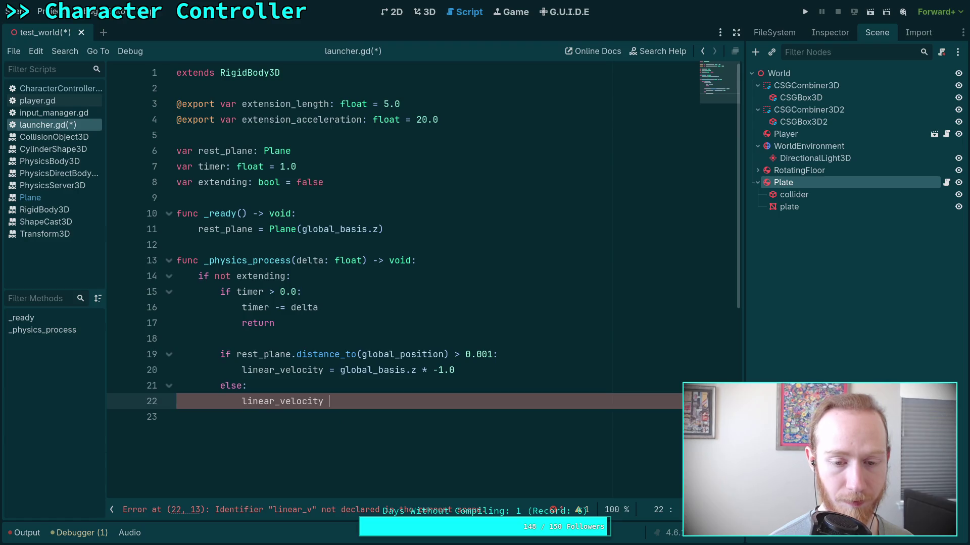
pyautogui.write('=')
pyautogui.press('BackSpace')
pyautogui.press('BackSpace')
pyautogui.press('BackSpace')
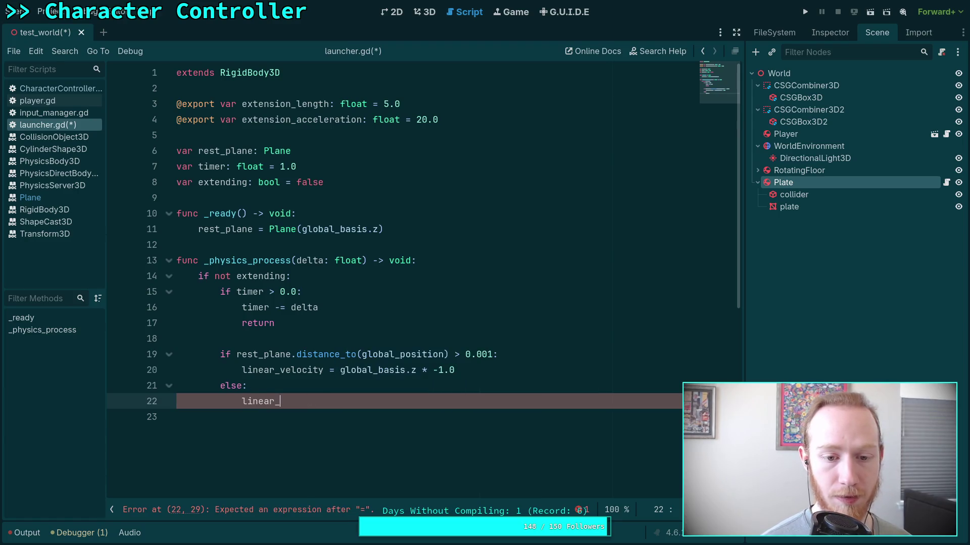
pyautogui.press('BackSpace')
pyautogui.press('BackSpace')
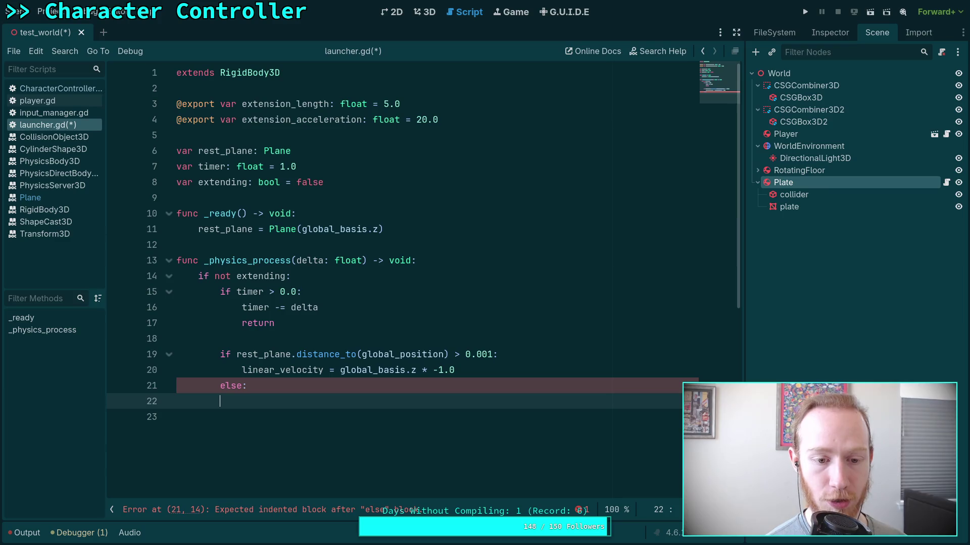
pyautogui.press('BackSpace')
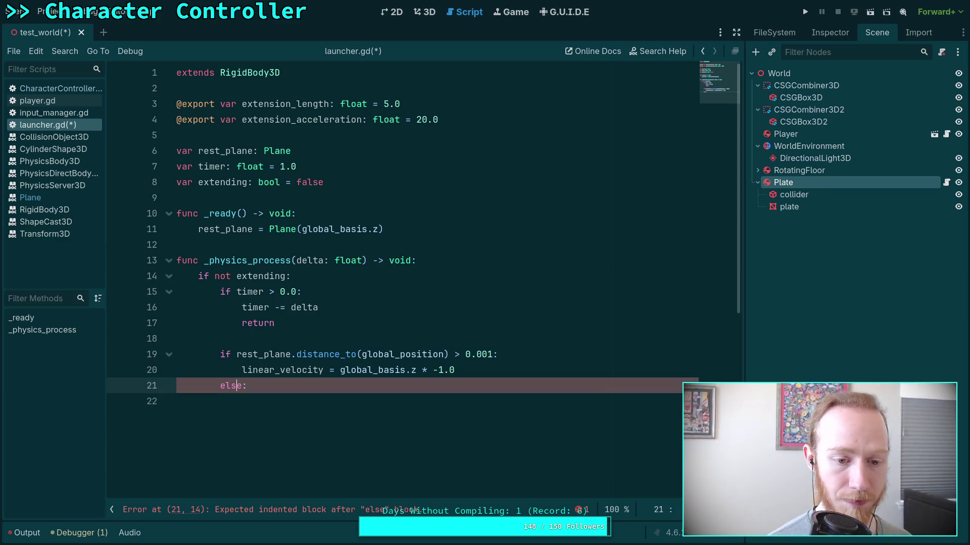
pyautogui.press('BackSpace')
pyautogui.press('BackSpace')
pyautogui.write('if')
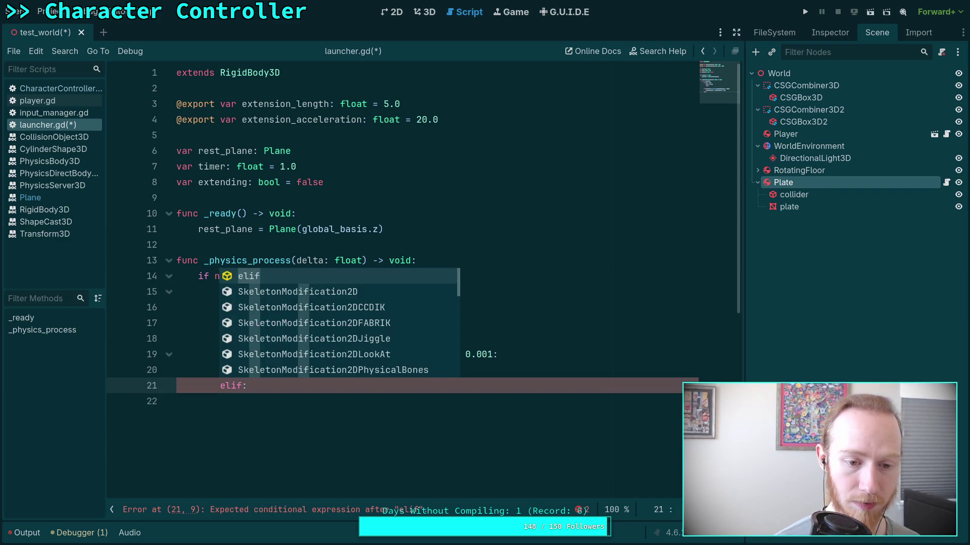
pyautogui.click(359, 182)
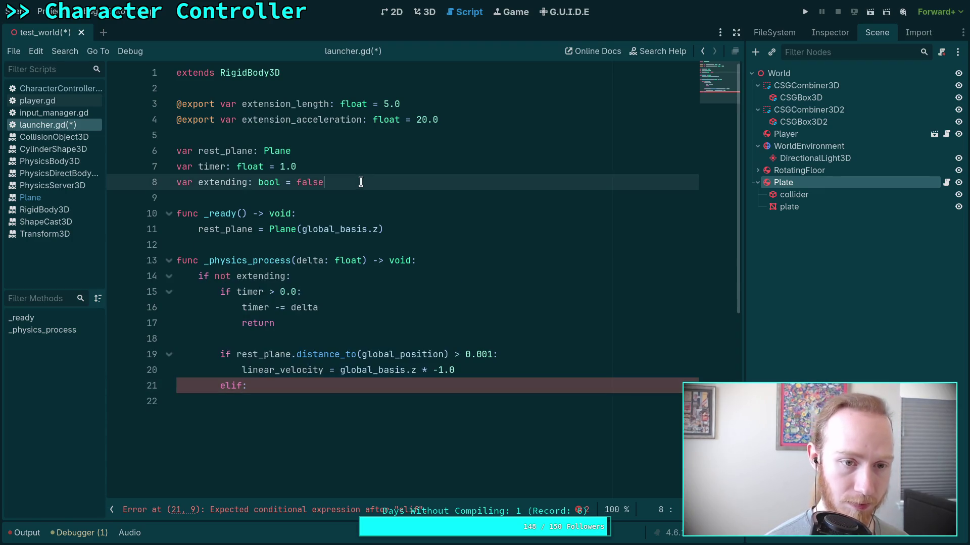
# - Declare 'var waiting: bool = false' after line 8 and delete the elif keyword on line 22
pyautogui.press('Return')
pyautogui.write('var waiting')
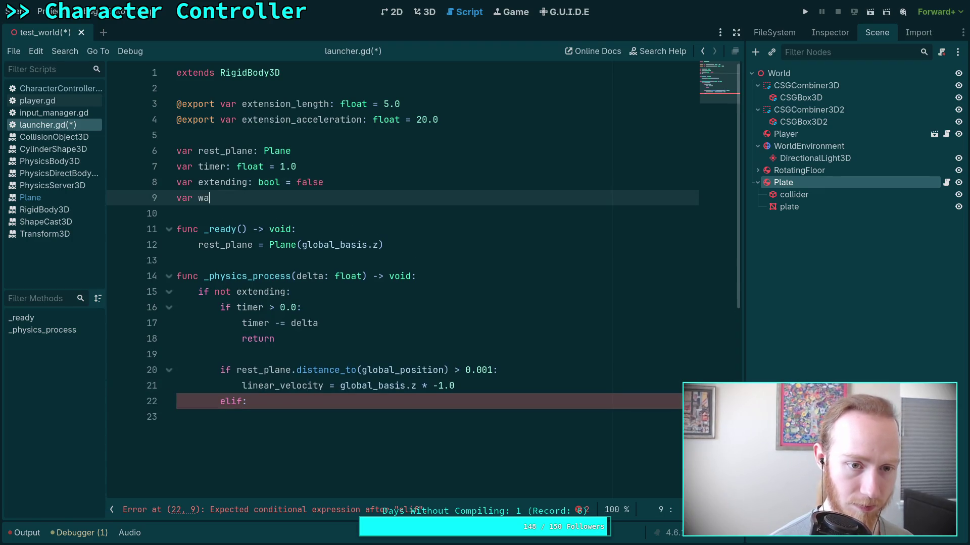
pyautogui.write(': bool = ')
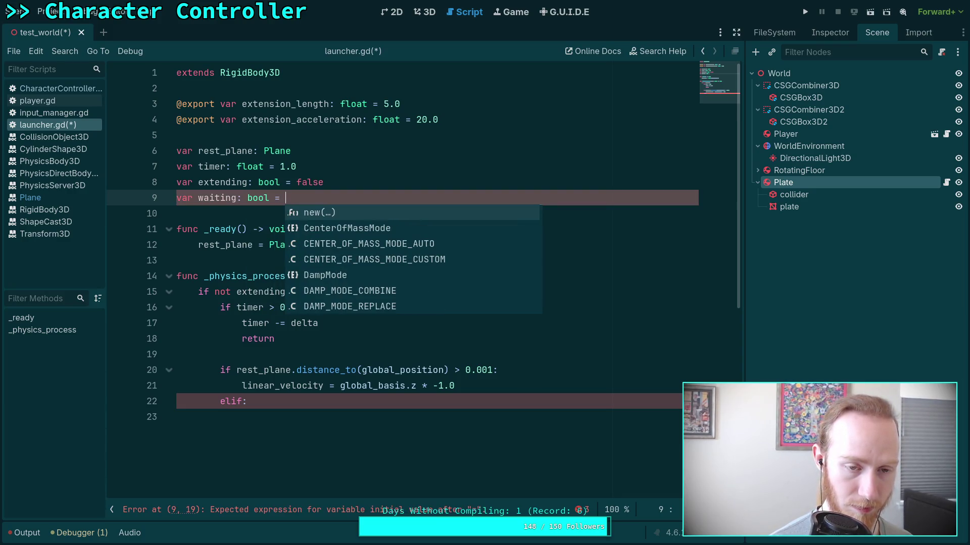
pyautogui.write('false')
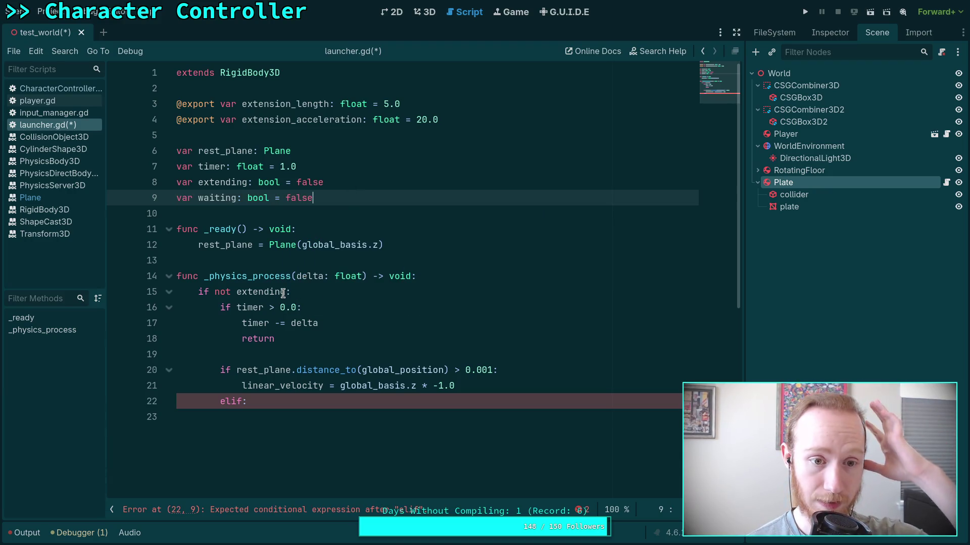
pyautogui.click(264, 352)
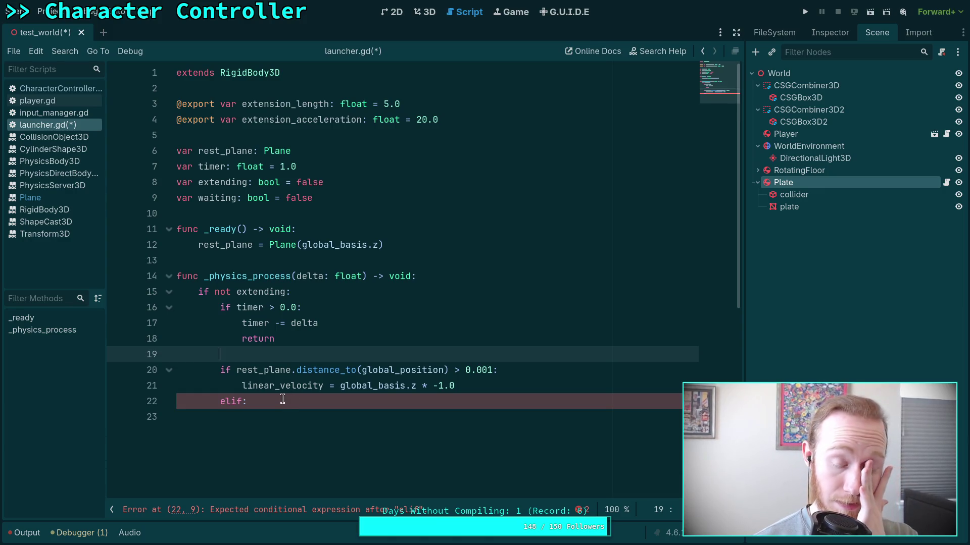
pyautogui.moveTo(243, 402); pyautogui.dragTo(233, 404)
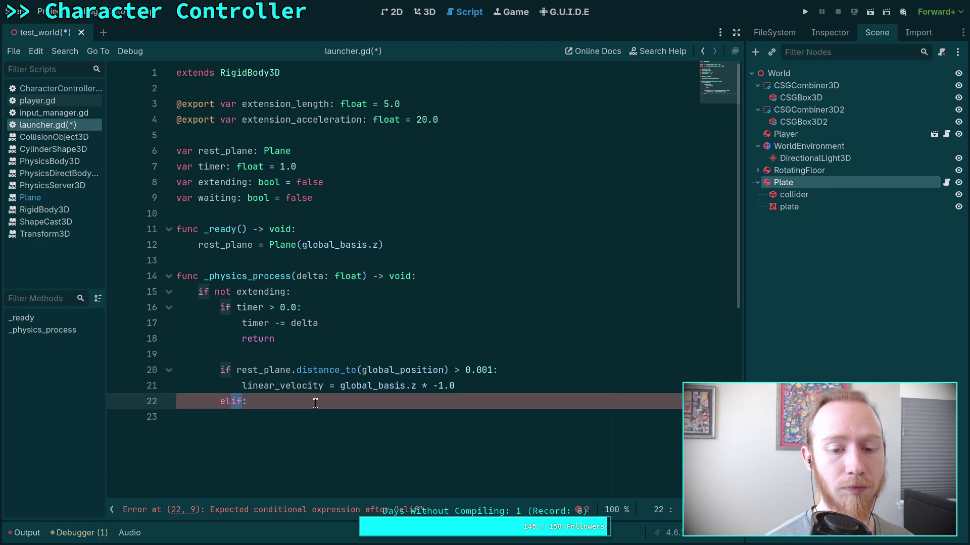
pyautogui.press('BackSpace')
pyautogui.press('BackSpace')
pyautogui.press('BackSpace')
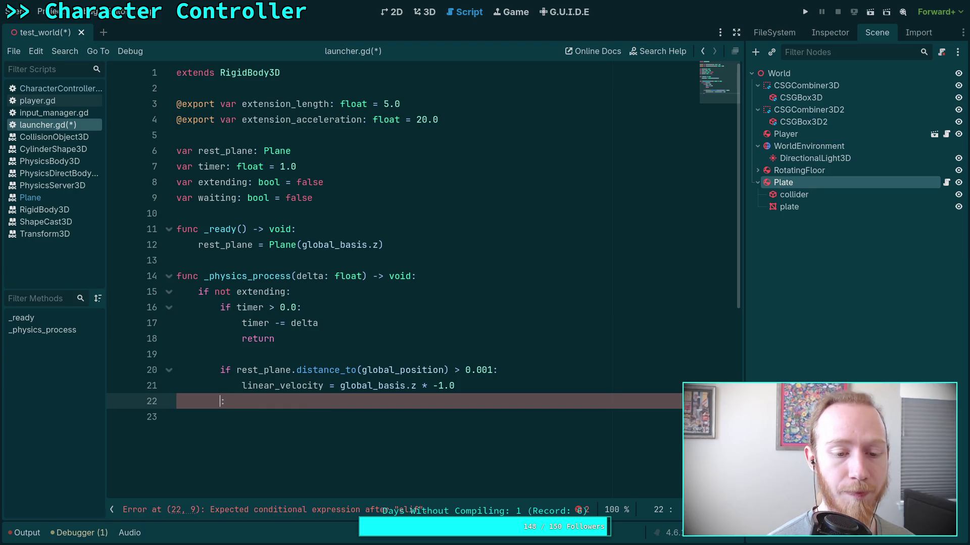
# - Turn line 22 into an 'elif not waiting:' branch
pyautogui.press('Return')
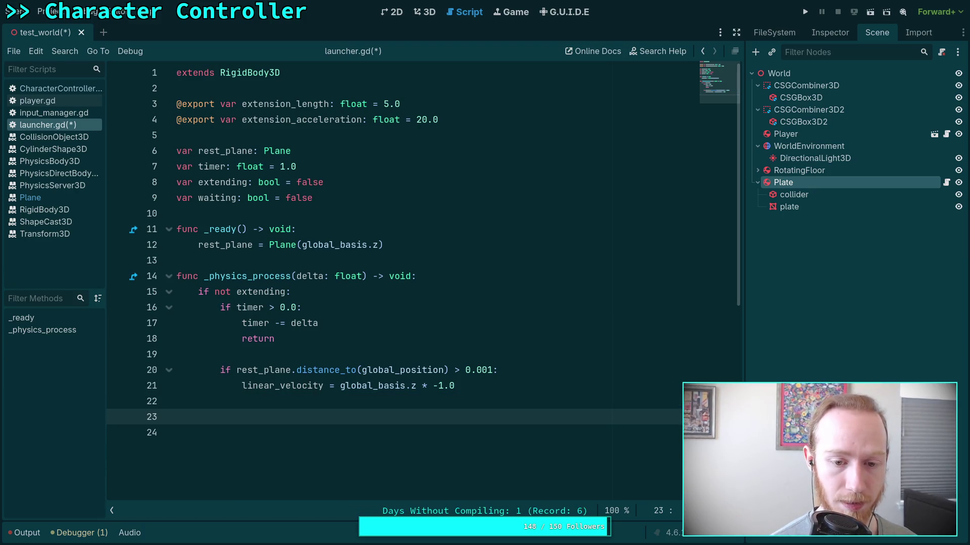
pyautogui.press('BackSpace')
pyautogui.write('else:')
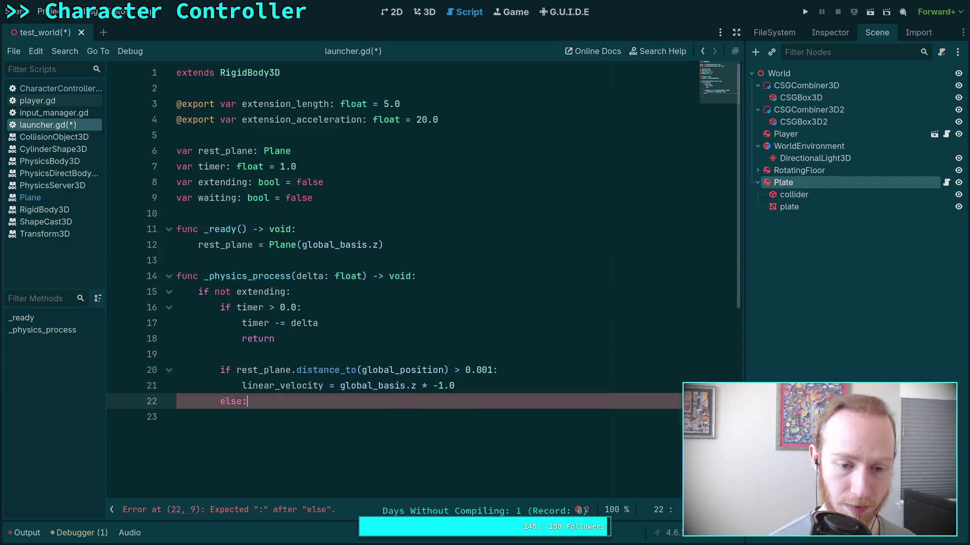
pyautogui.press('Return')
pyautogui.press('BackSpace')
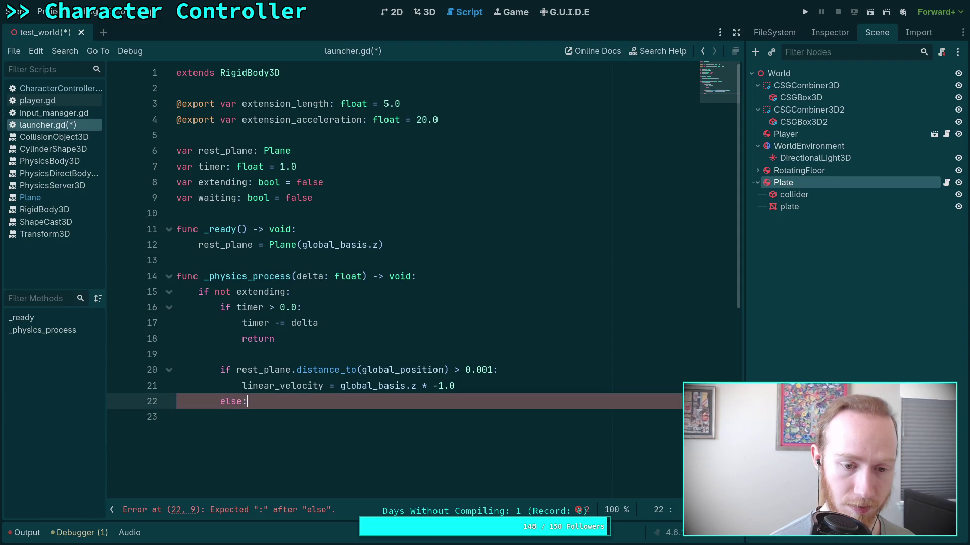
pyautogui.press('BackSpace')
pyautogui.press('BackSpace')
pyautogui.press('BackSpace')
pyautogui.write('if lin')
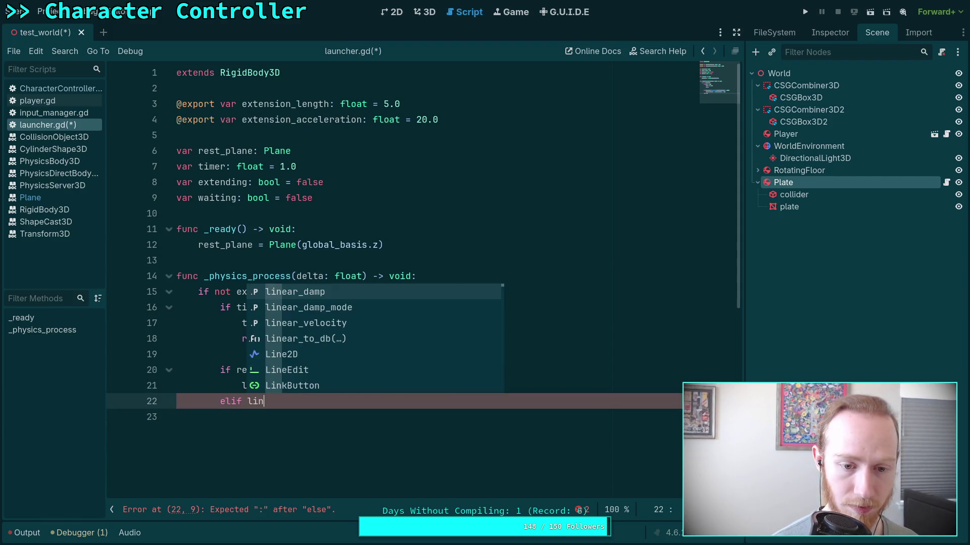
pyautogui.press('Down')
pyautogui.press('Down')
pyautogui.press('Return')
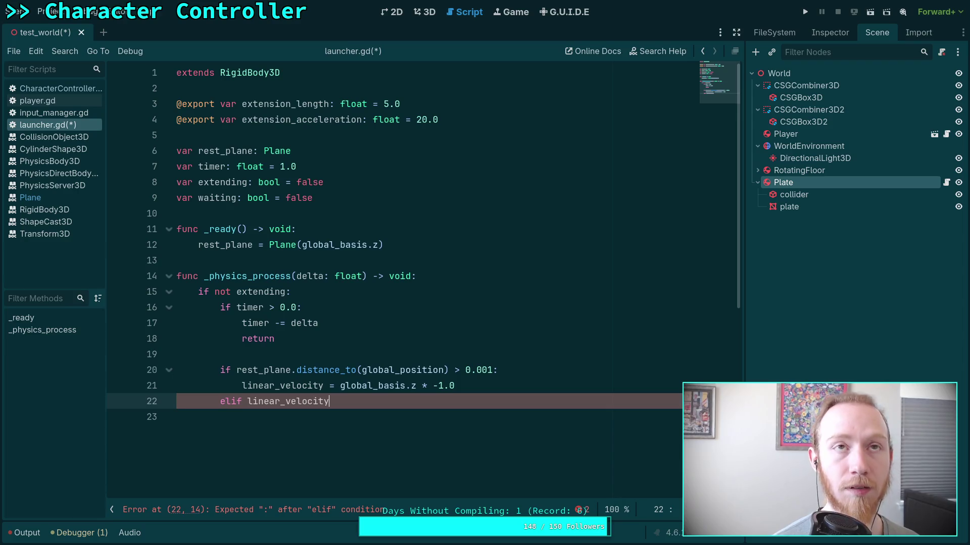
pyautogui.press('BackSpace')
pyautogui.press('BackSpace')
pyautogui.press('BackSpace')
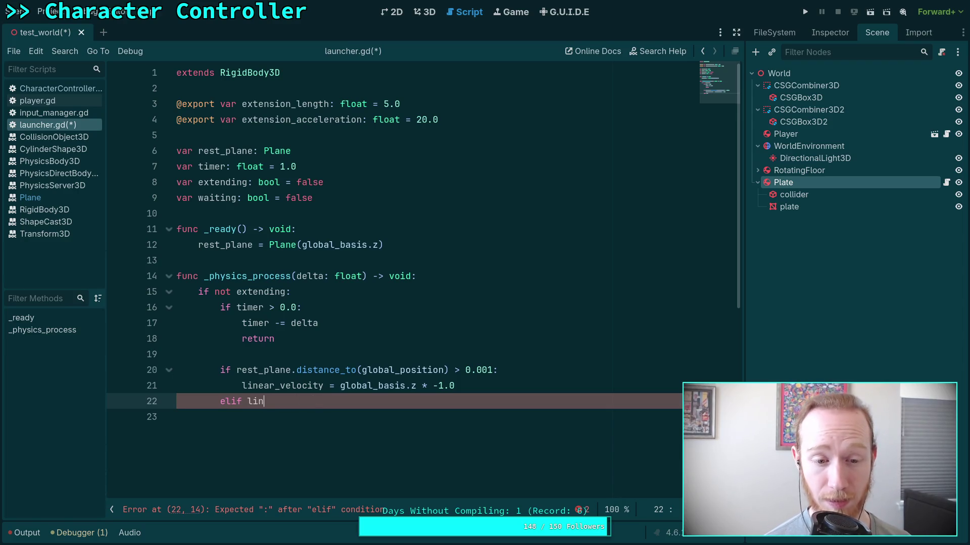
pyautogui.write('not waiting')
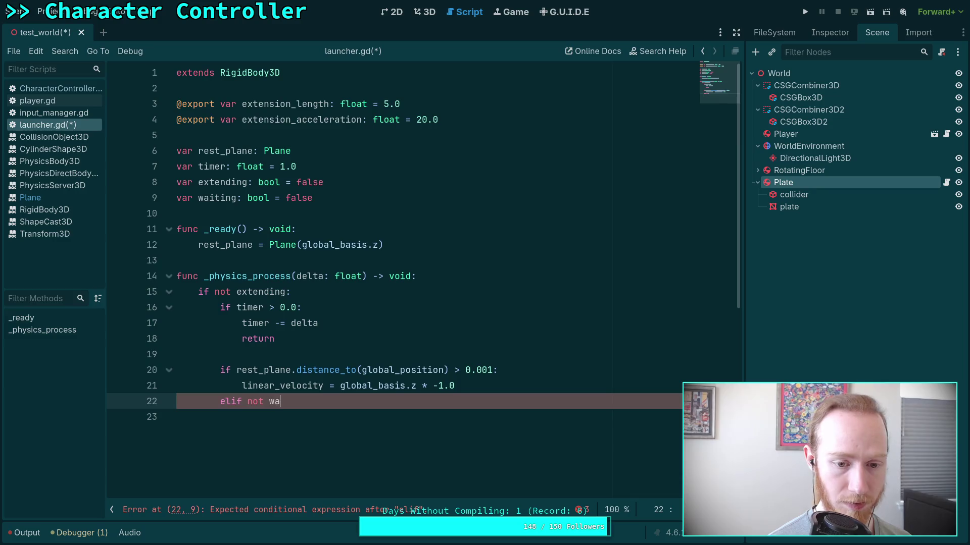
pyautogui.write(':')
# - Set 'waiting = true' in that branch and open the Plane class documentation
pyautogui.press('Return')
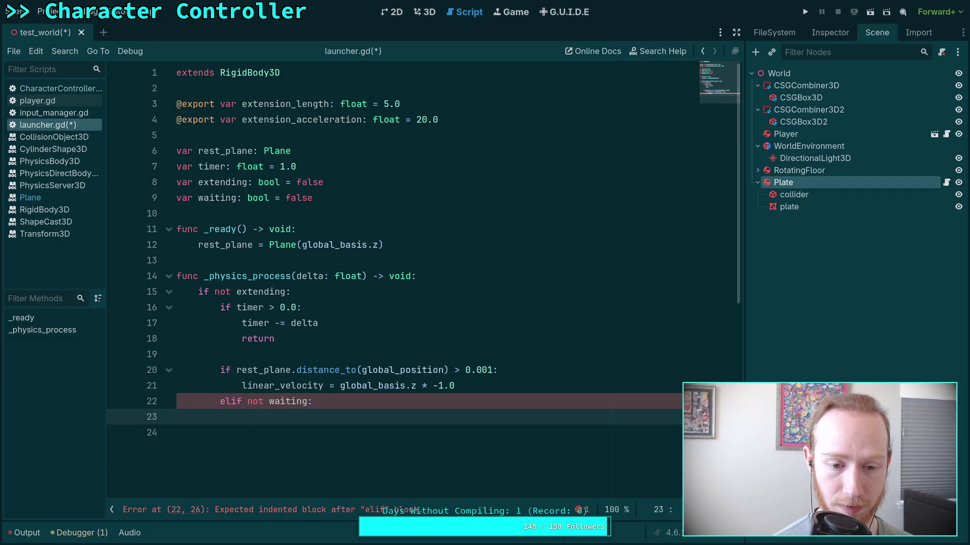
pyautogui.write('waiting = true')
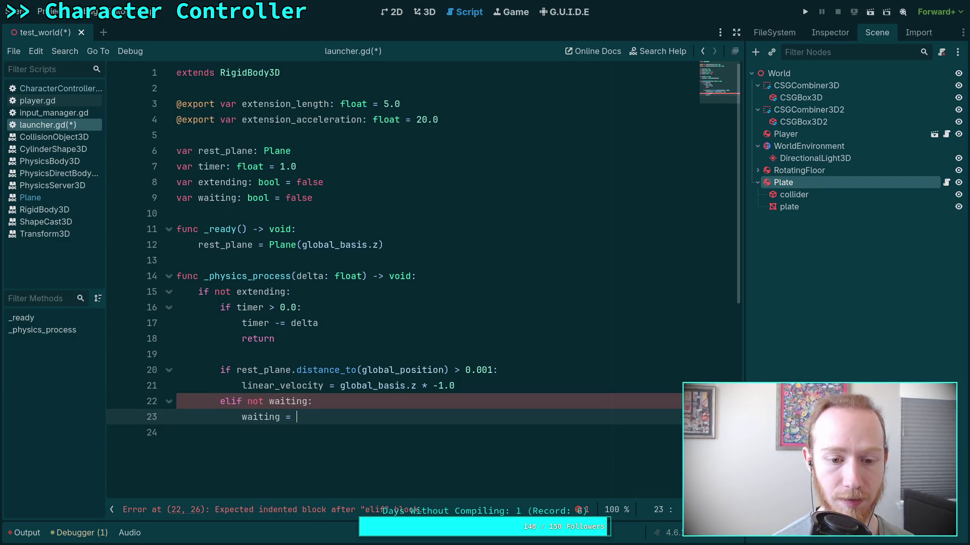
pyautogui.press('Return')
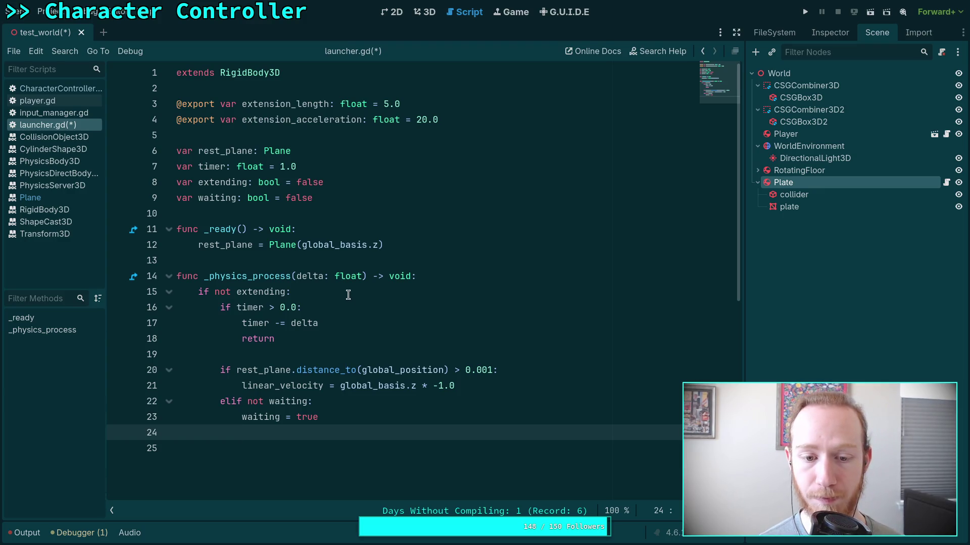
pyautogui.rightClick(287, 154)
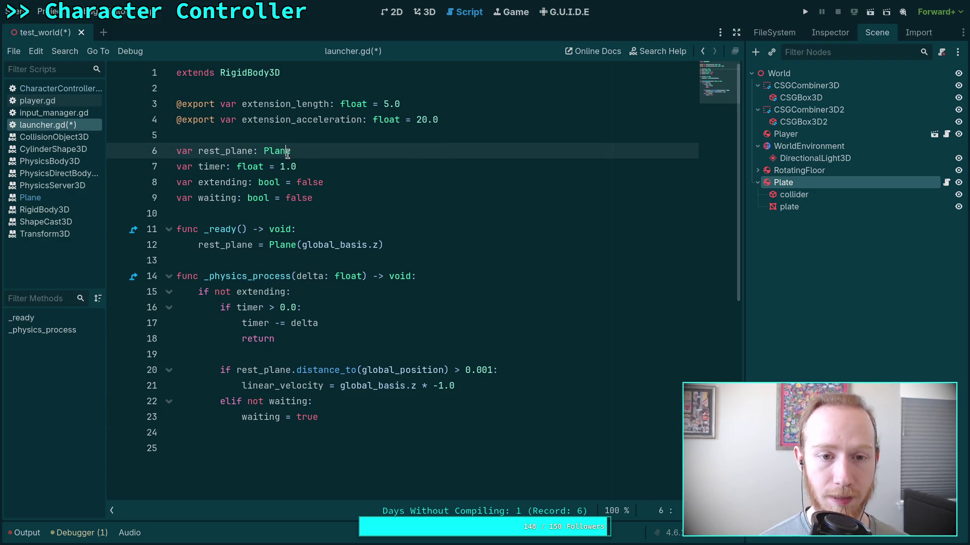
pyautogui.click(331, 311)
pyautogui.scroll(-5, 353, 374)
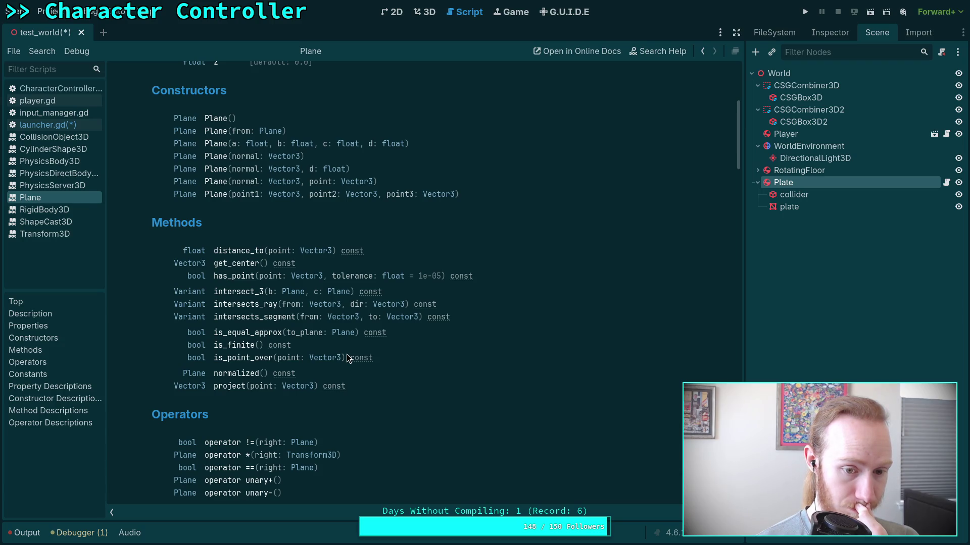
pyautogui.click(251, 386)
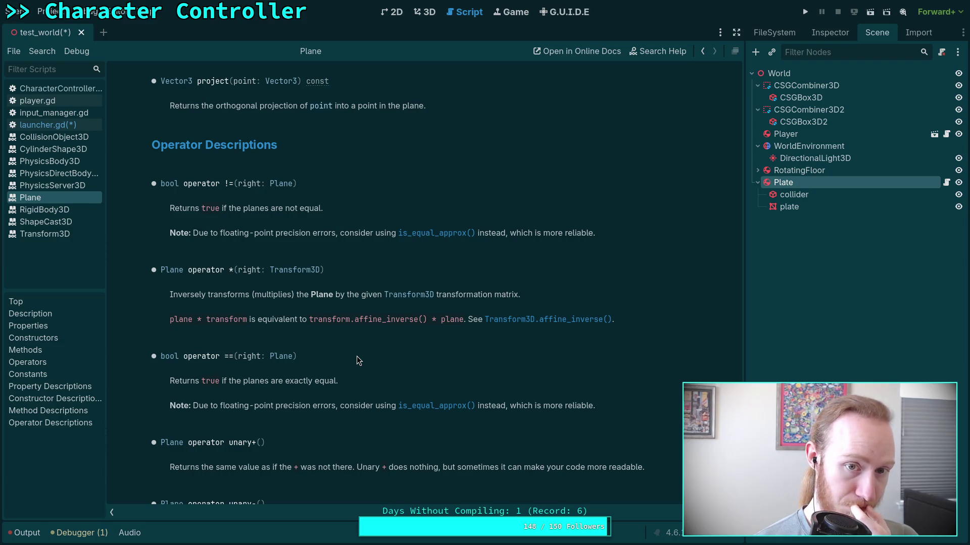
pyautogui.hotkey('alt', 'Left')
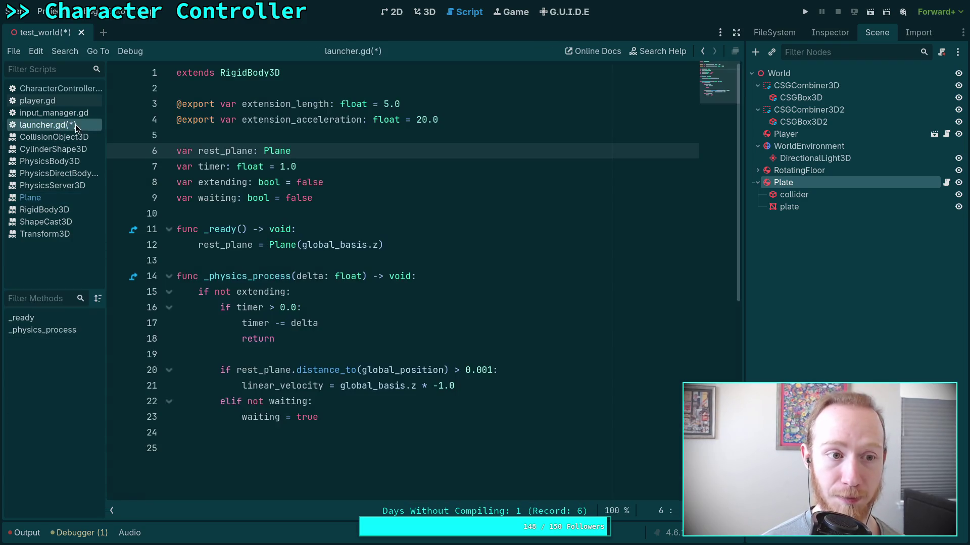
# - Under waiting = true, add global_position = rest_plane.project(global_position) using autocomplete
pyautogui.click(370, 417)
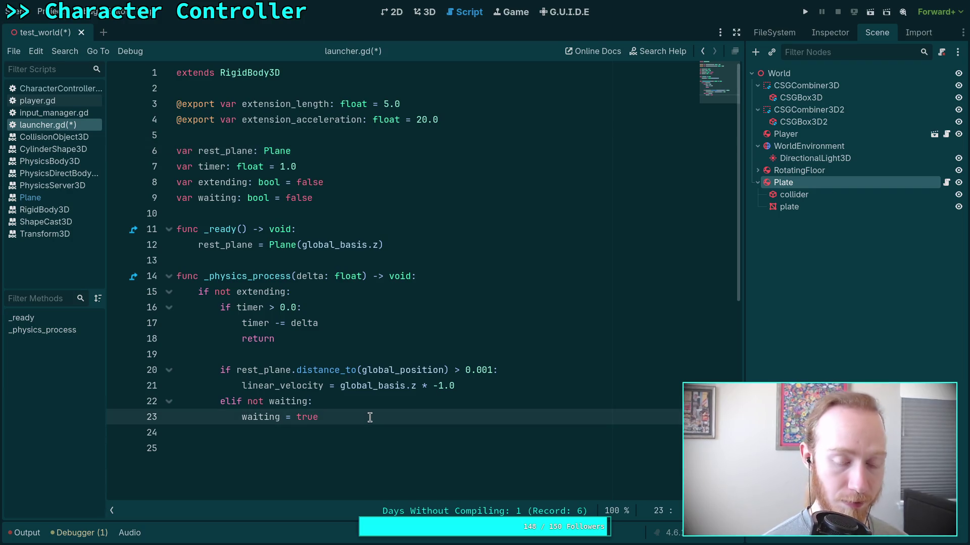
pyautogui.press('Return')
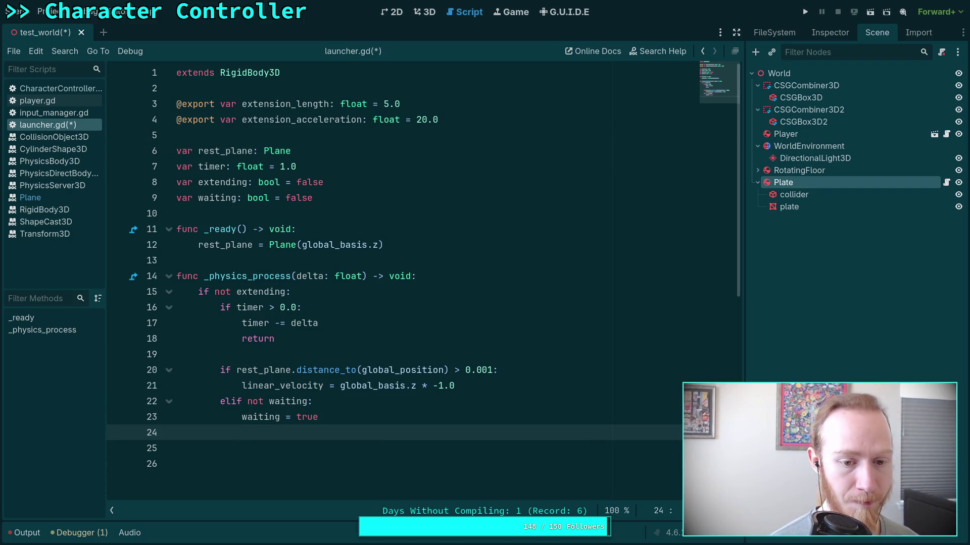
pyautogui.write('glob')
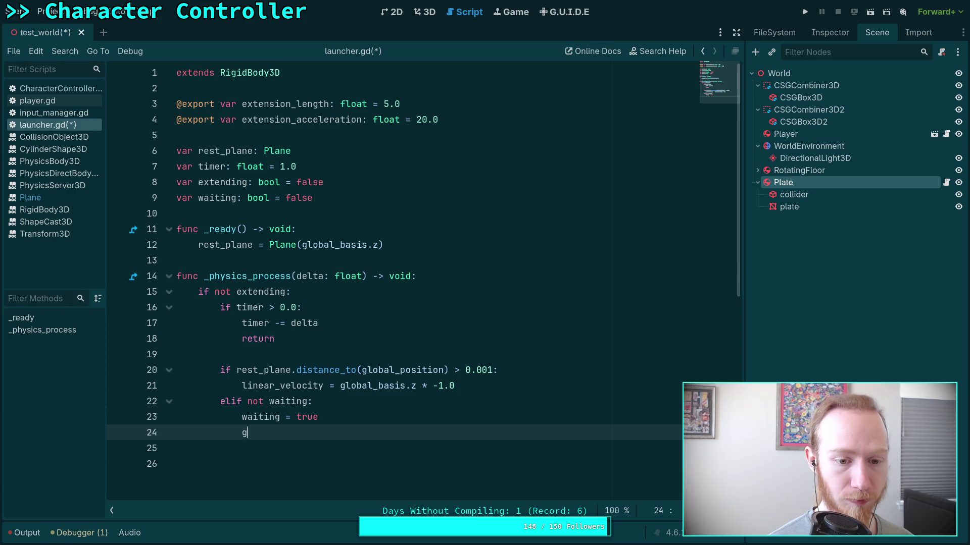
pyautogui.press('Down')
pyautogui.press('Return')
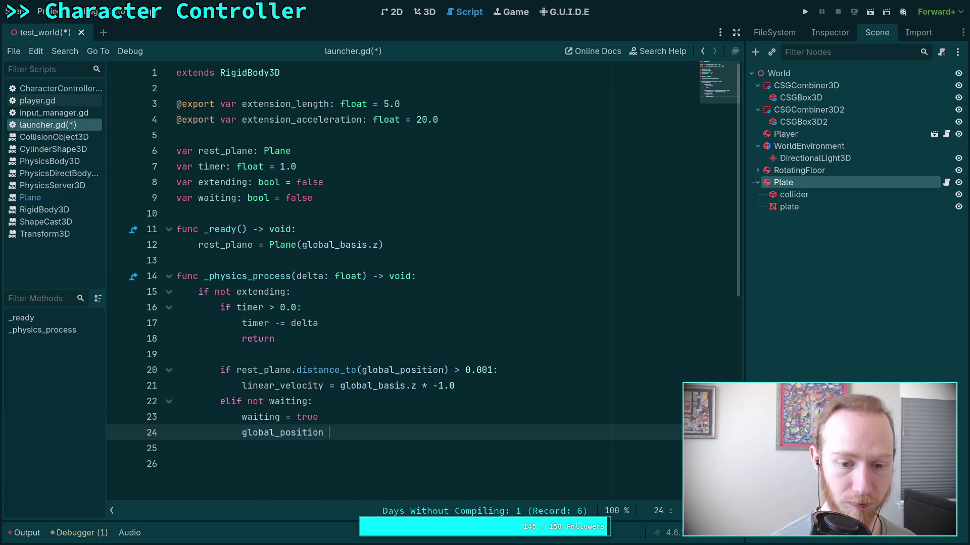
pyautogui.write('= rest_plane.p')
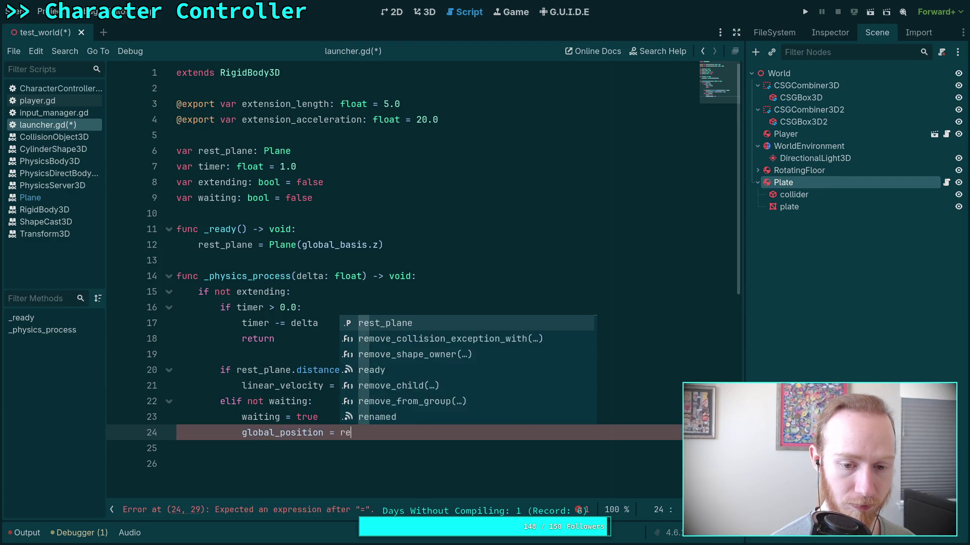
pyautogui.write('r')
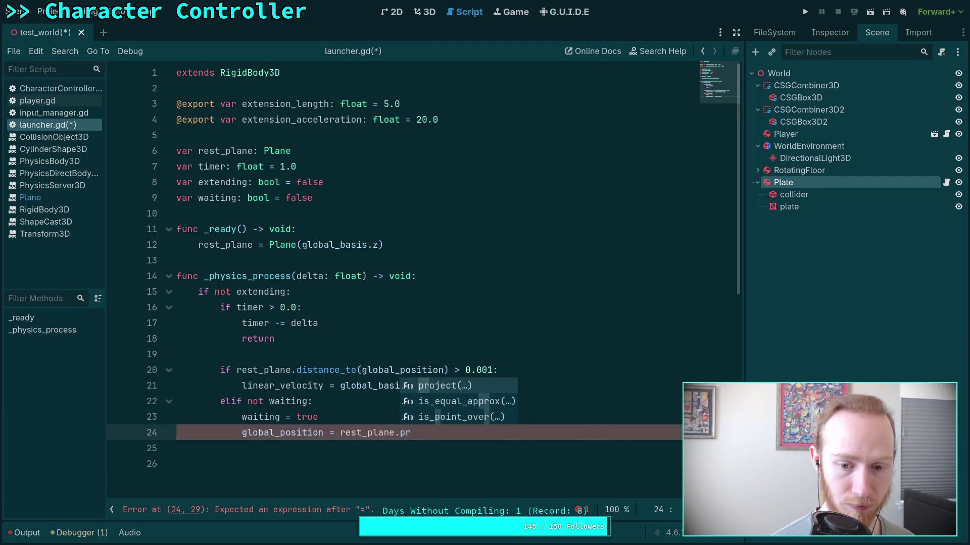
pyautogui.press('Return')
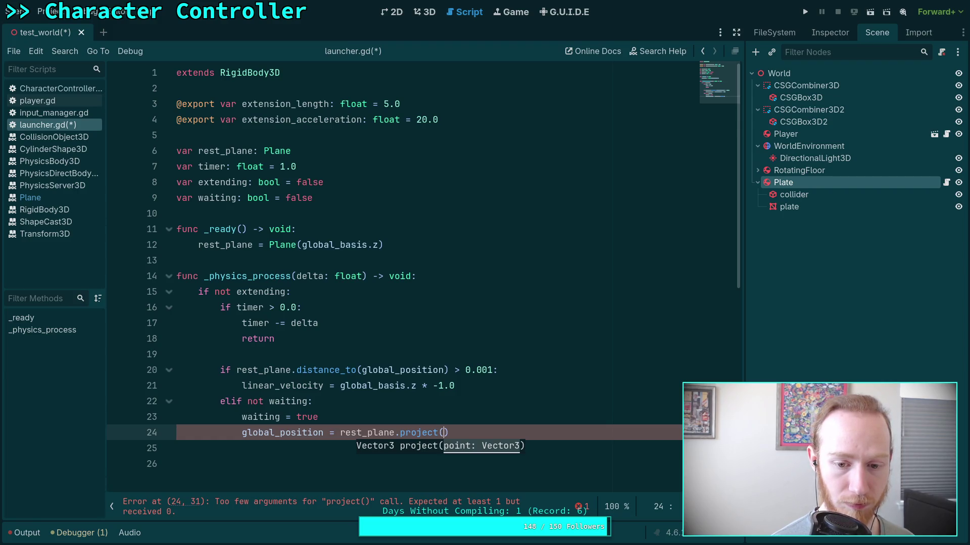
pyautogui.write('glob')
pyautogui.press('Down')
pyautogui.press('Return')
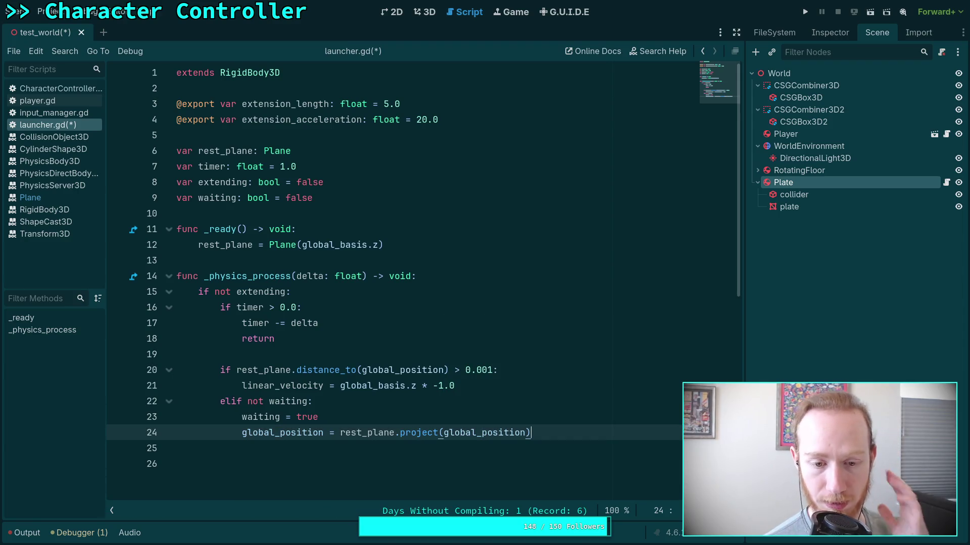
# - Add timer = 2.0 on the next line, correcting the mistyped /= operator
pyautogui.press('Return')
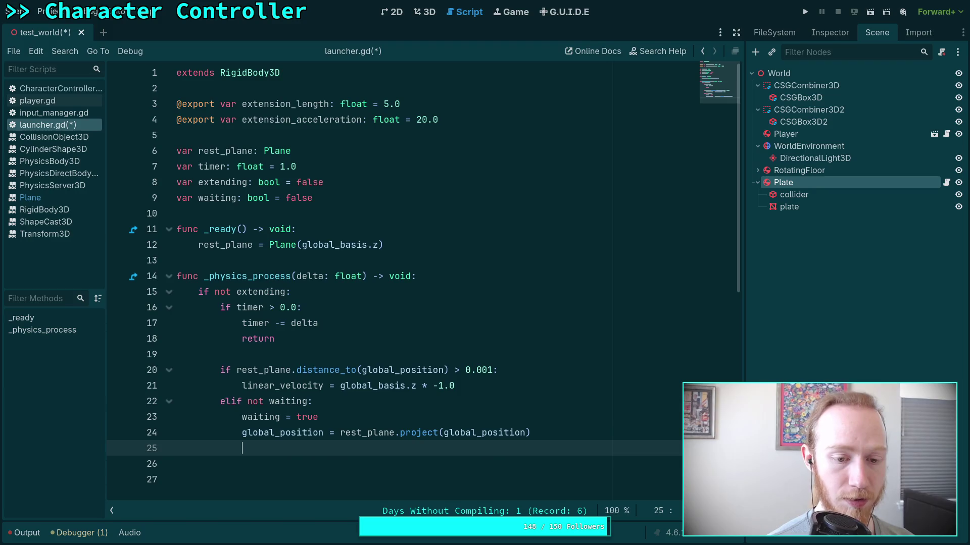
pyautogui.write('timer /=')
pyautogui.press('BackSpace')
pyautogui.press('BackSpace')
pyautogui.press('BackSpace')
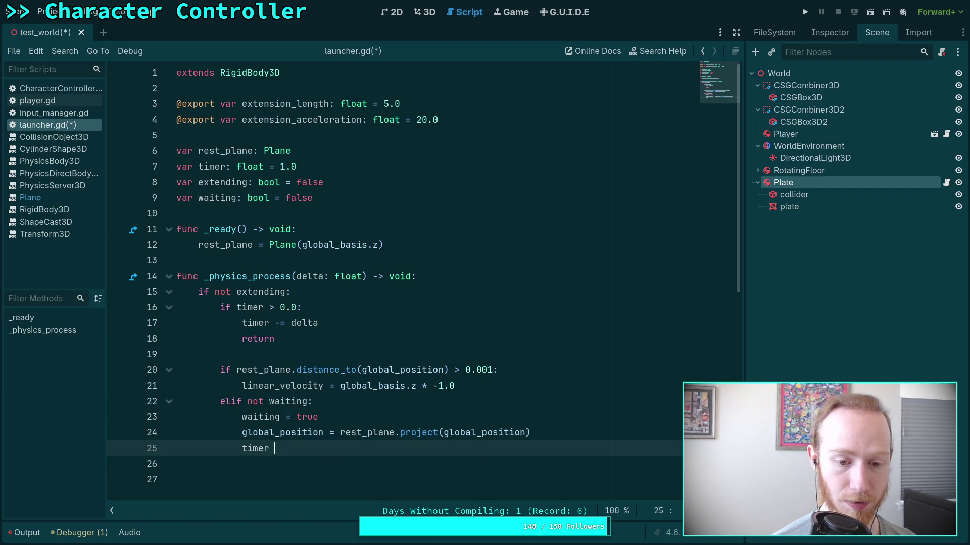
pyautogui.press('BackSpace')
pyautogui.press('BackSpace')
pyautogui.write('=')
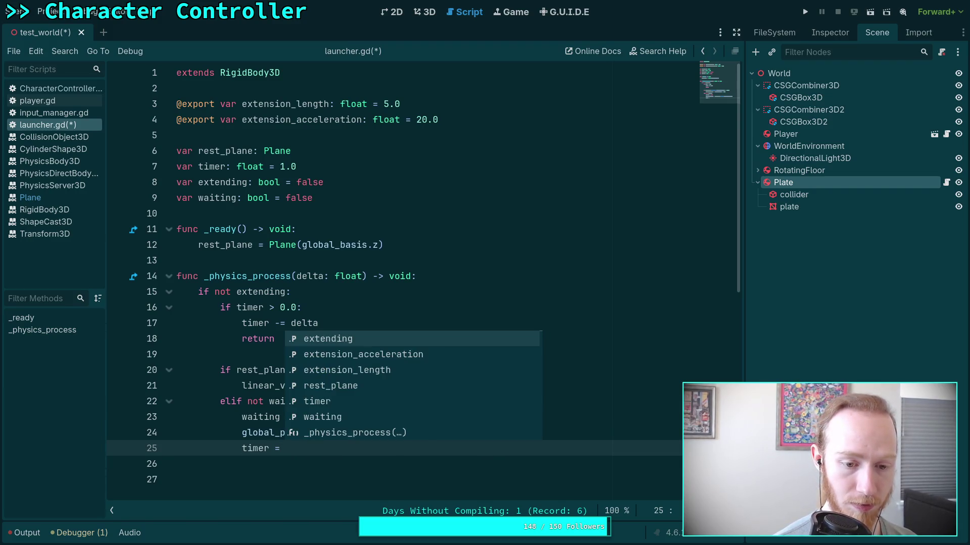
pyautogui.press('Escape')
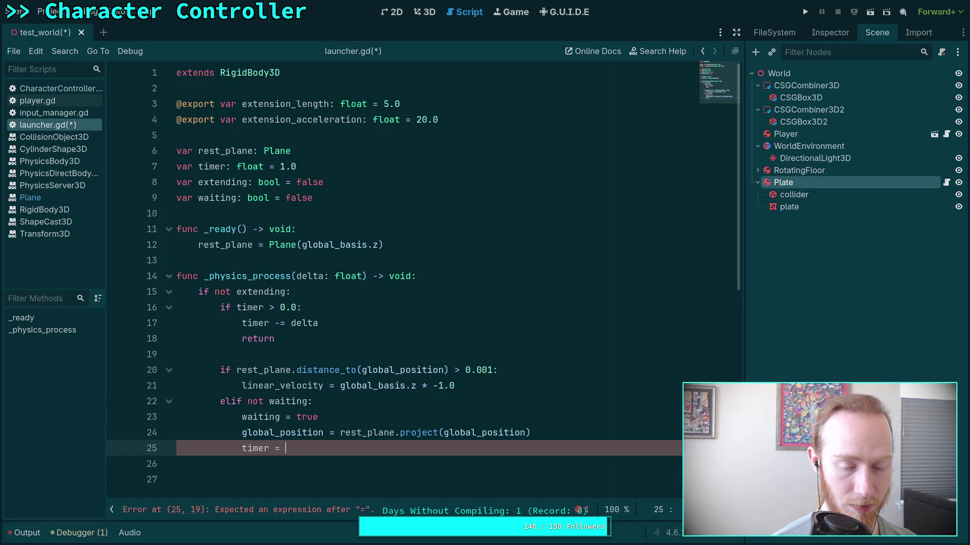
pyautogui.write('0')
pyautogui.scroll(-1, 346, 407)
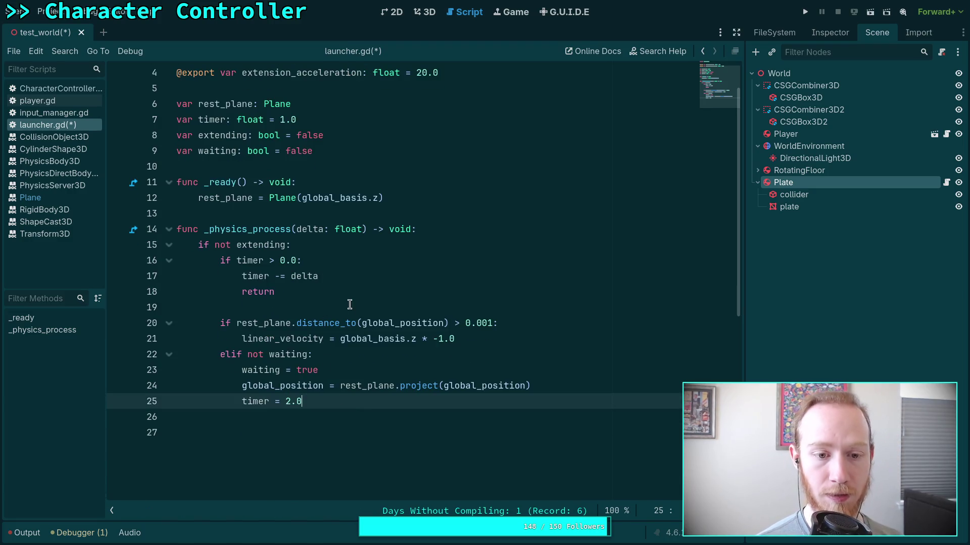
pyautogui.click(341, 304)
# - Insert an if waiting: branch above the distance check and turn elif not waiting into else
pyautogui.press('Return')
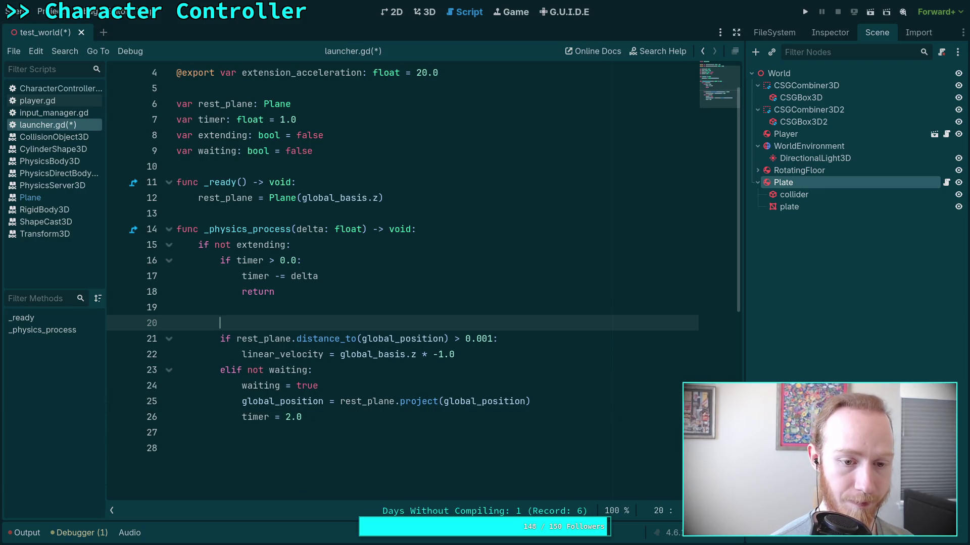
pyautogui.write('if waiting:')
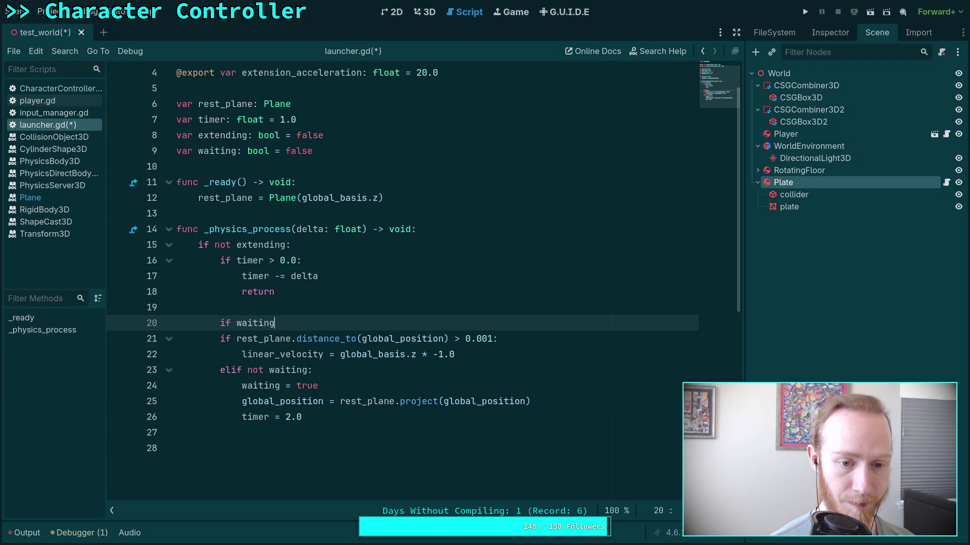
pyautogui.press('Return')
pyautogui.click(219, 354)
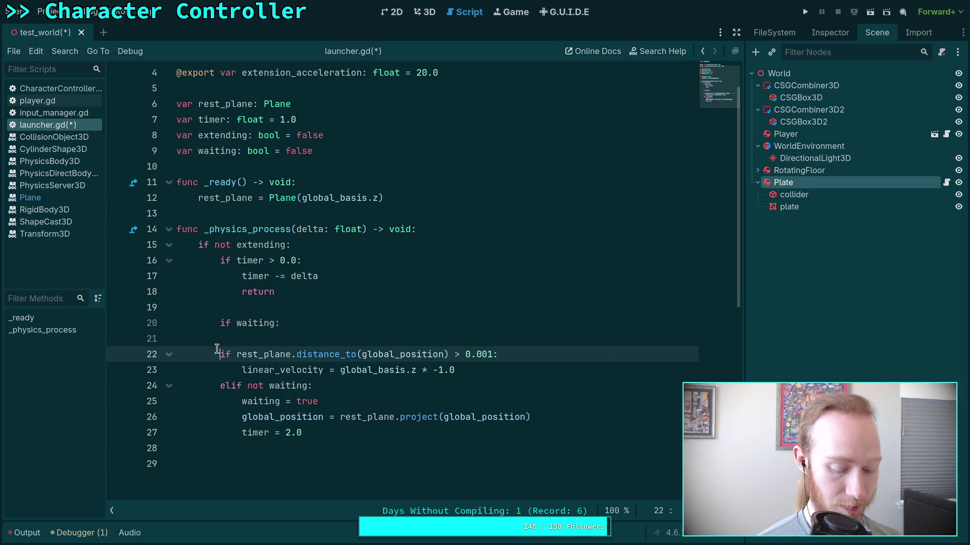
pyautogui.write('el')
pyautogui.press('Escape')
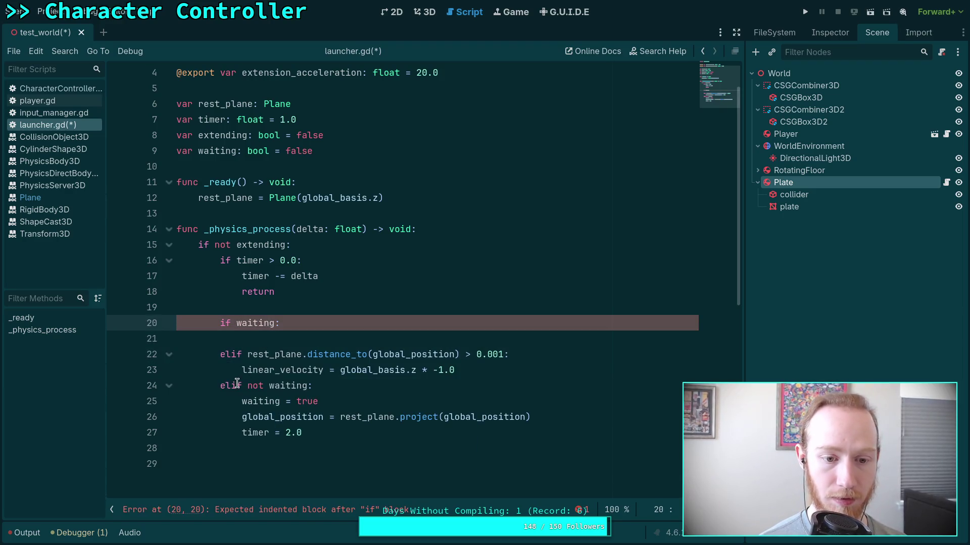
pyautogui.moveTo(231, 386); pyautogui.dragTo(310, 393)
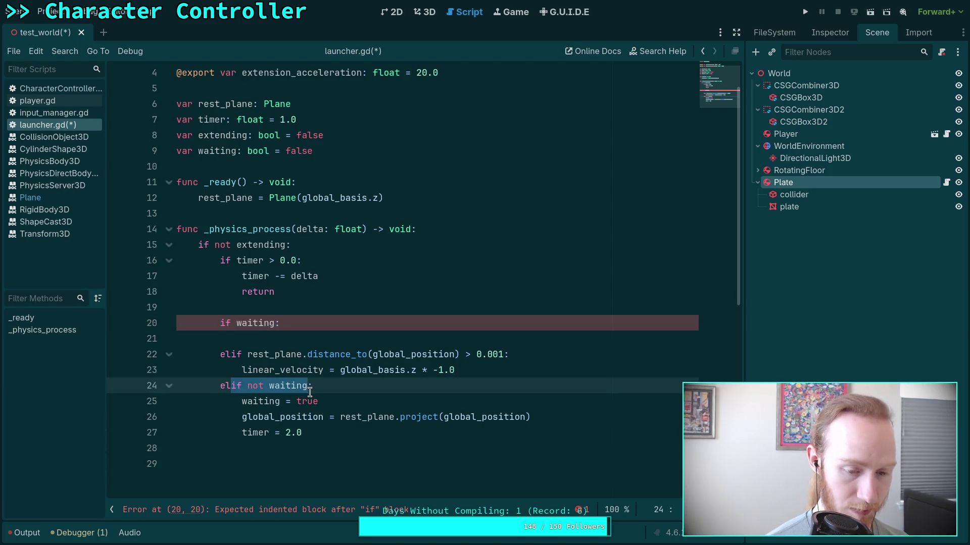
pyautogui.write('se:')
# - Inside the if waiting branch, set waiting = false and extending = true
pyautogui.click(341, 339)
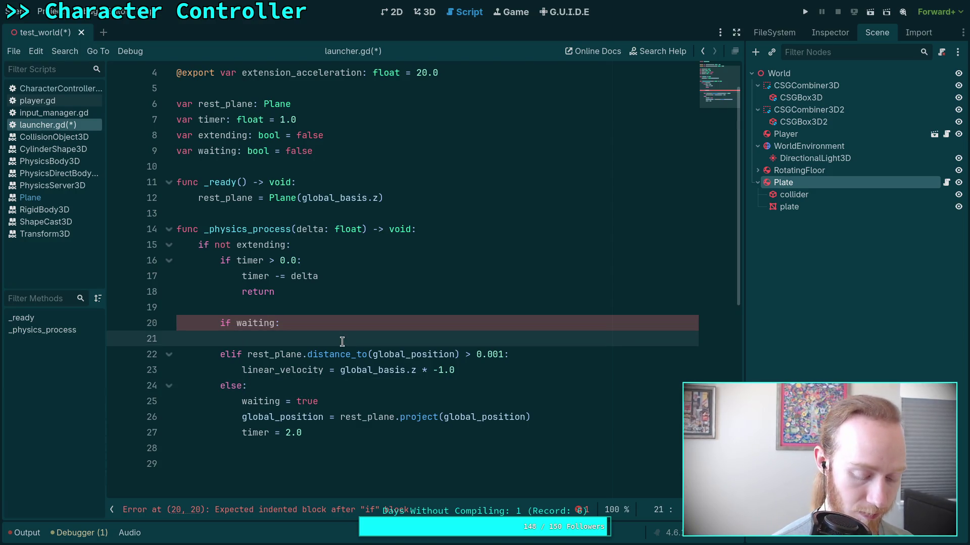
pyautogui.write('a')
pyautogui.press('BackSpace')
pyautogui.write('w')
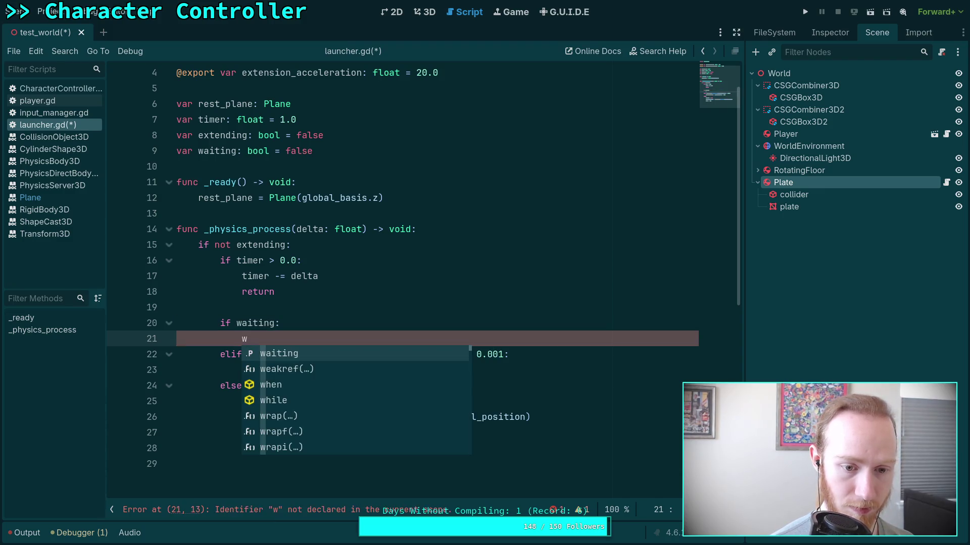
pyautogui.press('Return')
pyautogui.write('= false')
pyautogui.press('Return')
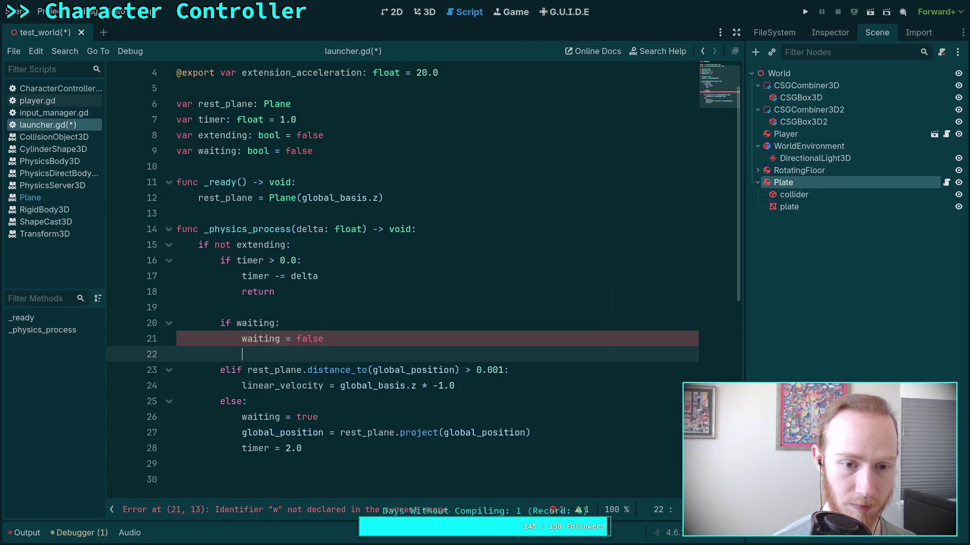
pyautogui.write('ex')
pyautogui.press('Return')
pyautogui.press('BackSpace')
pyautogui.write('=')
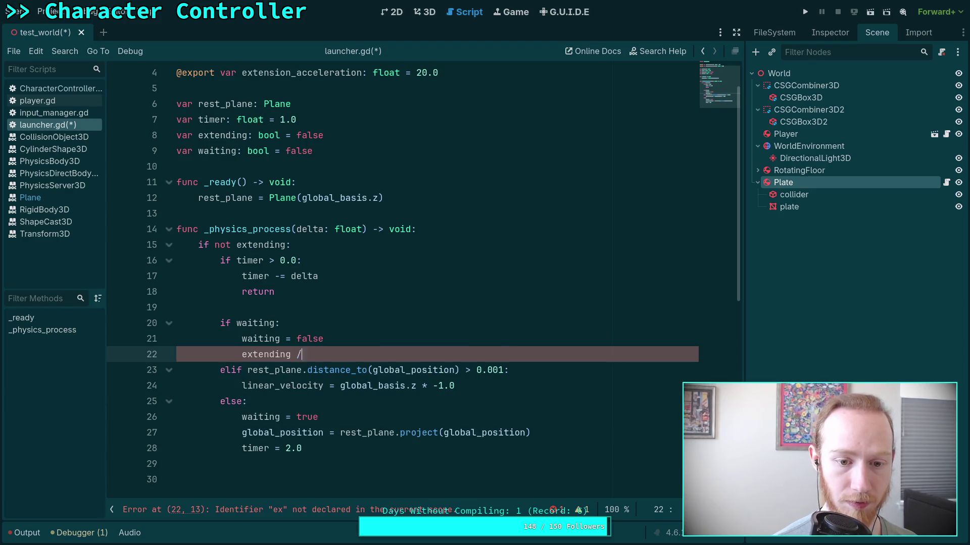
pyautogui.press('BackSpace')
pyautogui.press('BackSpace')
pyautogui.press('BackSpace')
pyautogui.write('= true')
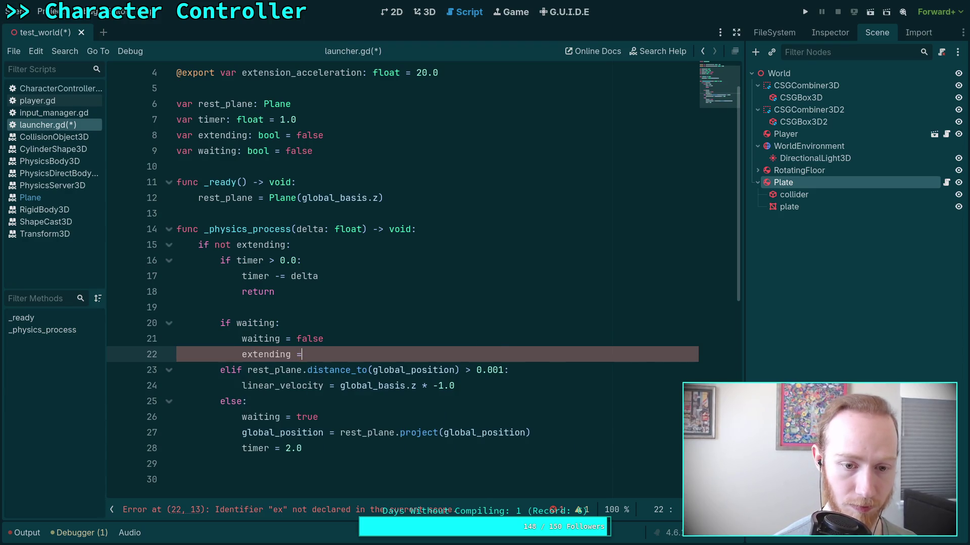
# - Add a return after the linear_velocity line and after timer = 2.0
pyautogui.click(506, 382)
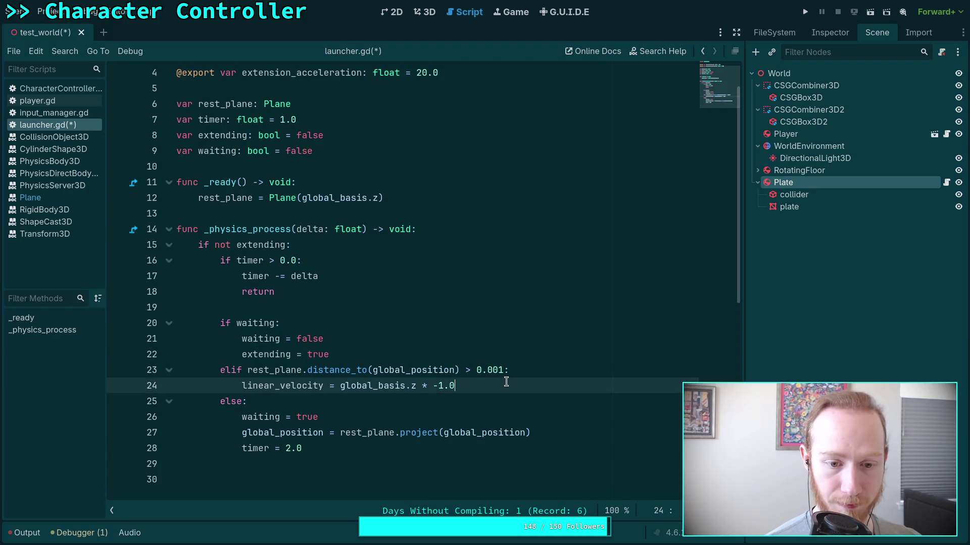
pyautogui.press('Return')
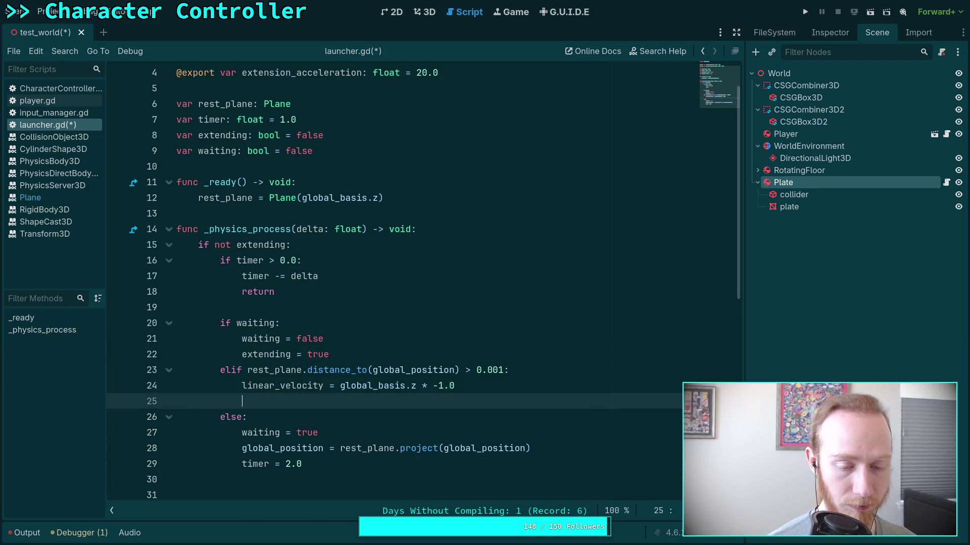
pyautogui.write('return')
pyautogui.scroll(-1, 342, 387)
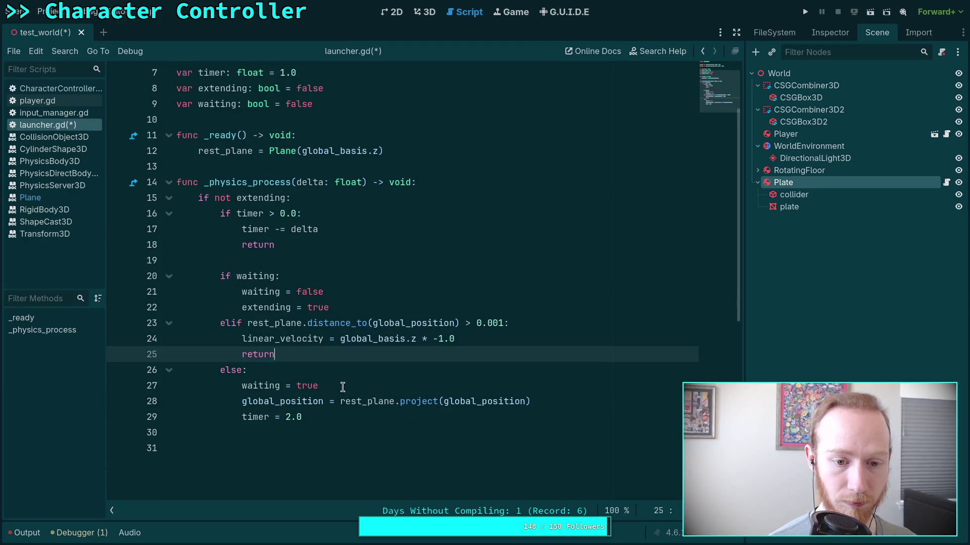
pyautogui.click(429, 419)
pyautogui.press('Return')
pyautogui.write('rut')
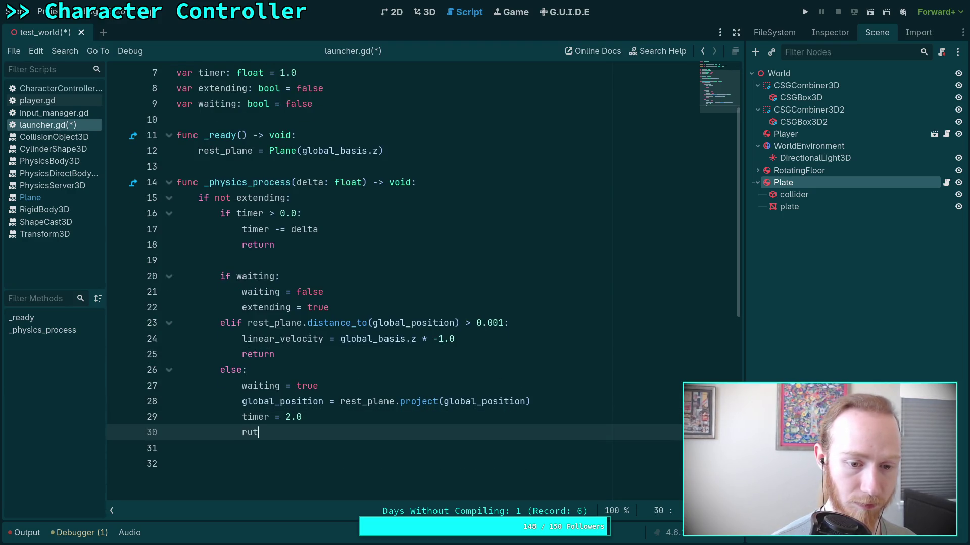
pyautogui.press('BackSpace')
pyautogui.press('BackSpace')
pyautogui.write('eturn')
pyautogui.press('Return')
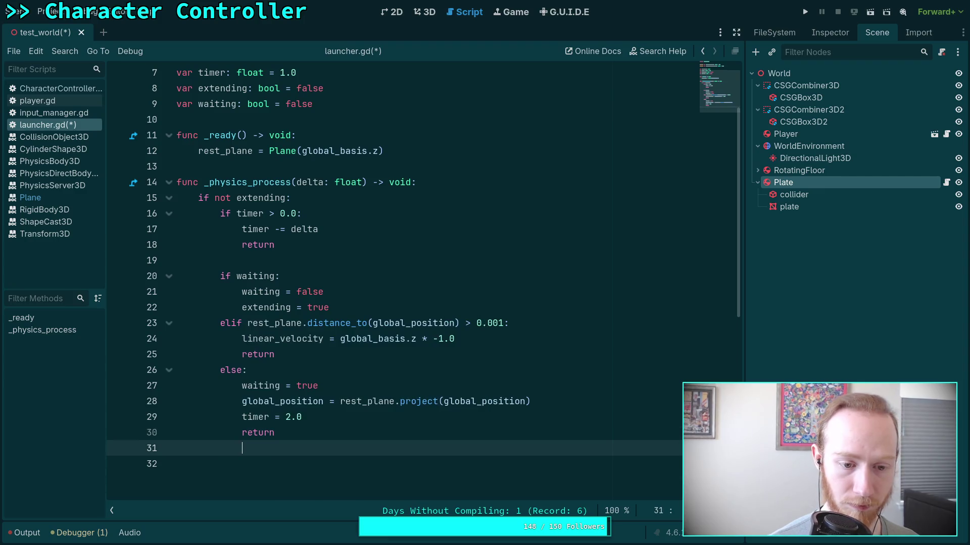
# - Add an early-exit guard: if not extending: return
pyautogui.press('BackSpace')
pyautogui.press('BackSpace')
pyautogui.press('BackSpace')
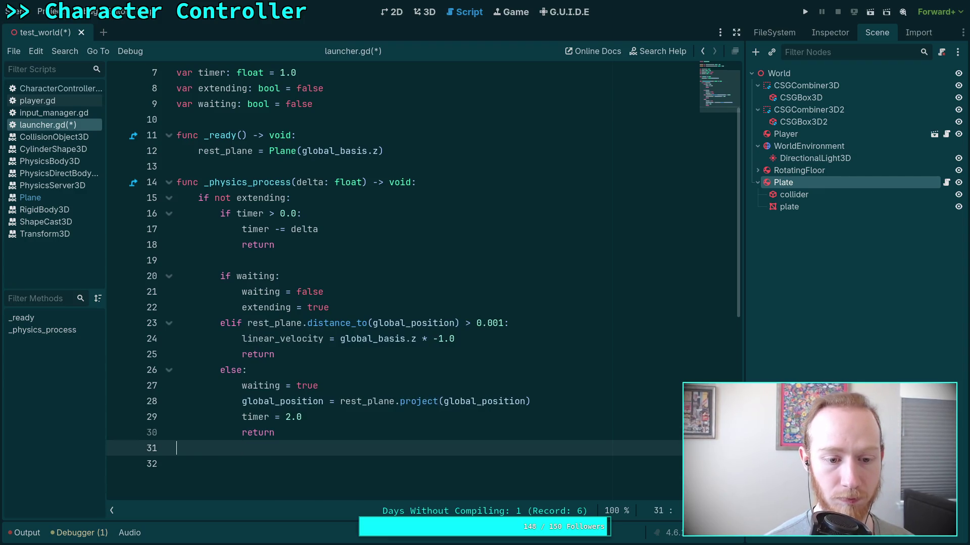
pyautogui.press('Return')
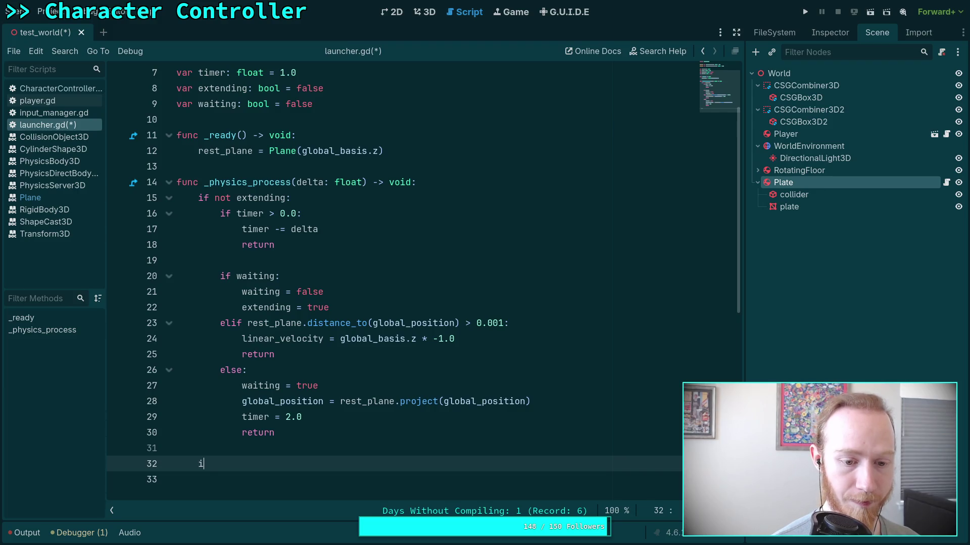
pyautogui.write('f not extending')
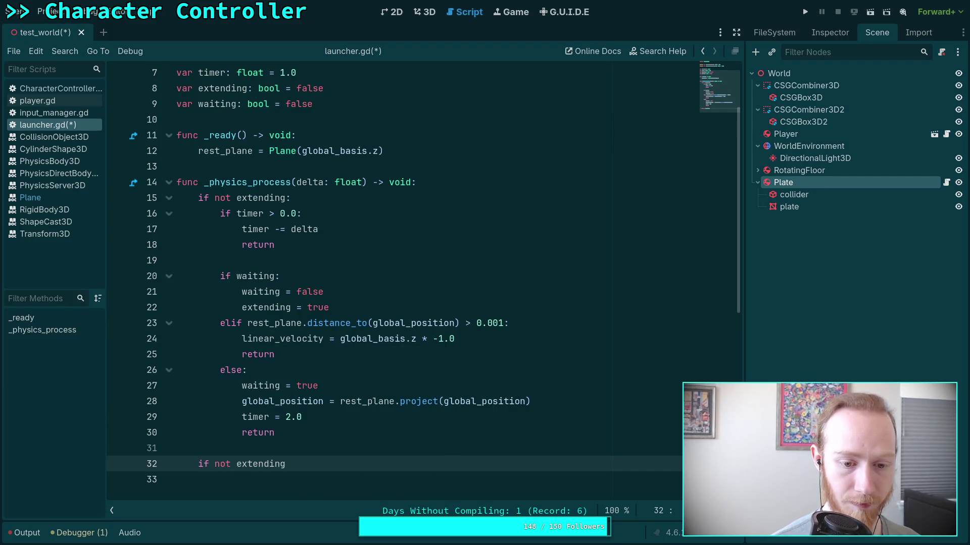
pyautogui.write(':')
pyautogui.press('Return')
pyautogui.write('return')
pyautogui.press('Return')
pyautogui.press('Return')
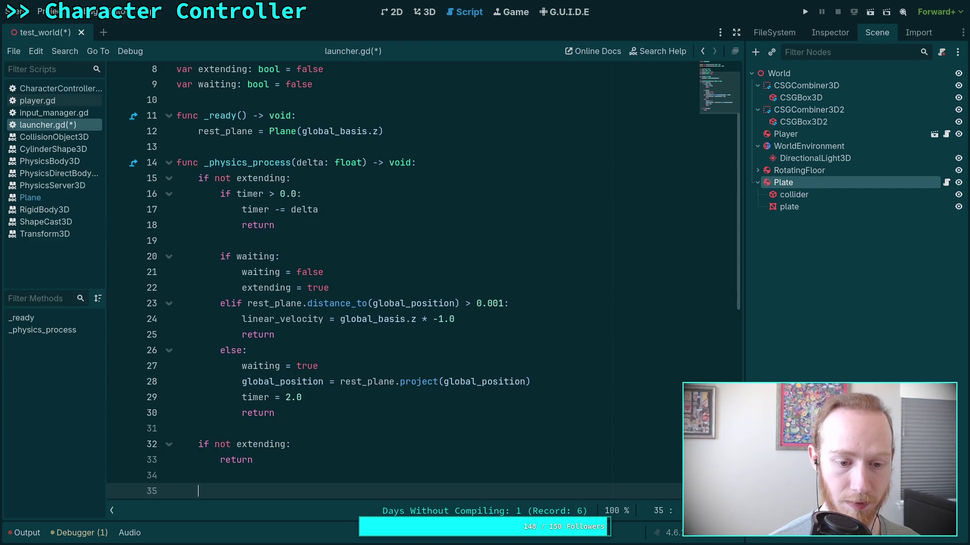
pyautogui.scroll(-2, 453, 333)
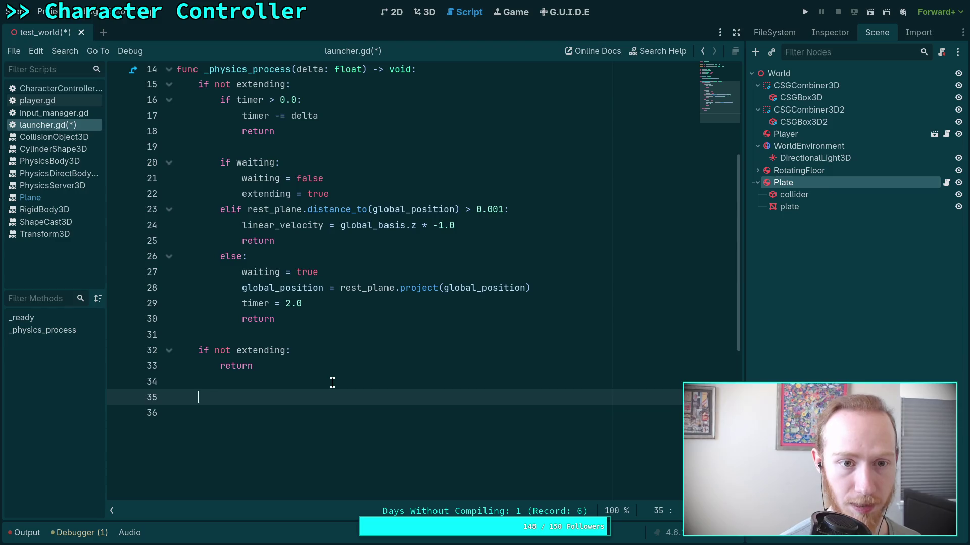
# - Add if timer > 0.0 with timer -= delta inside it
pyautogui.write('if timer > 0.0:')
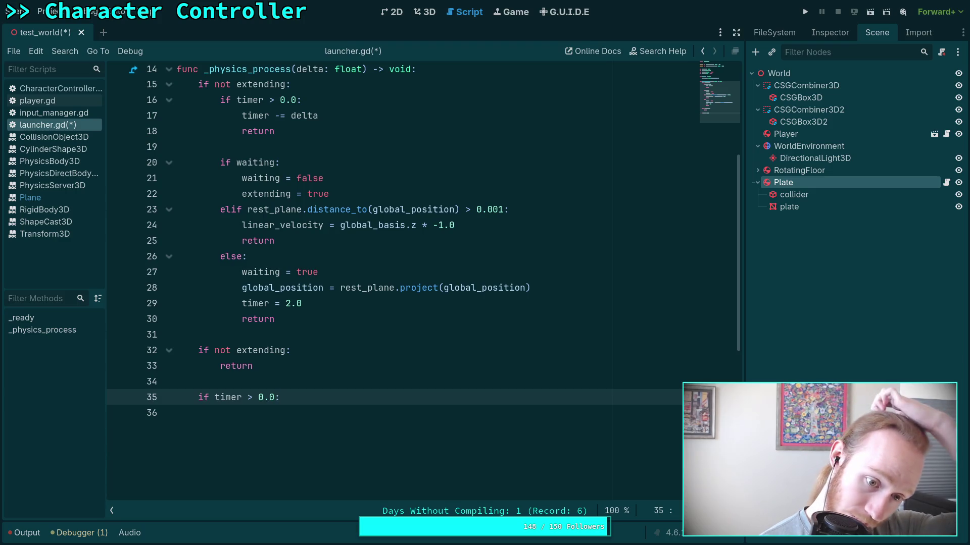
pyautogui.press('Return')
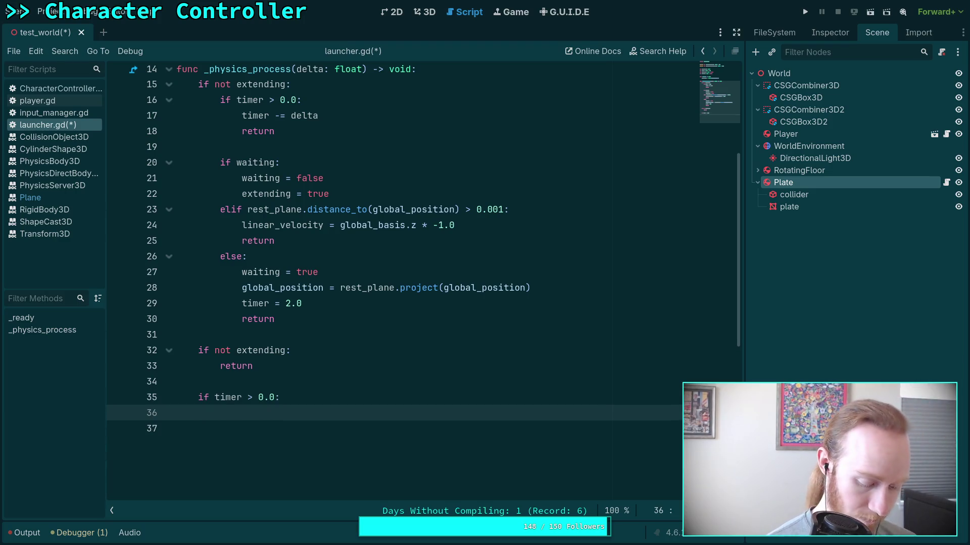
pyautogui.write('timer -')
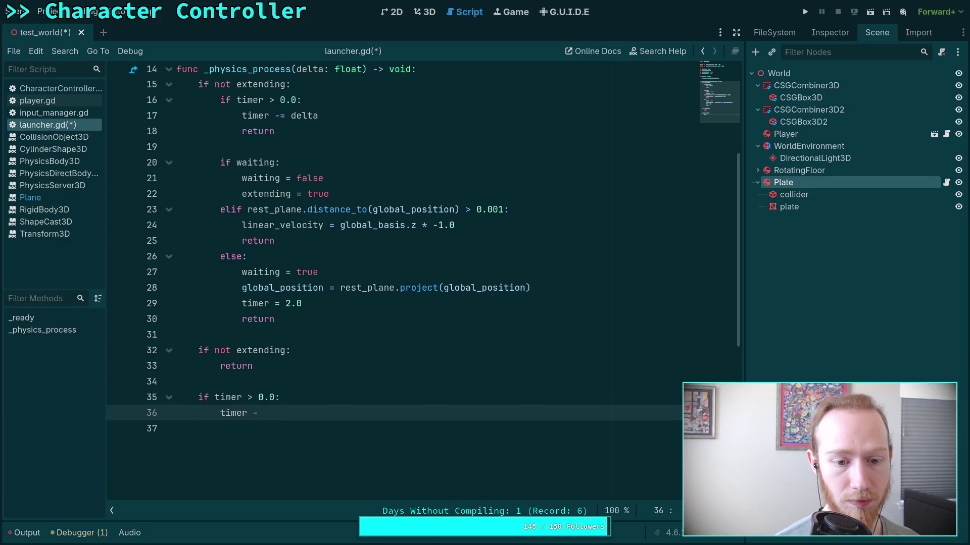
pyautogui.press('BackSpace')
pyautogui.write('= delta')
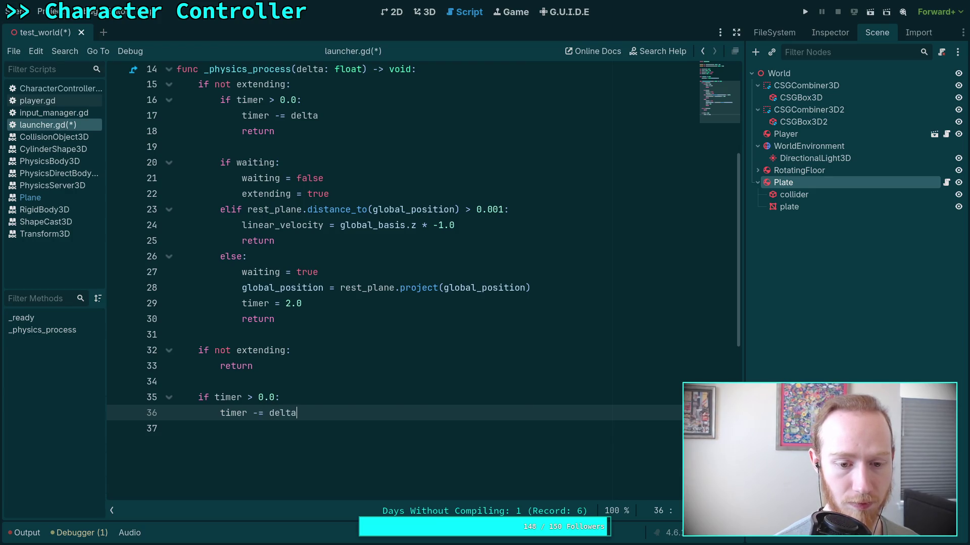
pyautogui.press('Return')
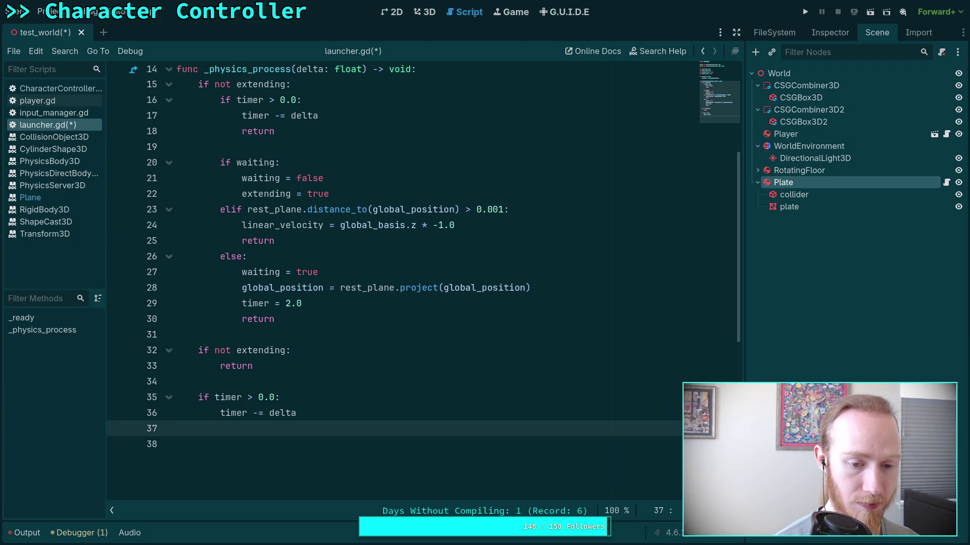
# - Add a timer <= 0.0 check that sets extending = false, waiting = true and timer = 1.0
pyautogui.write('timer <= 0.0')
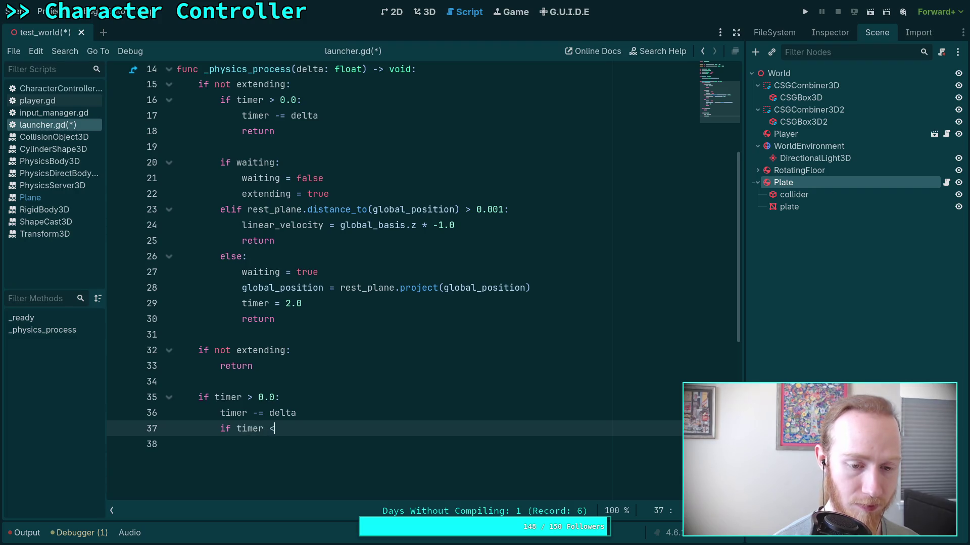
pyautogui.write(':')
pyautogui.press('Return')
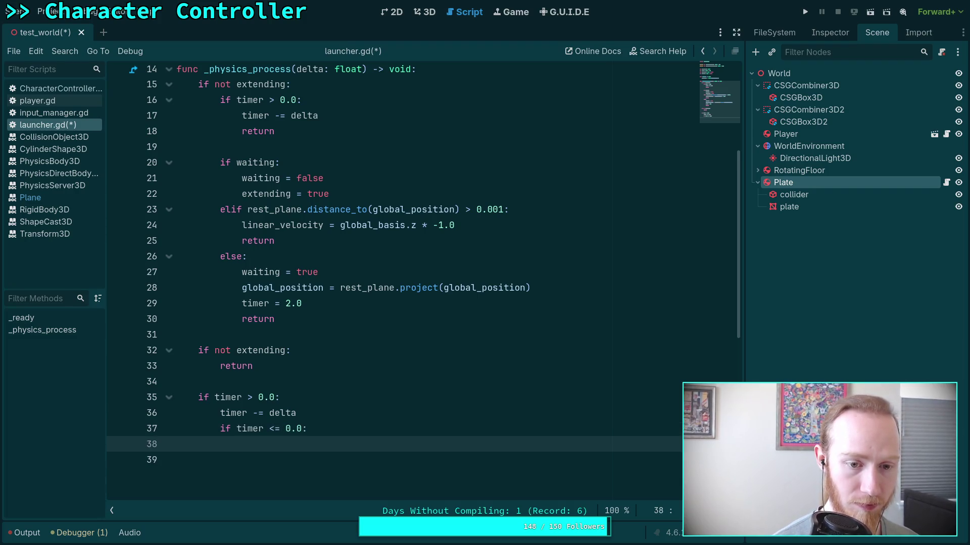
pyautogui.write('exte')
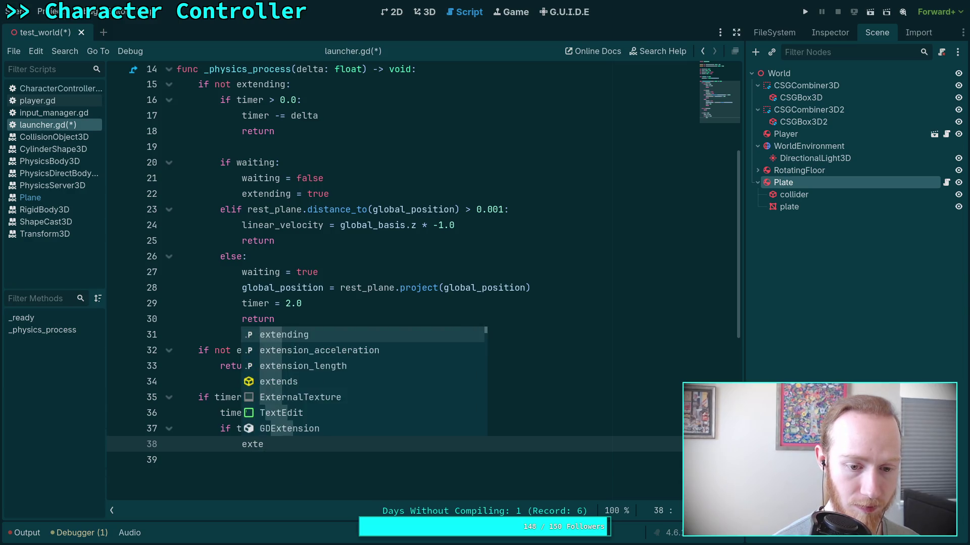
pyautogui.write('nd')
pyautogui.press('Return')
pyautogui.write('false')
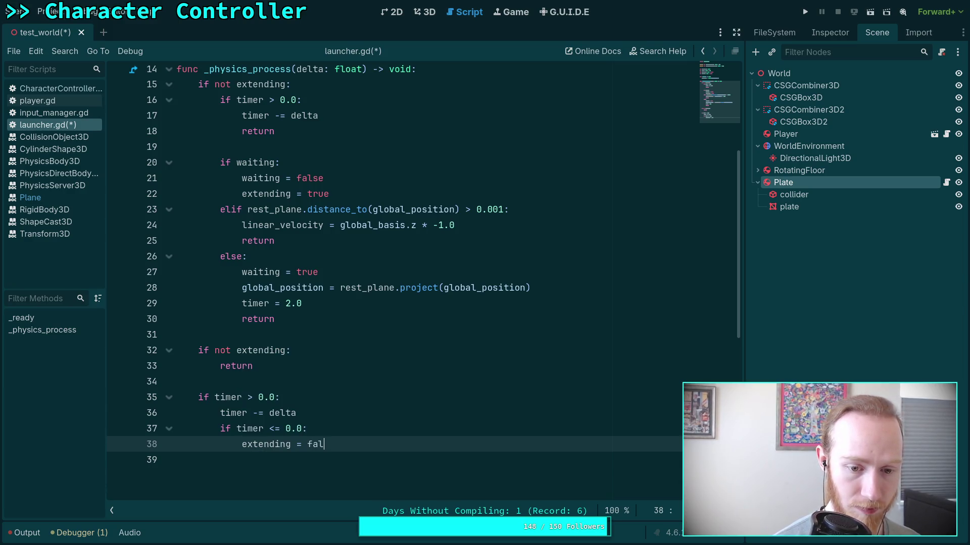
pyautogui.press('Return')
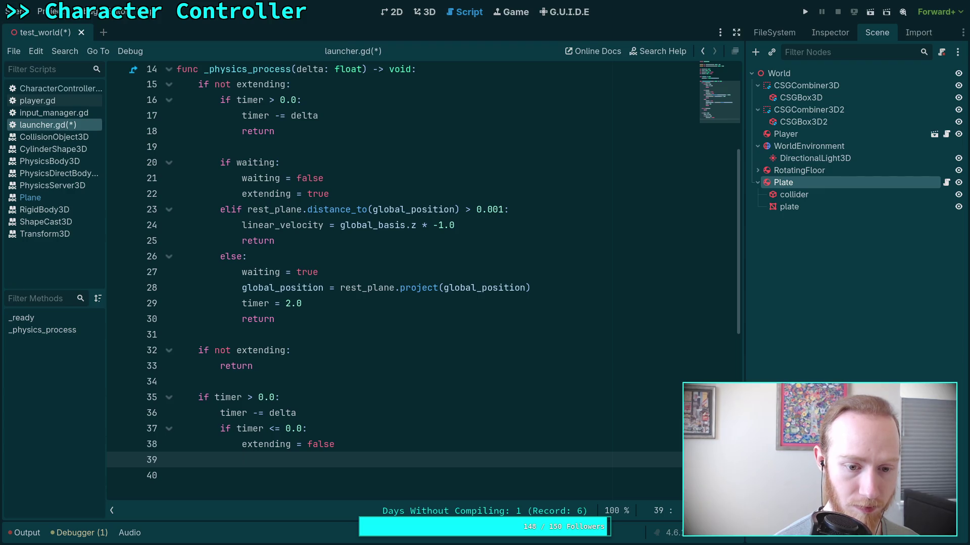
pyautogui.write('waiting = true')
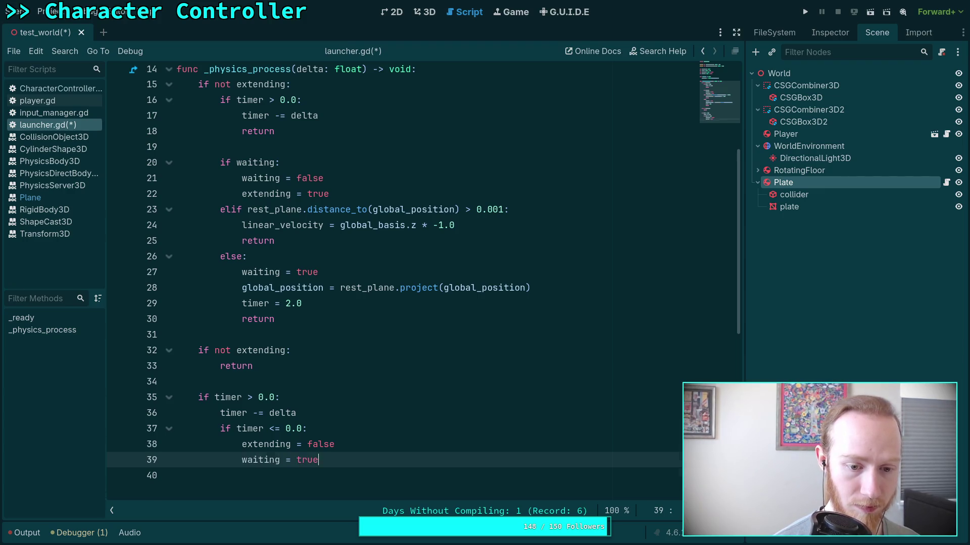
pyautogui.press('Return')
pyautogui.write('timer = ')
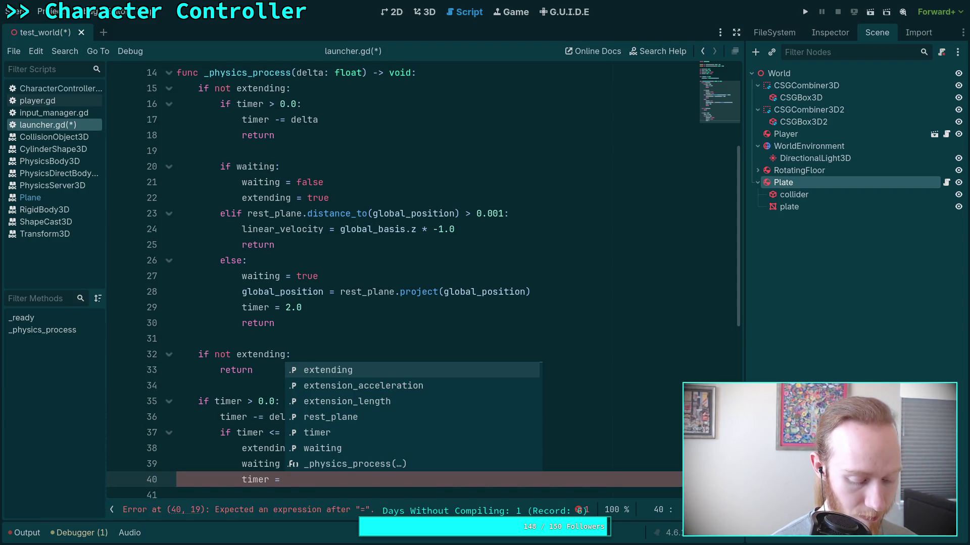
pyautogui.write('1.0')
pyautogui.press('Return')
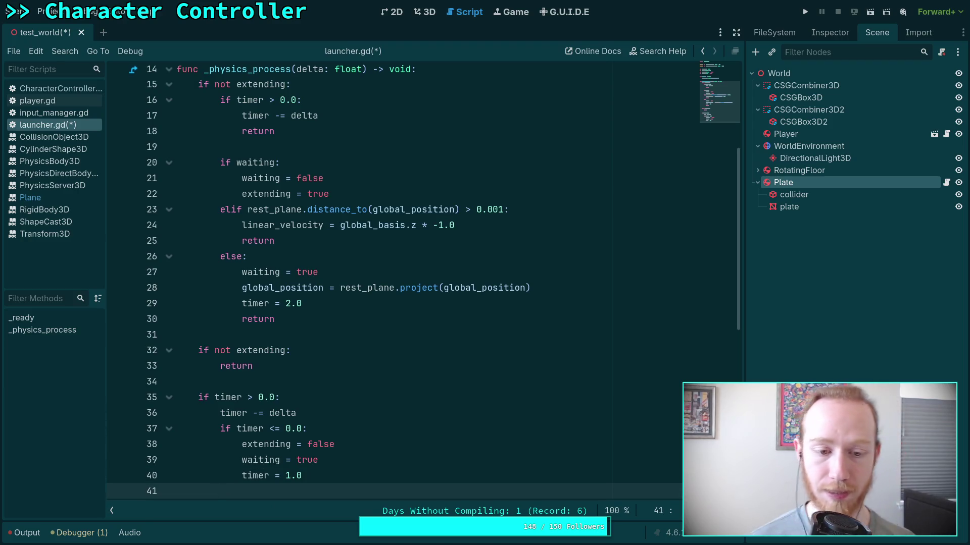
# - Add a return unindented to the timer block's level, with a new line below it
pyautogui.scroll(-1, 282, 331)
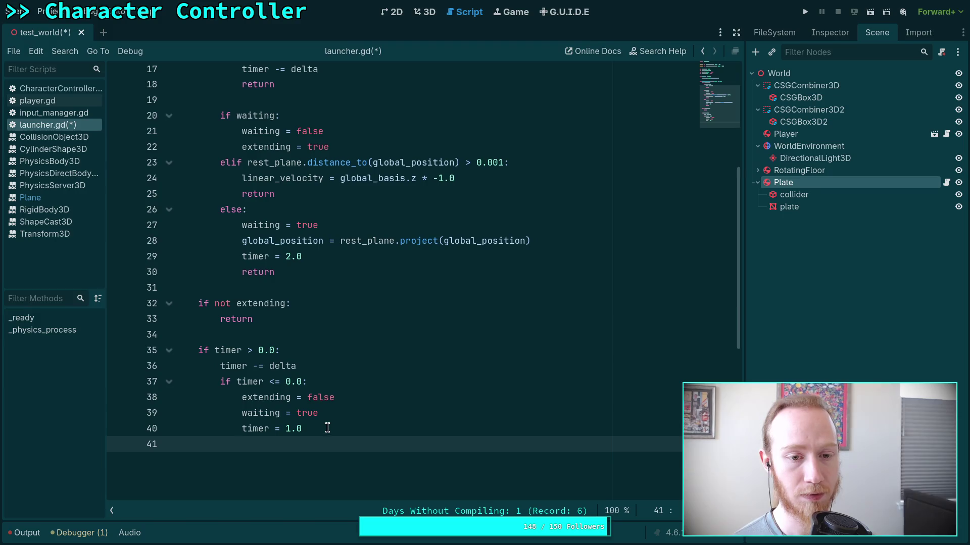
pyautogui.scroll(2, 337, 407)
pyautogui.scroll(-1, 340, 404)
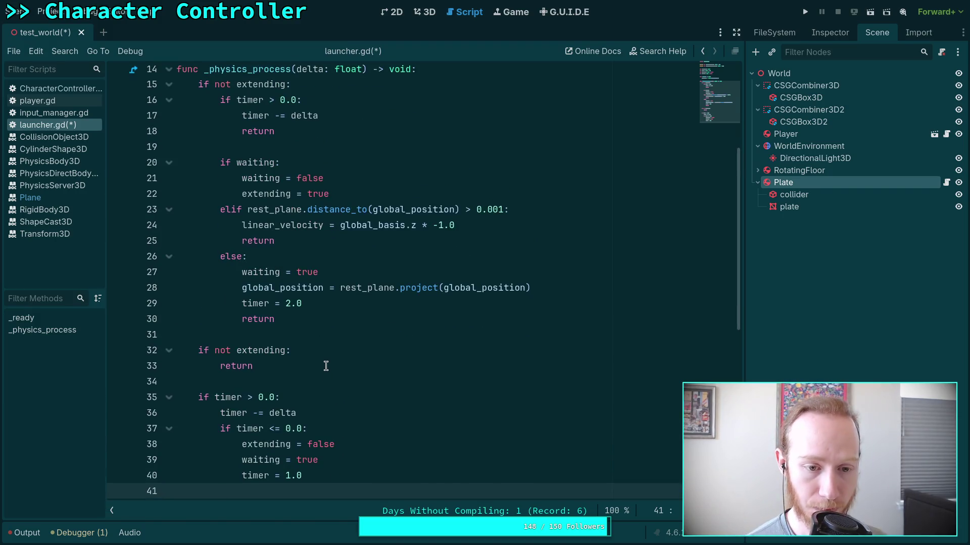
pyautogui.scroll(-1, 328, 406)
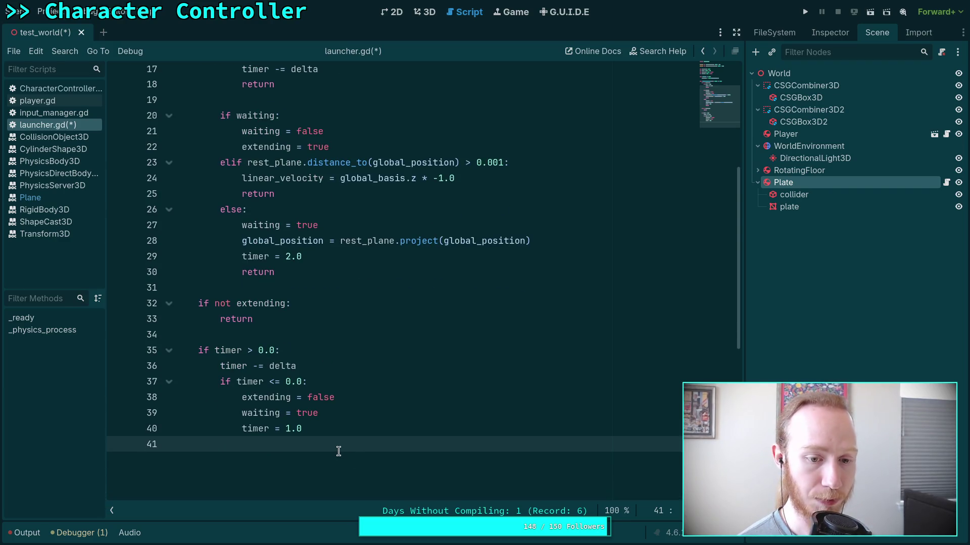
pyautogui.write('return')
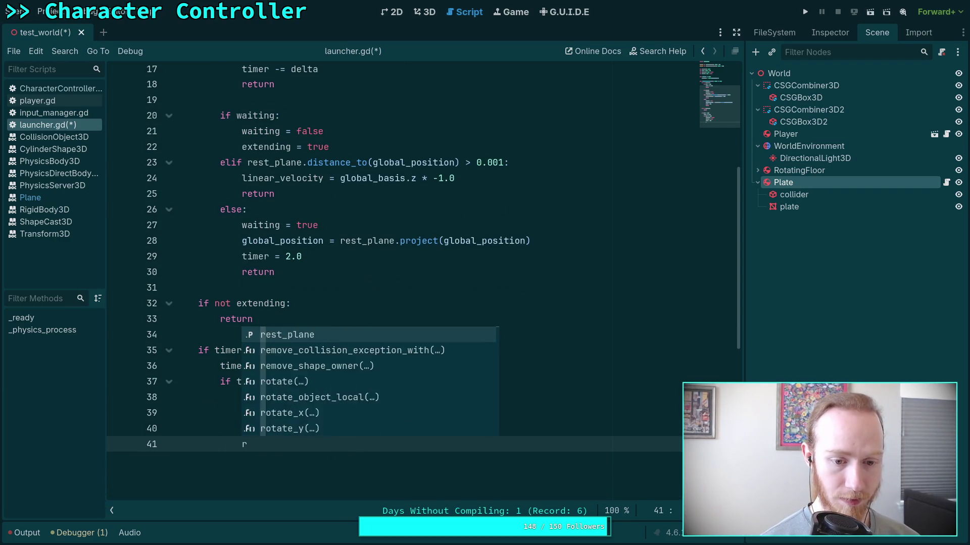
pyautogui.hotkey('shift', 'Tab')
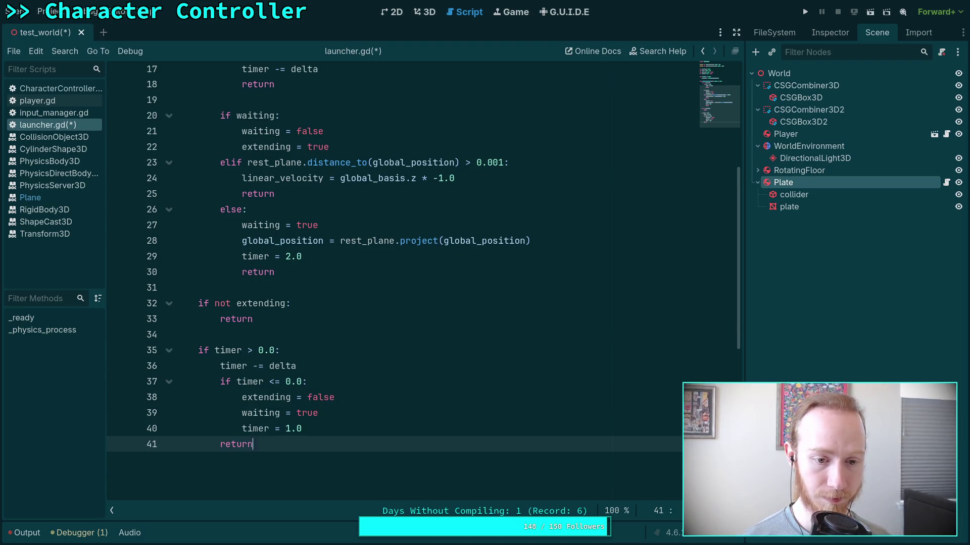
pyautogui.scroll(-1, 280, 447)
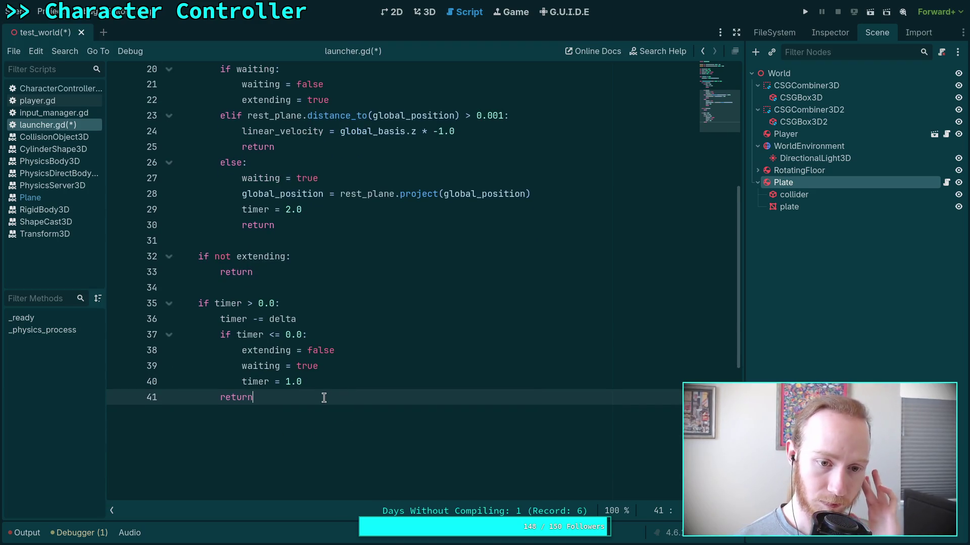
pyautogui.click(364, 381)
pyautogui.click(340, 407)
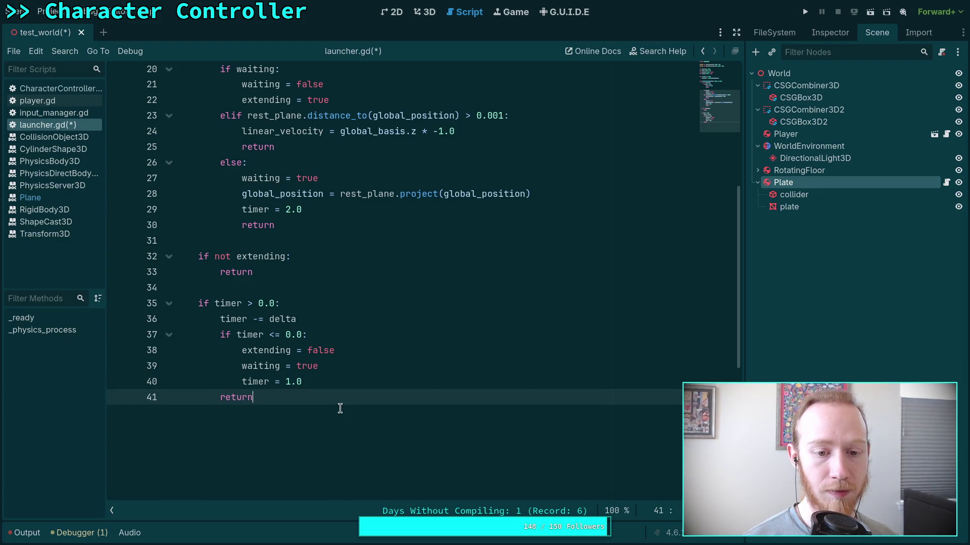
pyautogui.press('Return')
pyautogui.press('Return')
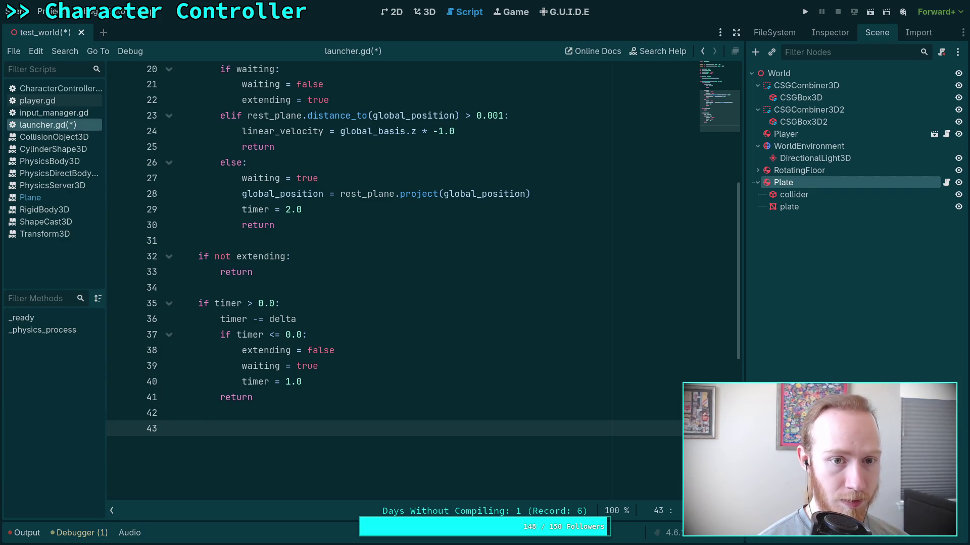
# - Write the condition if rest_plane.distance_to(global_position) < extension_length
pyautogui.write('if d')
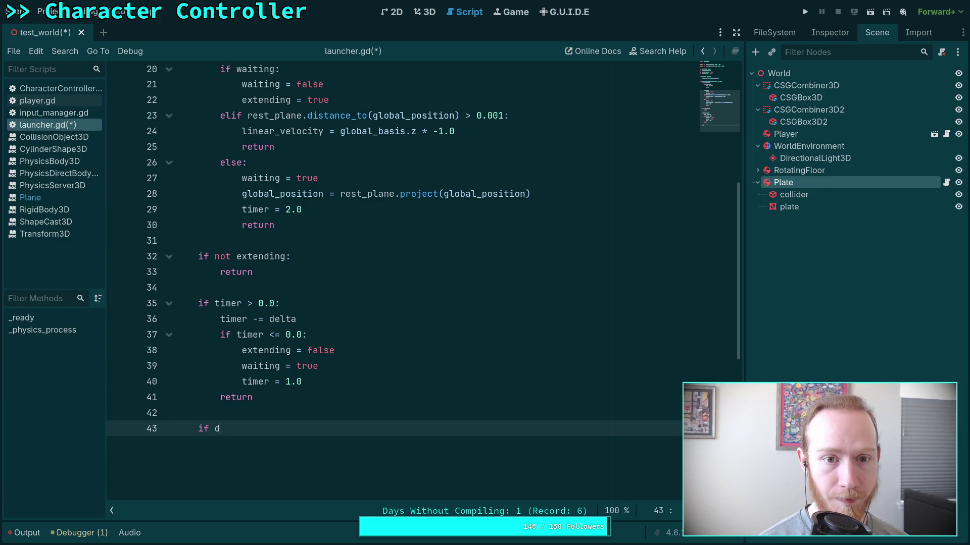
pyautogui.press('BackSpace')
pyautogui.write('res')
pyautogui.press('Return')
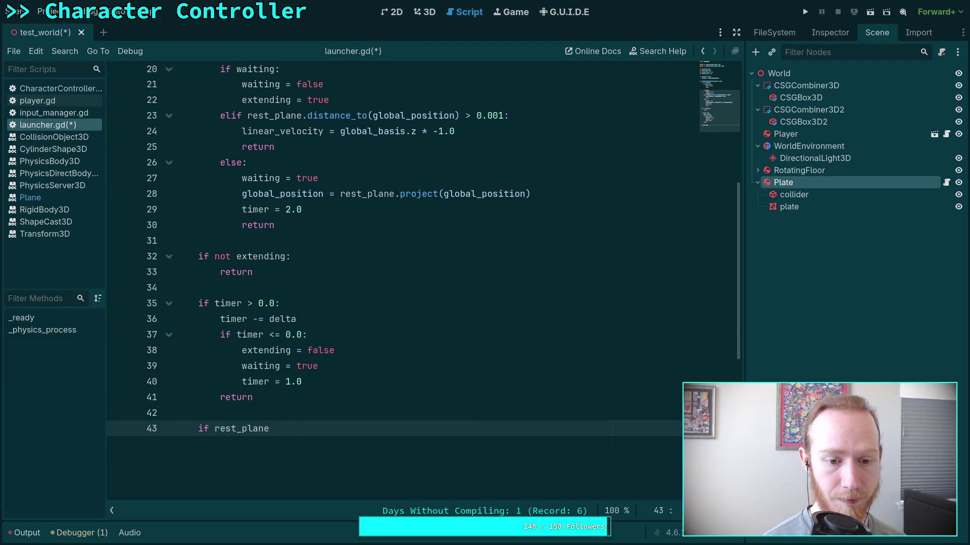
pyautogui.write('.dis')
pyautogui.press('Return')
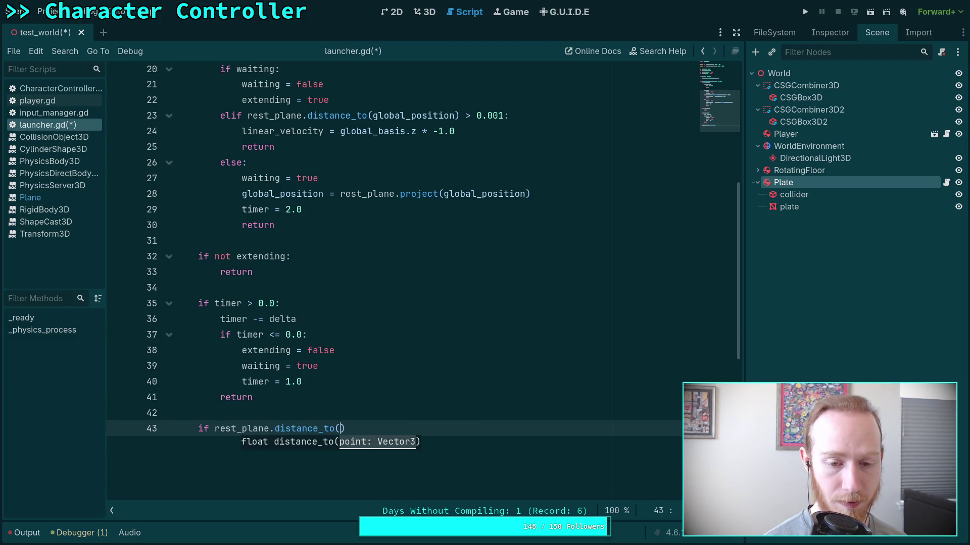
pyautogui.write('global_')
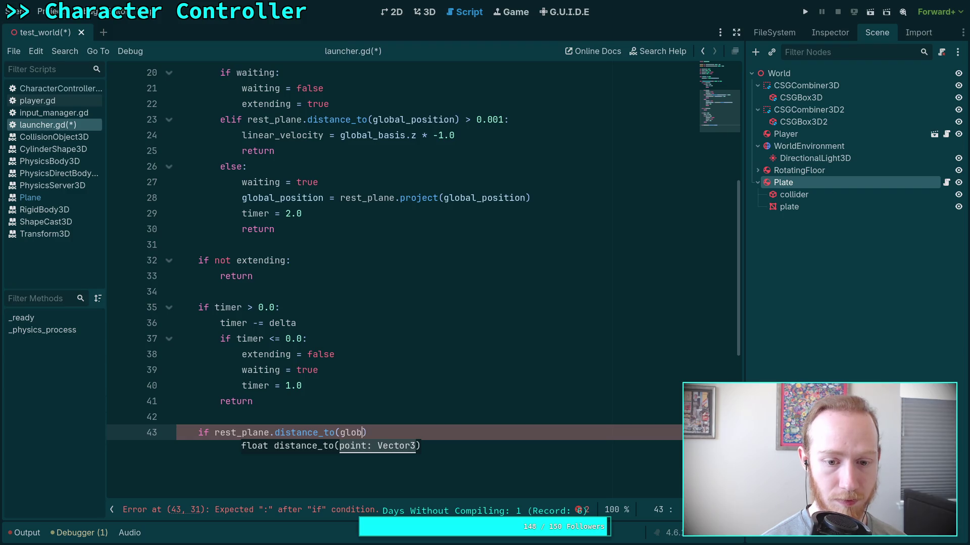
pyautogui.press('Return')
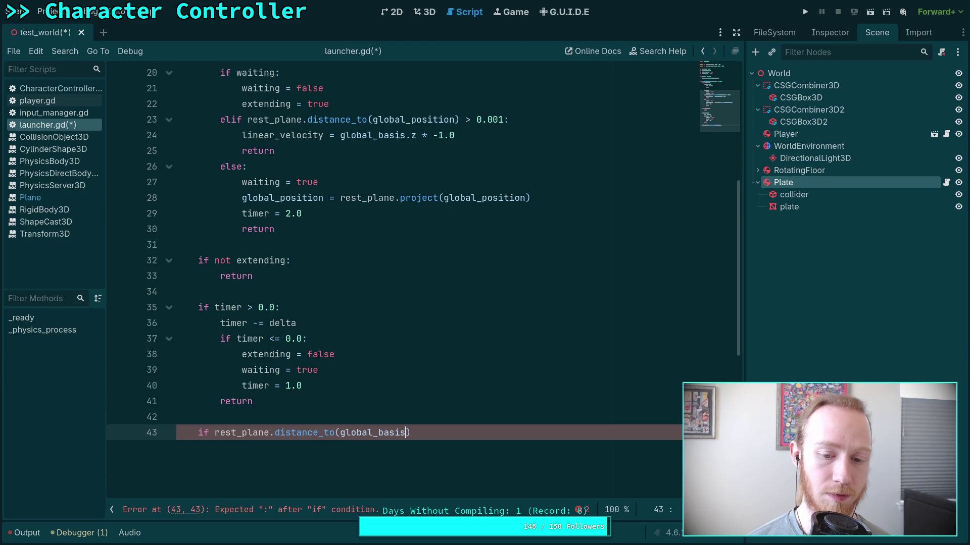
pyautogui.write('.z')
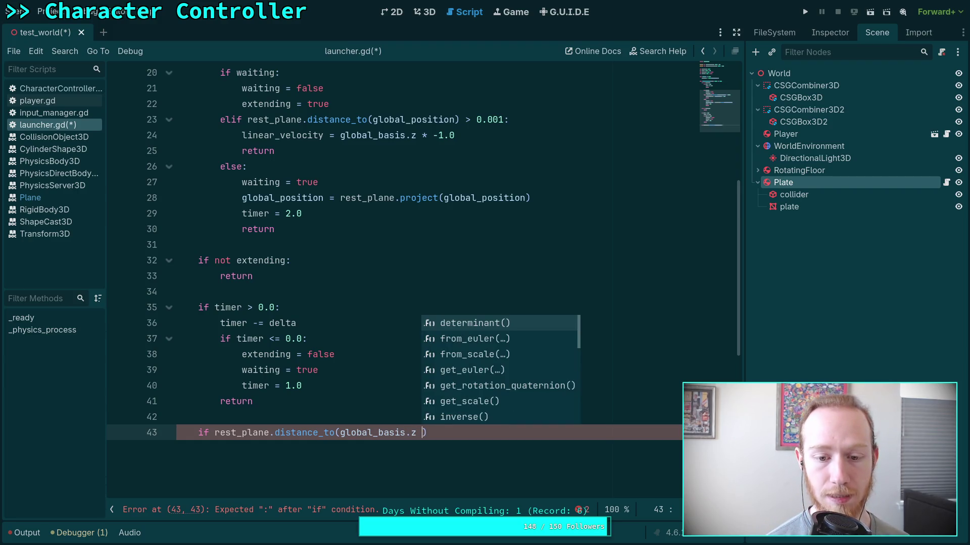
pyautogui.press('BackSpace')
pyautogui.press('BackSpace')
pyautogui.press('BackSpace')
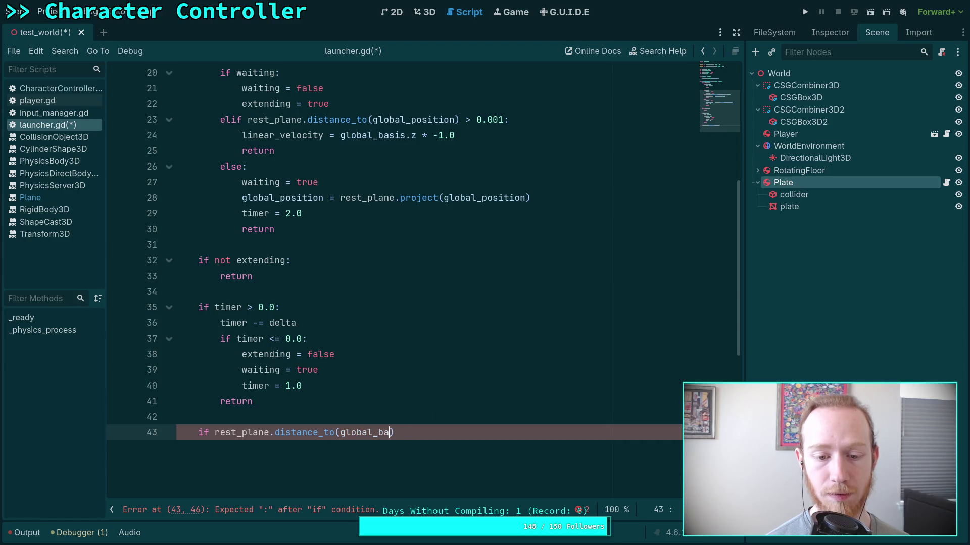
pyautogui.write('pos')
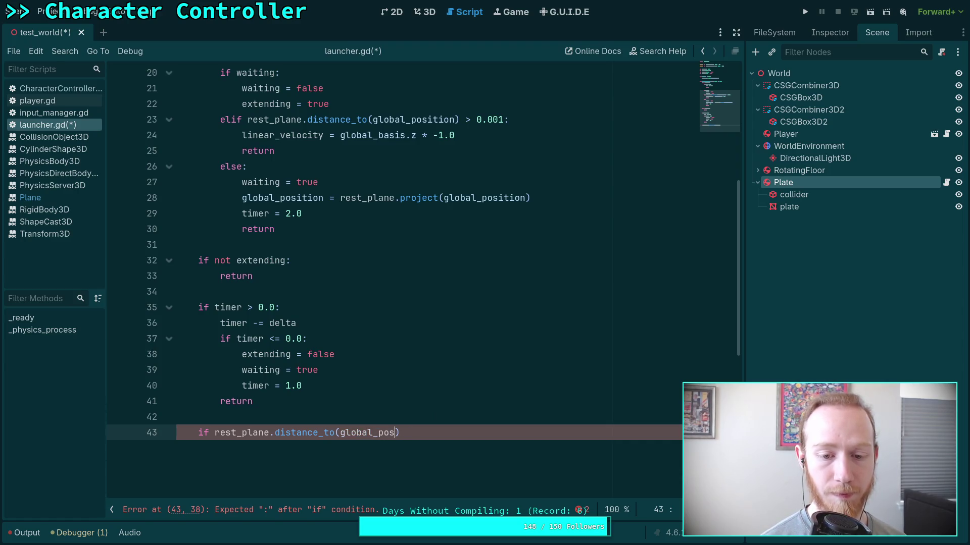
pyautogui.press('Return')
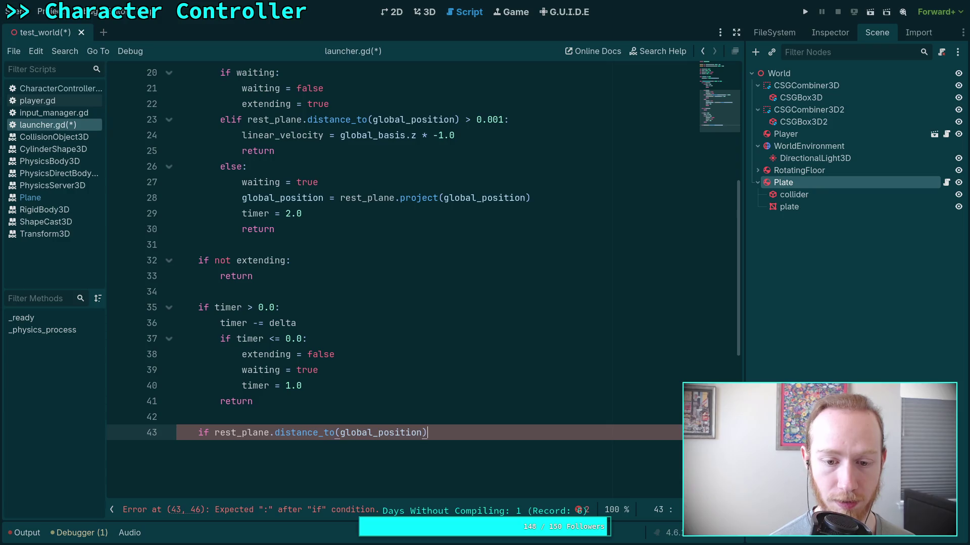
pyautogui.write('> ')
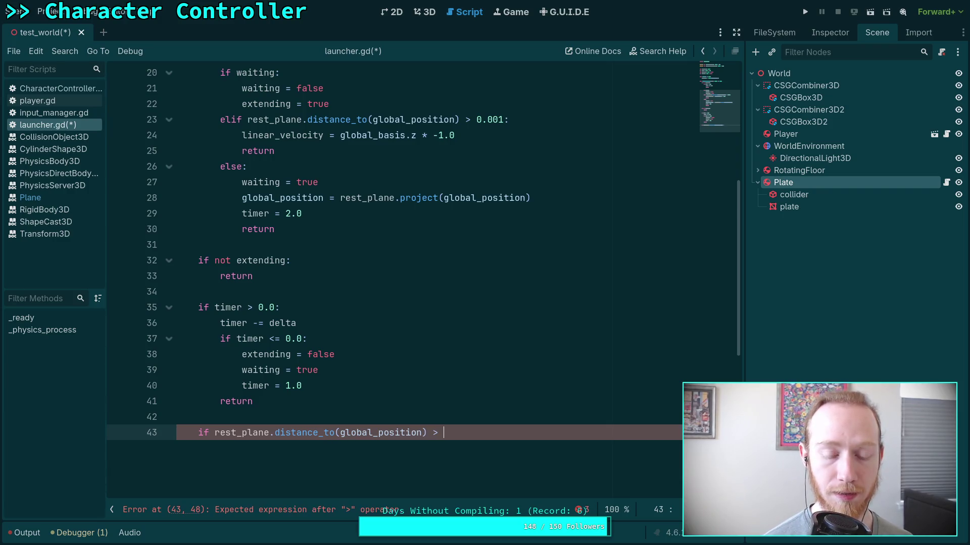
pyautogui.write('ext')
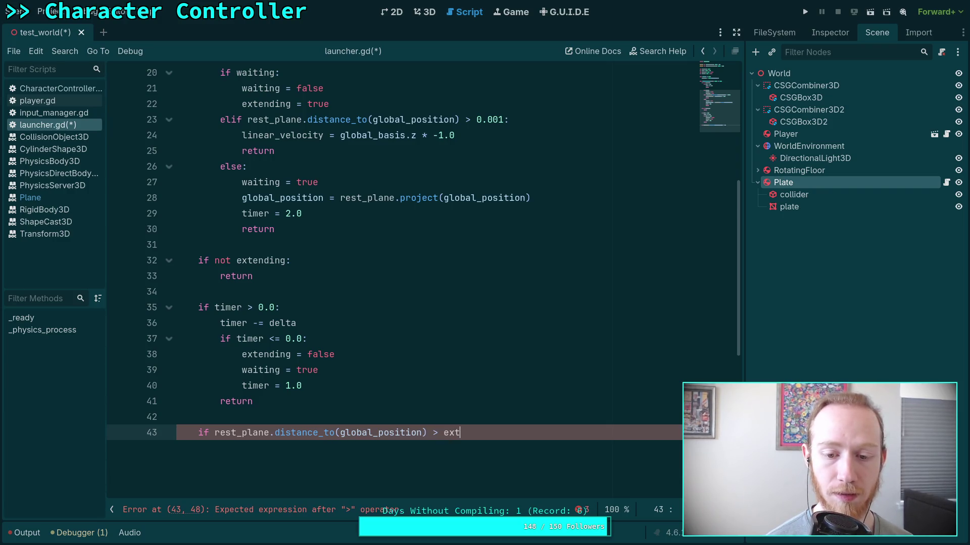
pyautogui.press('Down')
pyautogui.press('Down')
pyautogui.press('Return')
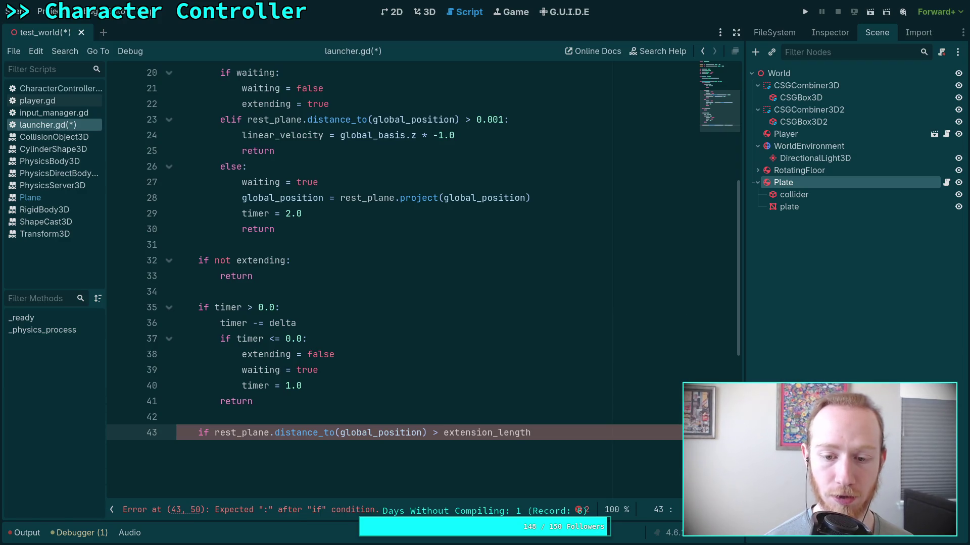
pyautogui.click(436, 433)
pyautogui.press('BackSpace')
pyautogui.write('<')
# - Inside that check, add linear_velocity += global_basis.z * extension_acceleration * delta
pyautogui.scroll(-1, 495, 417)
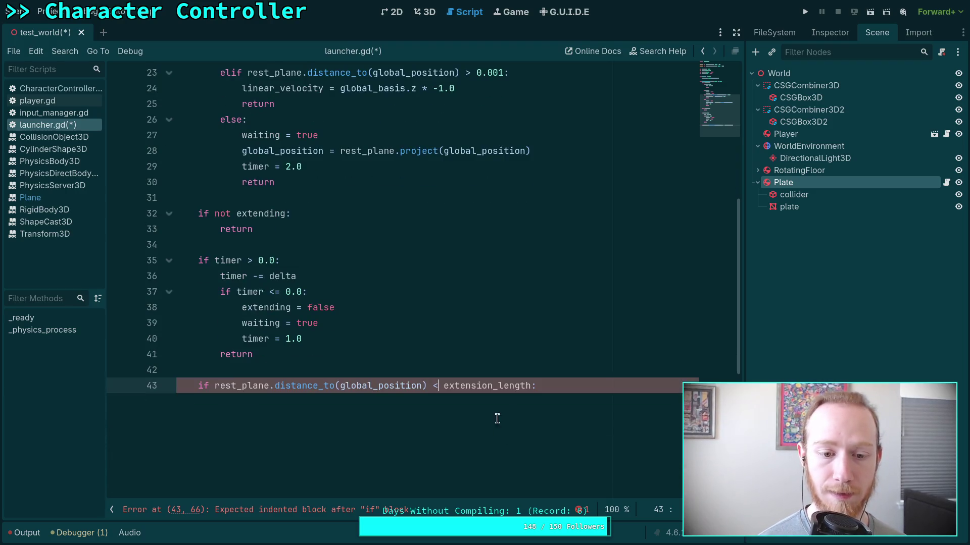
pyautogui.scroll(1, 521, 416)
pyautogui.click(611, 441)
pyautogui.press('Return')
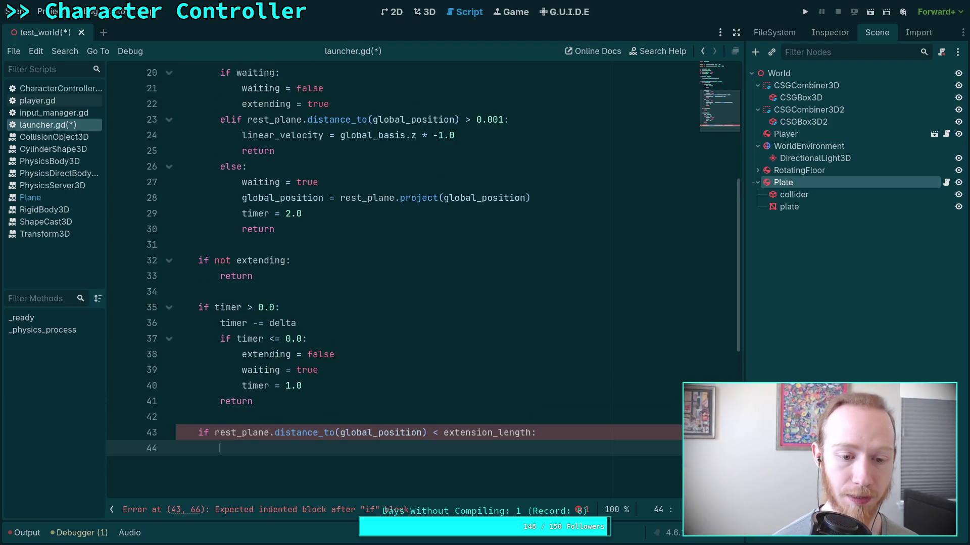
pyautogui.write('lin')
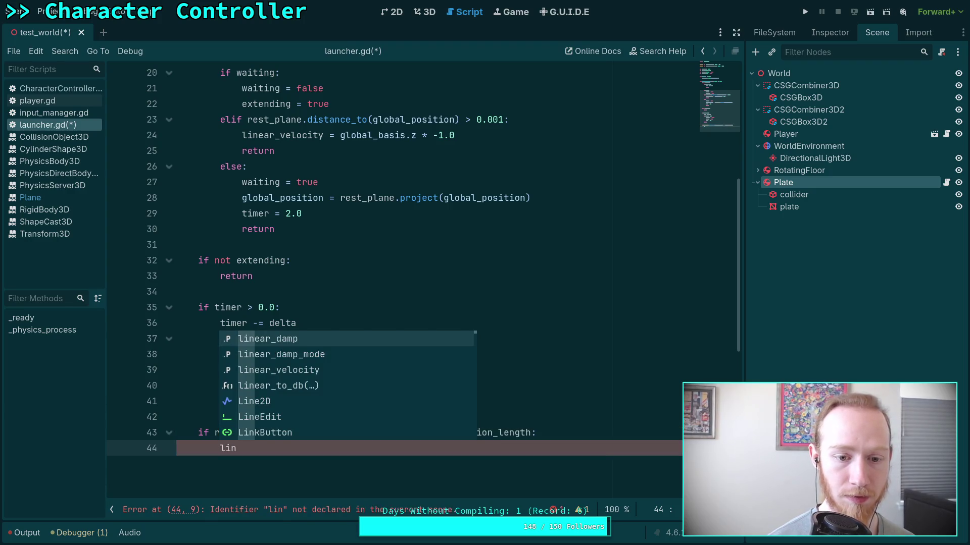
pyautogui.press('Down')
pyautogui.press('Down')
pyautogui.press('Return')
pyautogui.write('+=')
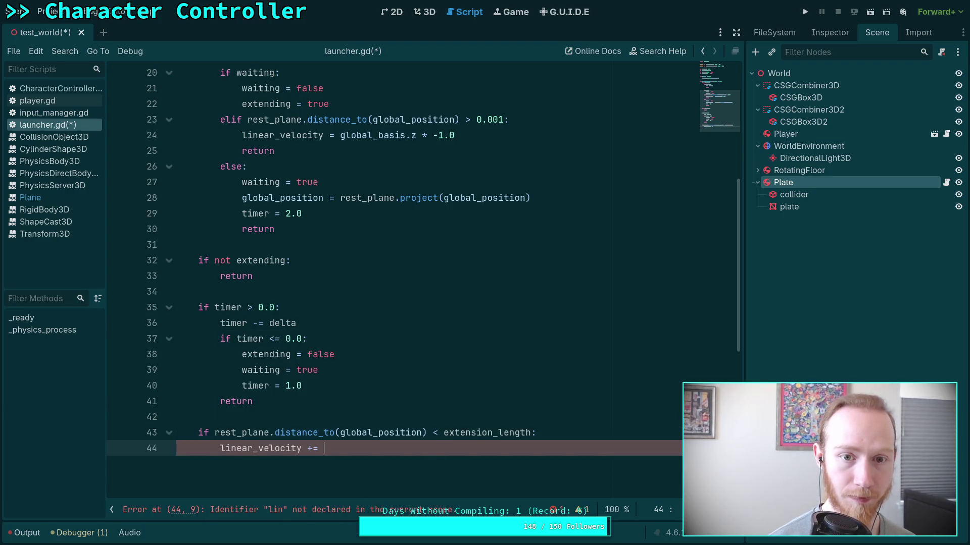
pyautogui.write('gle')
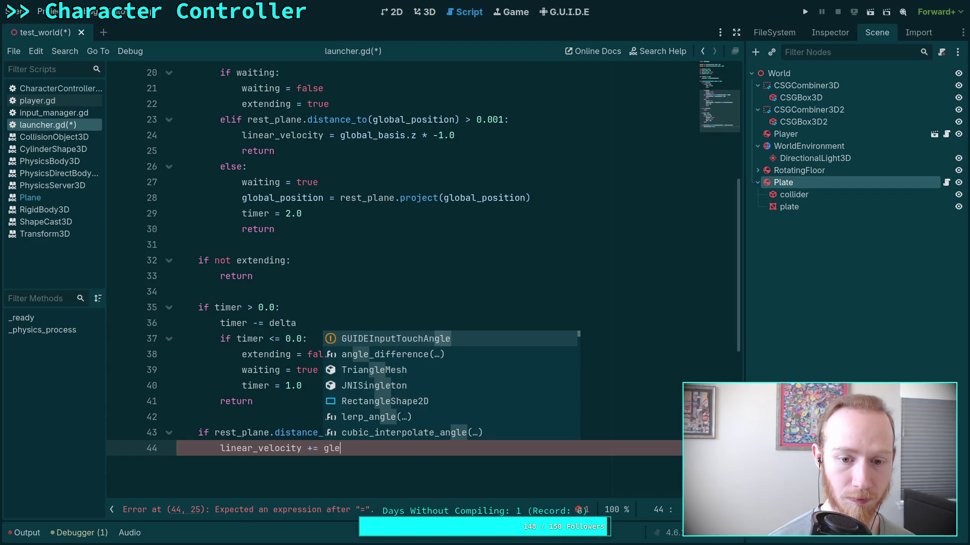
pyautogui.press('BackSpace')
pyautogui.write('ob')
pyautogui.press('Return')
pyautogui.write('.z * e')
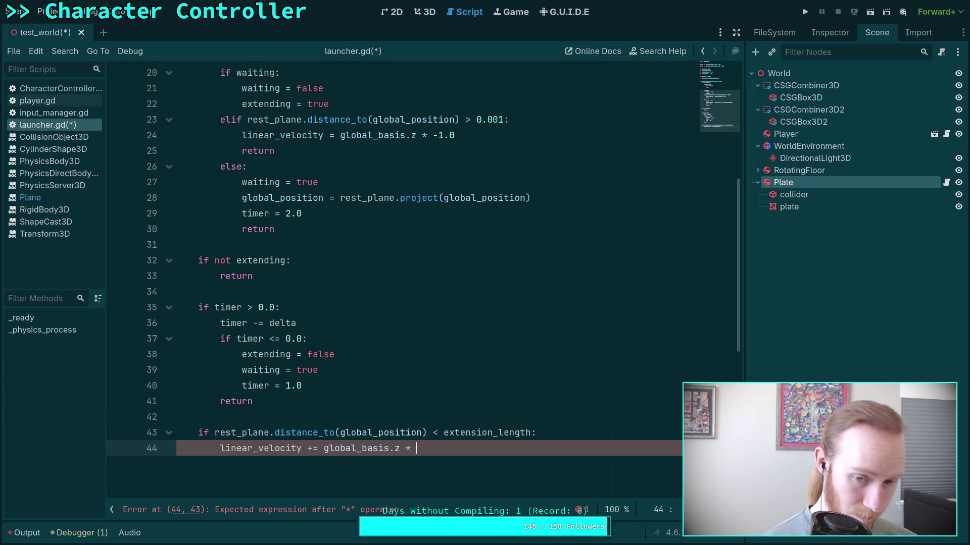
pyautogui.write('xt')
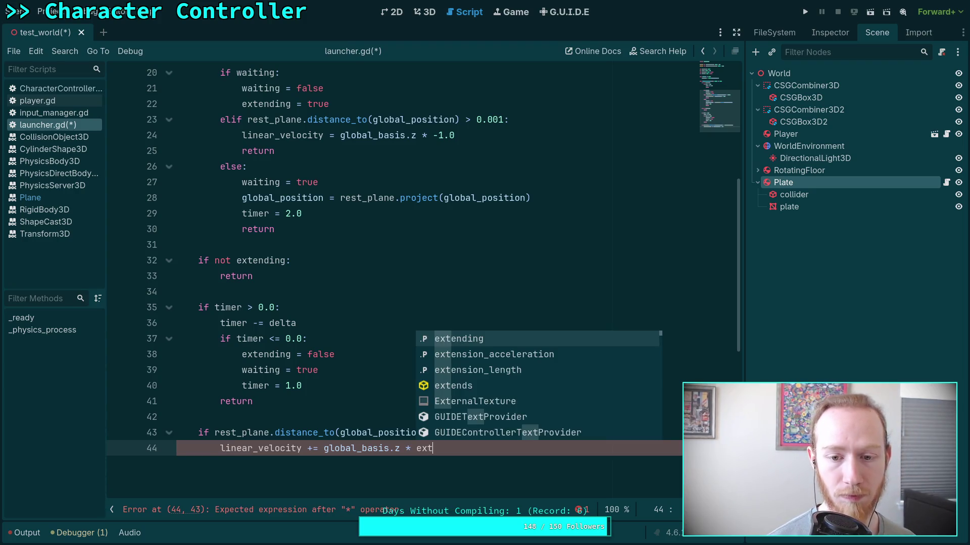
pyautogui.press('Down')
pyautogui.press('Return')
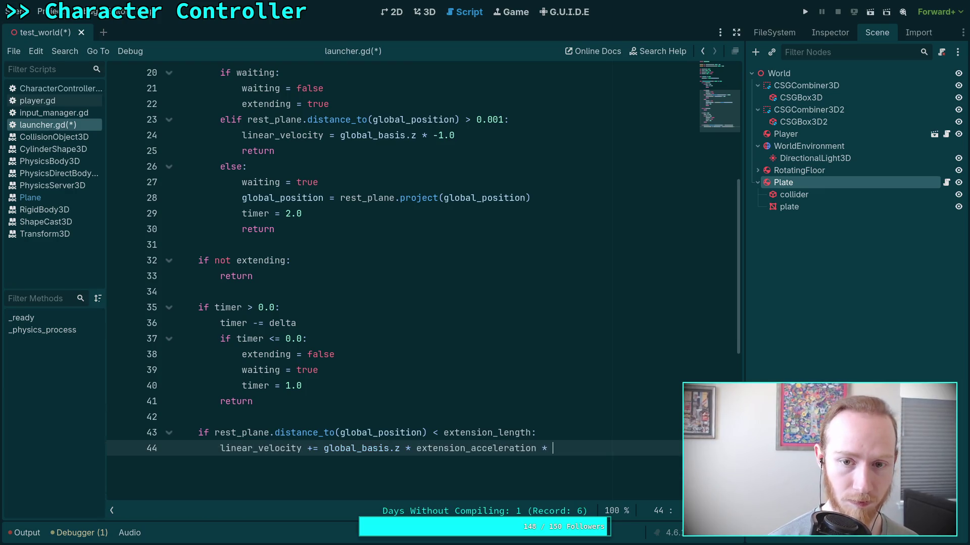
pyautogui.write('st')
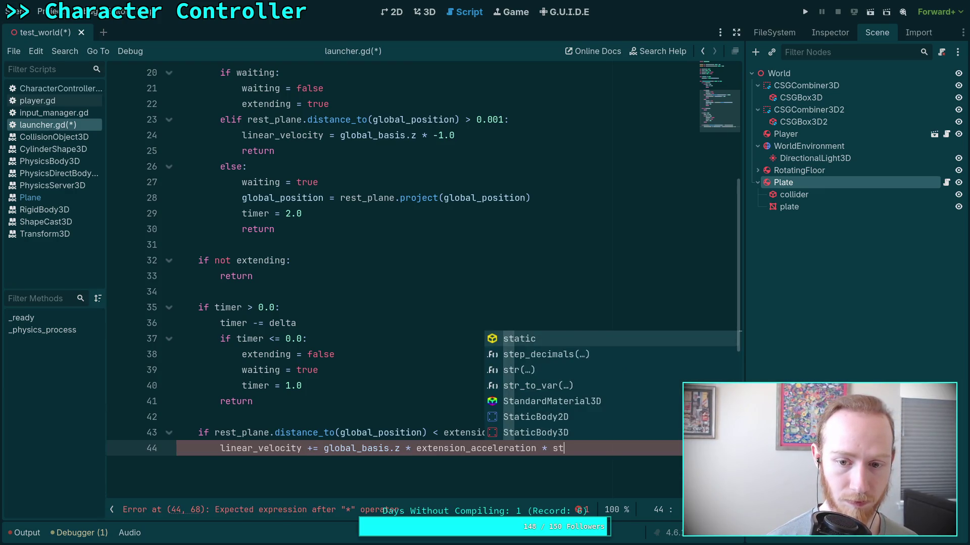
pyautogui.press('BackSpace')
pyautogui.press('BackSpace')
pyautogui.write('delta')
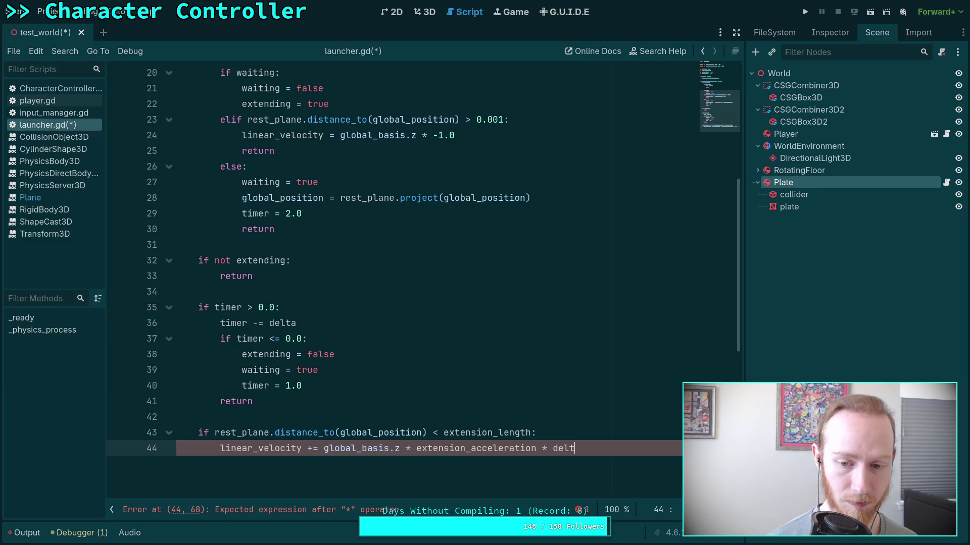
pyautogui.scroll(15, 347, 364)
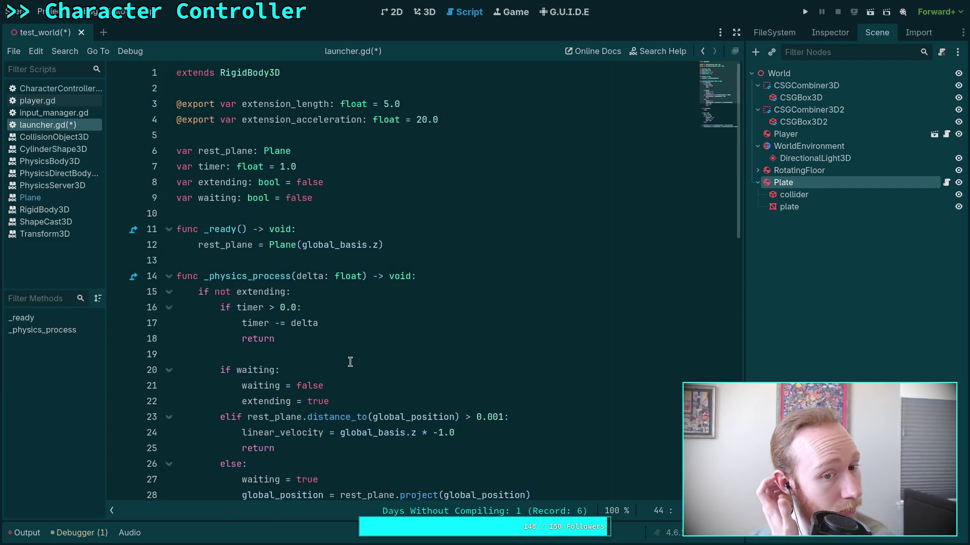
pyautogui.scroll(-14, 348, 363)
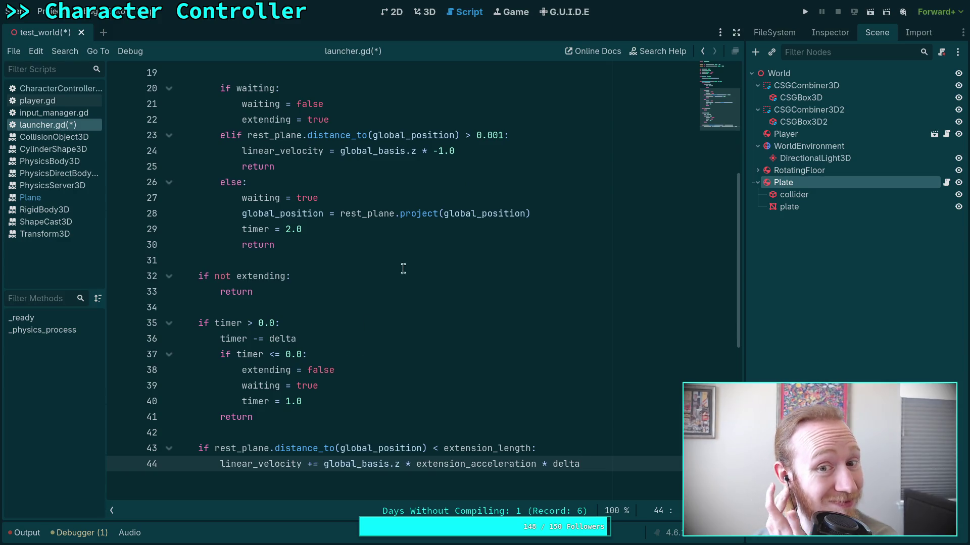
pyautogui.scroll(-1, 576, 415)
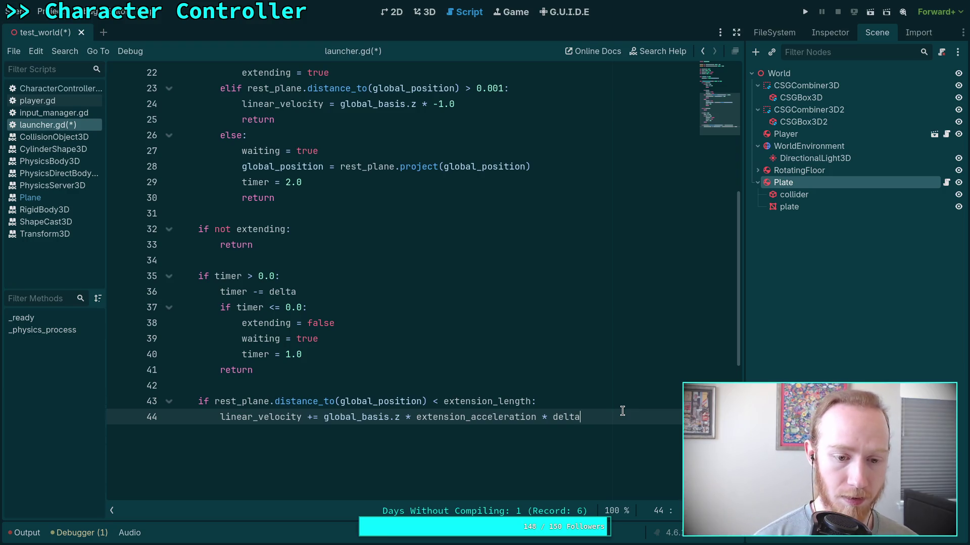
pyautogui.press('Return')
pyautogui.press('BackSpace')
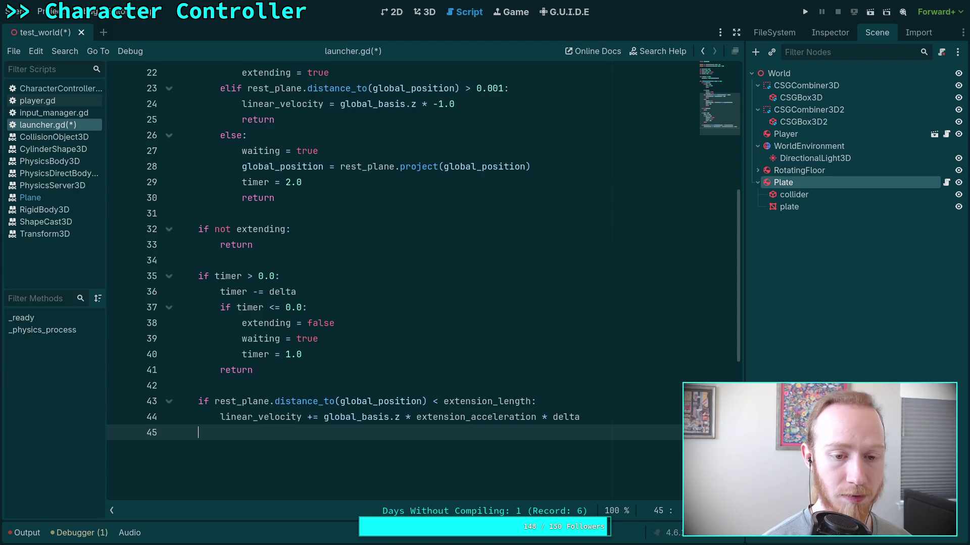
# - Add an else branch setting global_position = rest_plane.project(global_position) + global_basis.z * extension_length
pyautogui.write('else')
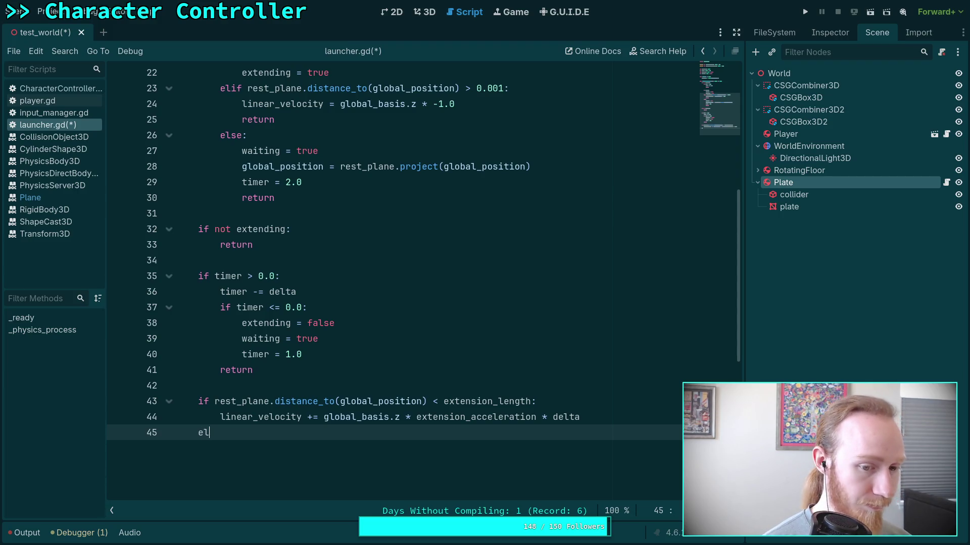
pyautogui.write(':')
pyautogui.press('Return')
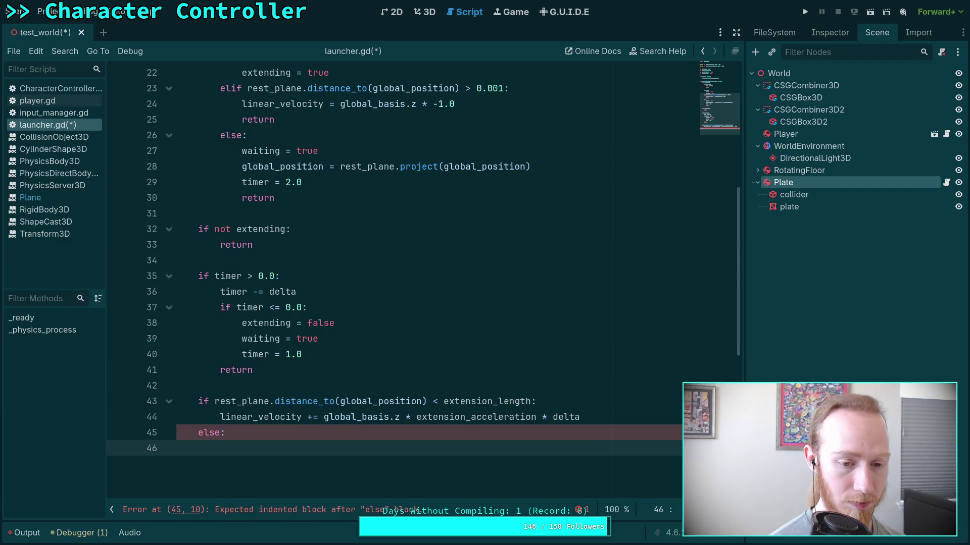
pyautogui.write('global_')
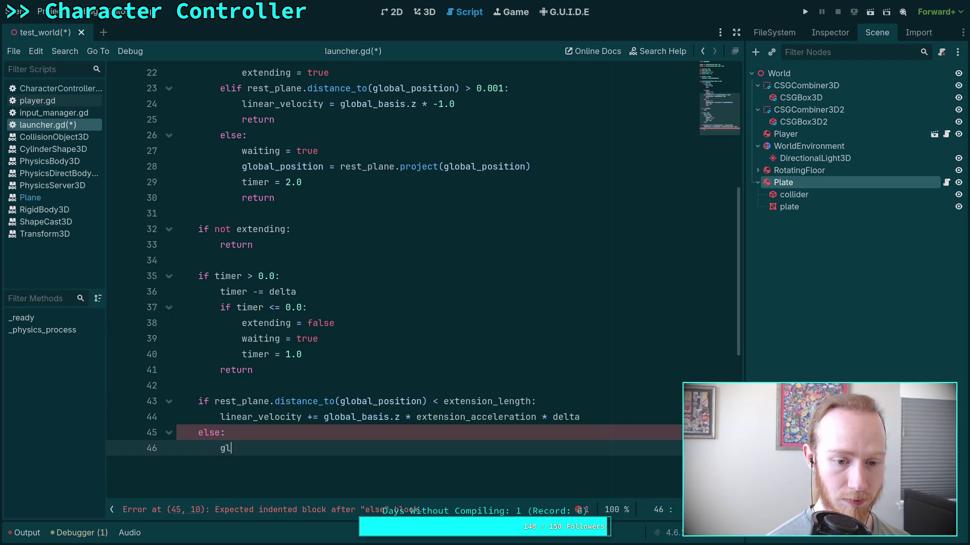
pyautogui.press('Down')
pyautogui.press('Return')
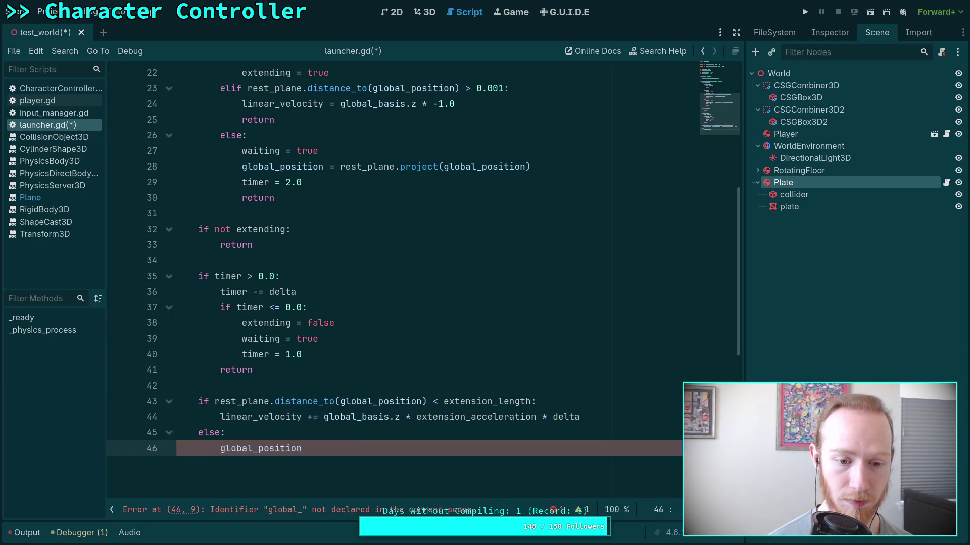
pyautogui.write('= res')
pyautogui.press('Return')
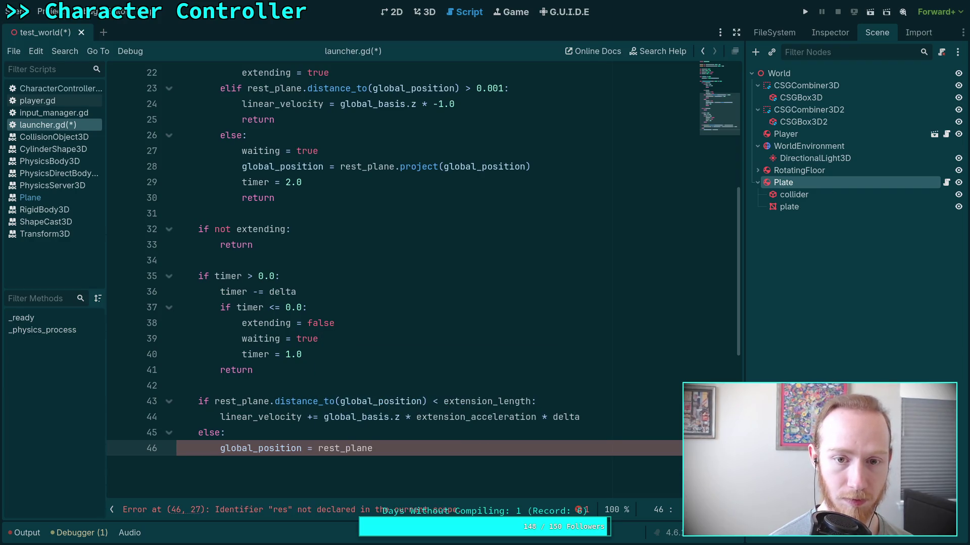
pyautogui.write('.pro')
pyautogui.press('Return')
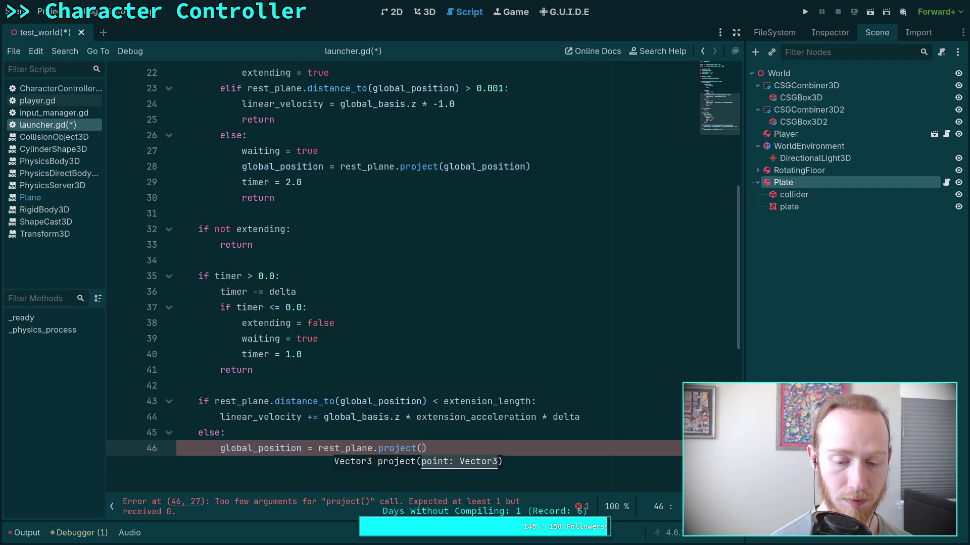
pyautogui.write('gl')
pyautogui.press('Down')
pyautogui.press('Return')
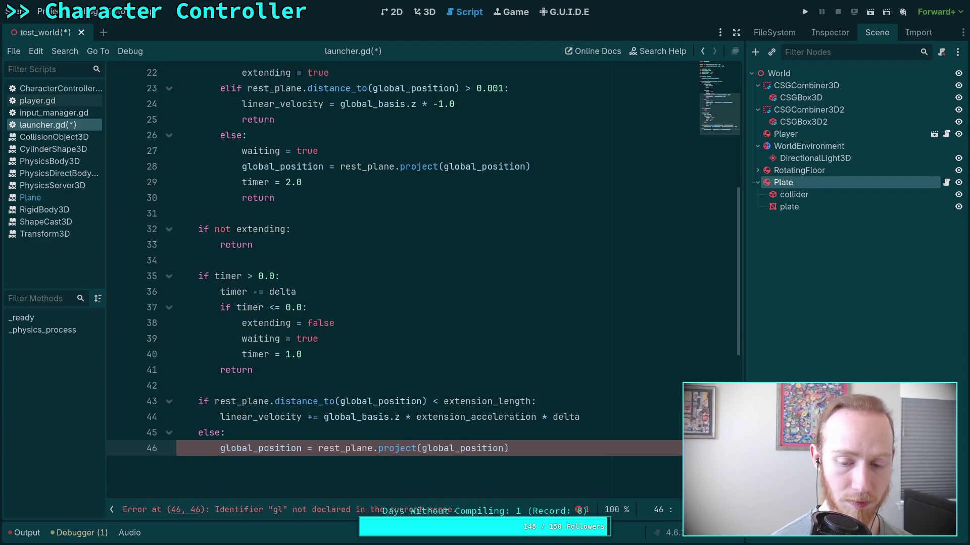
pyautogui.press('End')
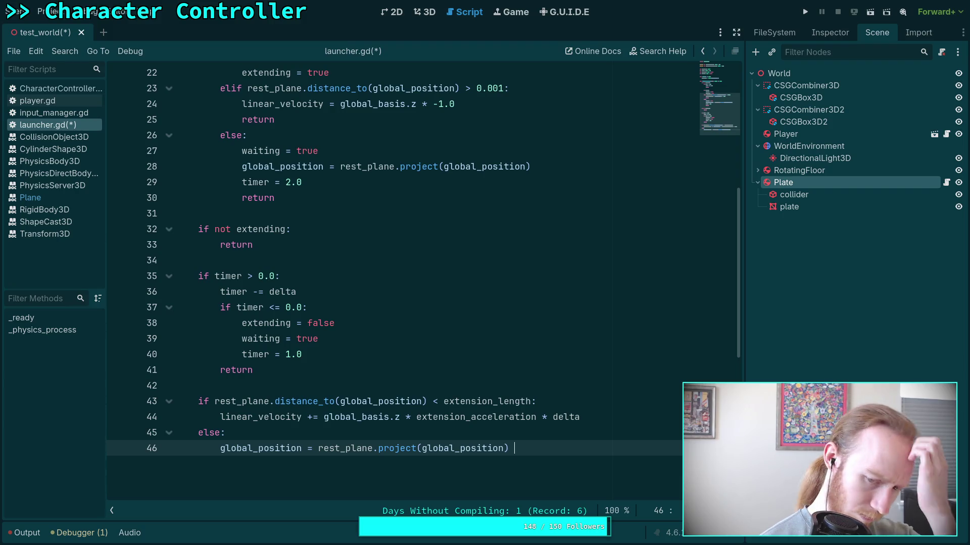
pyautogui.write('global')
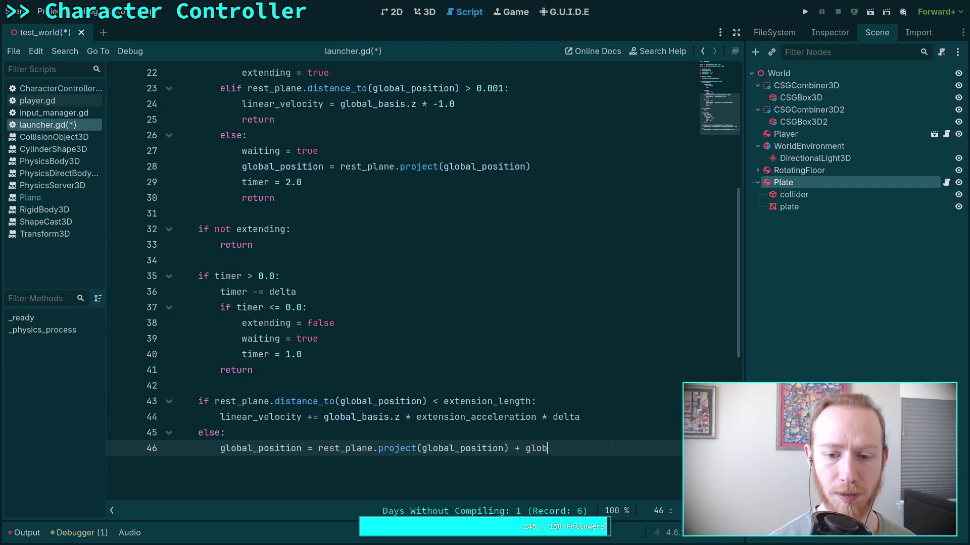
pyautogui.write('_basis.z * ')
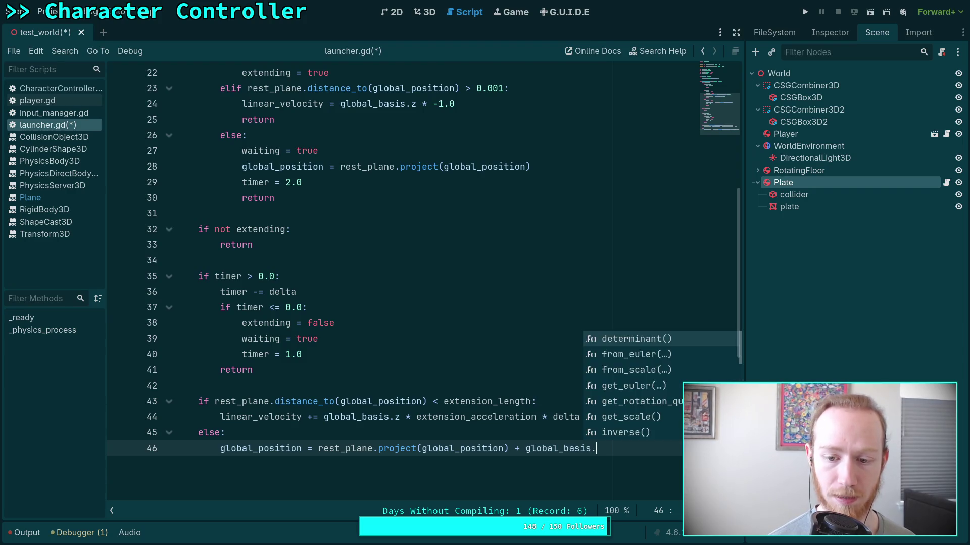
pyautogui.write('ext')
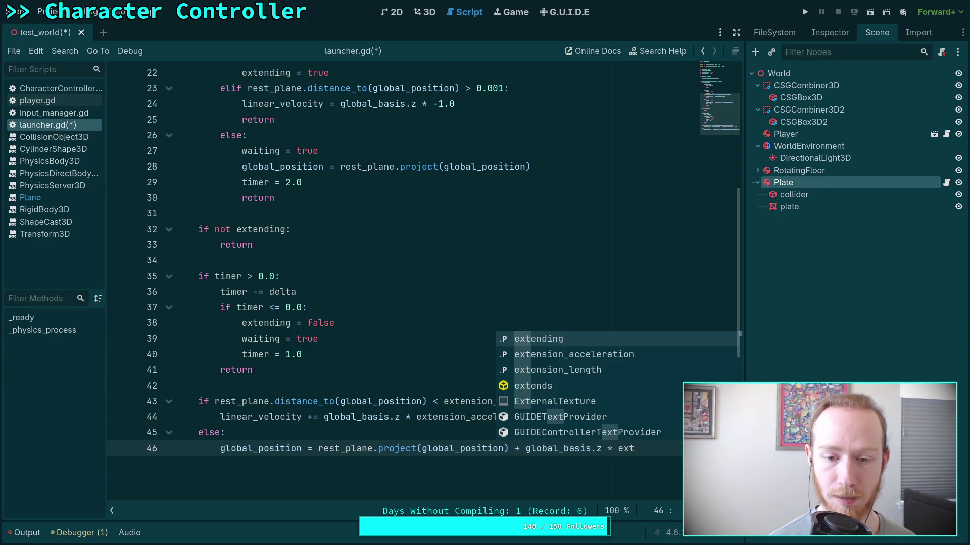
pyautogui.press('Down')
pyautogui.press('Down')
pyautogui.press('Return')
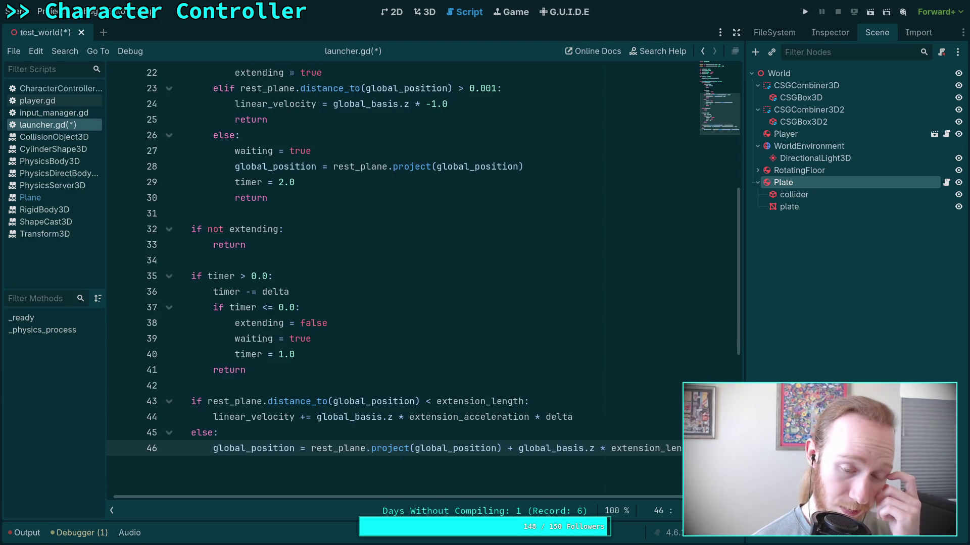
pyautogui.press('Return')
# - On the next line, reset linear_velocity to Vector3.ZERO
pyautogui.write('lin')
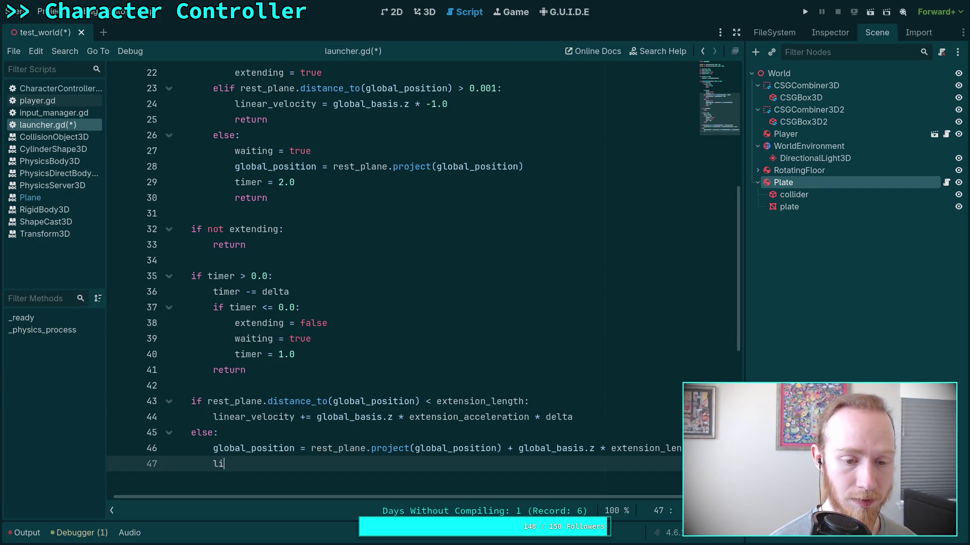
pyautogui.press('Down')
pyautogui.press('Down')
pyautogui.press('Return')
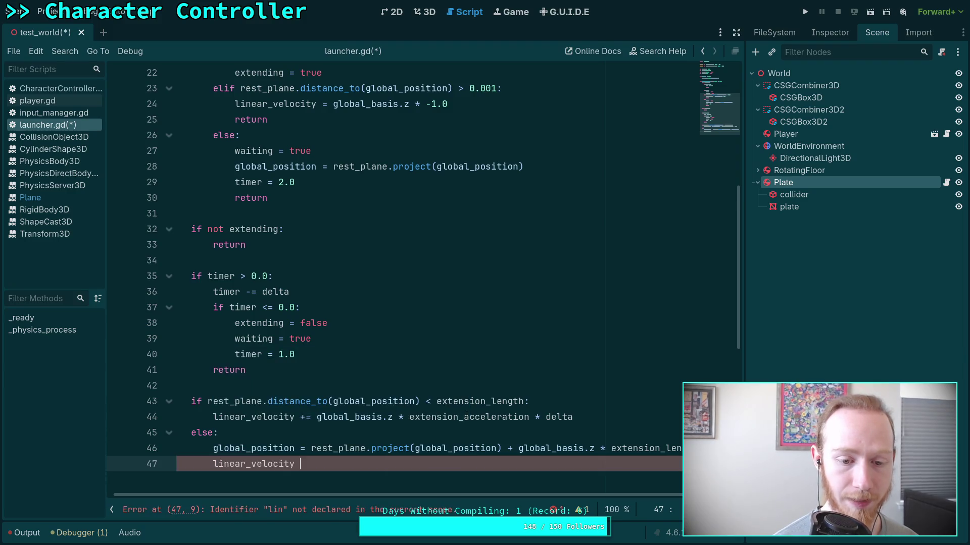
pyautogui.write('= 0.0')
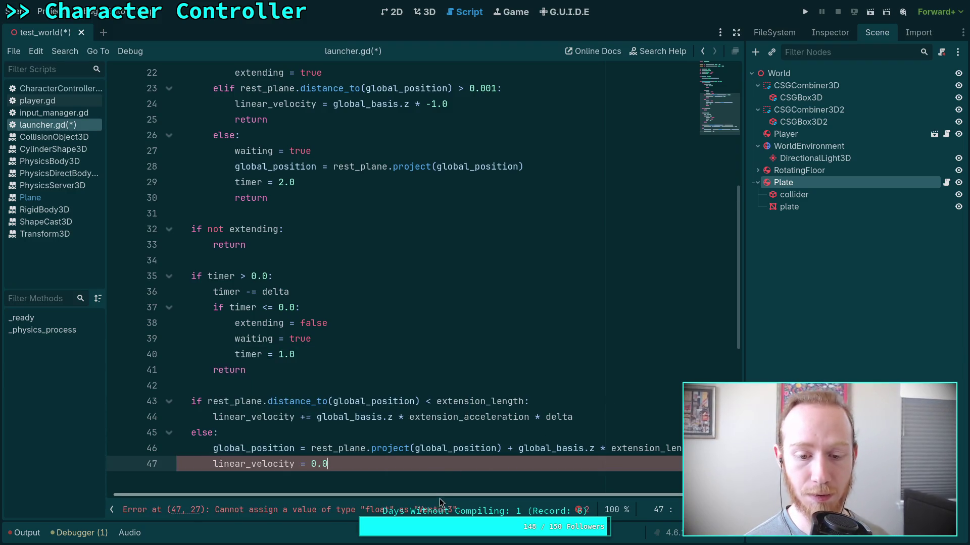
pyautogui.hscroll(-1, 440, 498)
pyautogui.doubleClick(324, 463)
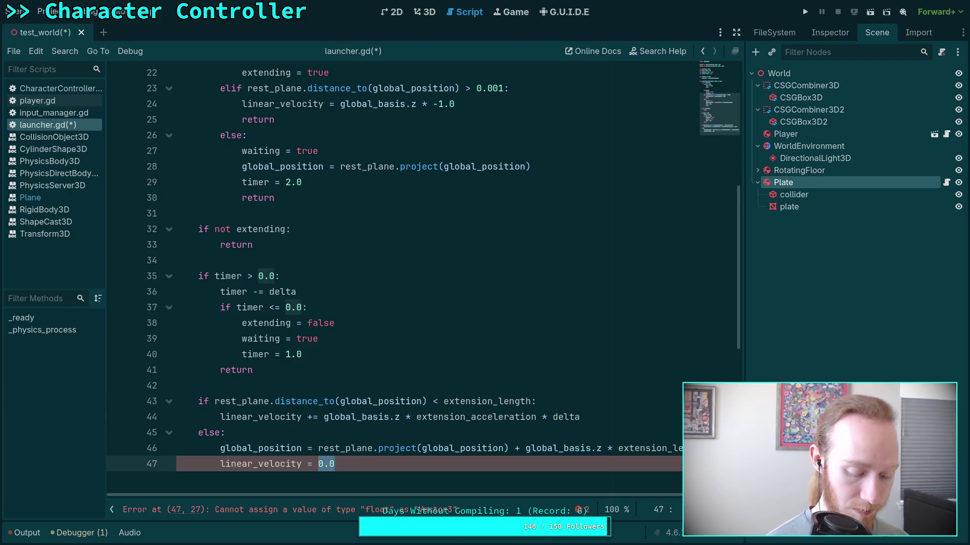
pyautogui.write('Vector3.ZERO')
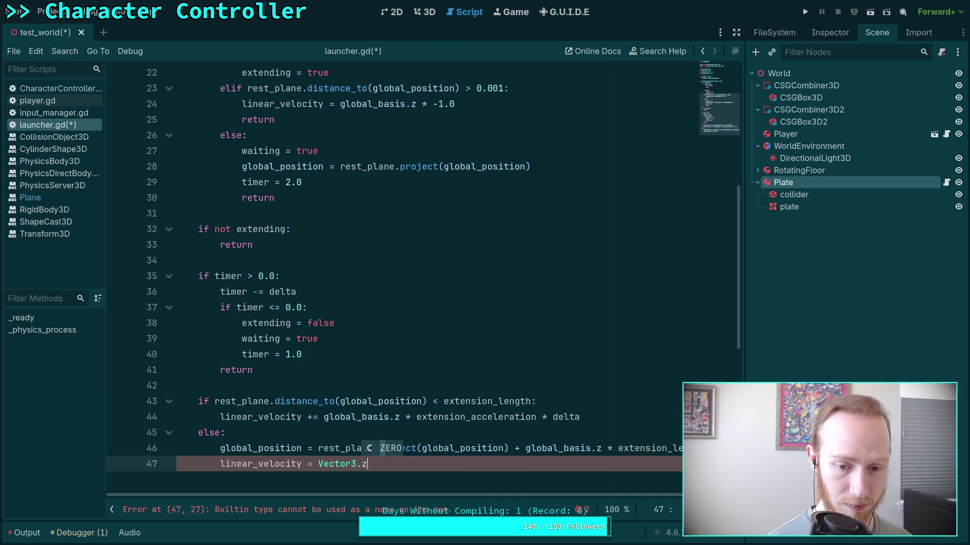
pyautogui.press('Return')
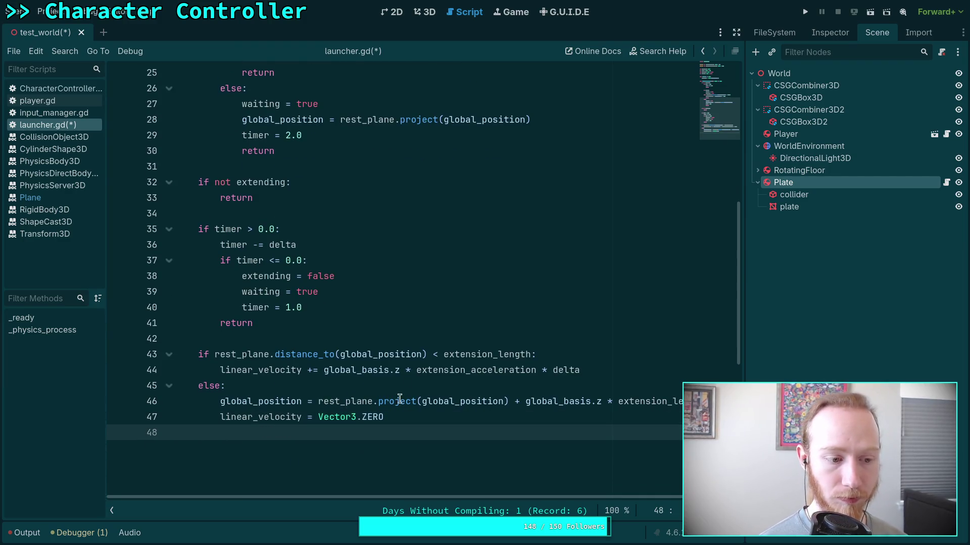
pyautogui.scroll(2, 424, 314)
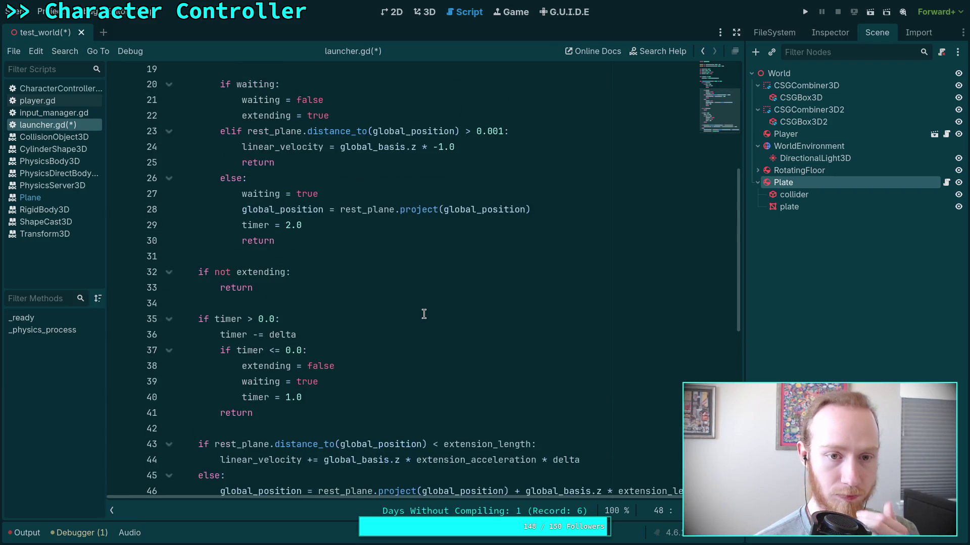
# - Review the _physics_process code, then view the Plate's exported properties in the Inspector
pyautogui.scroll(-1, 423, 314)
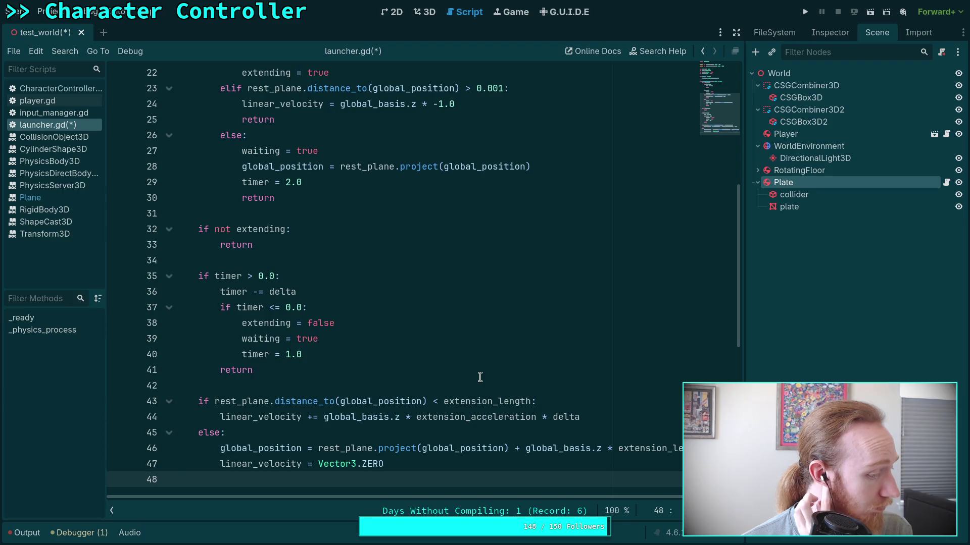
pyautogui.click(597, 418)
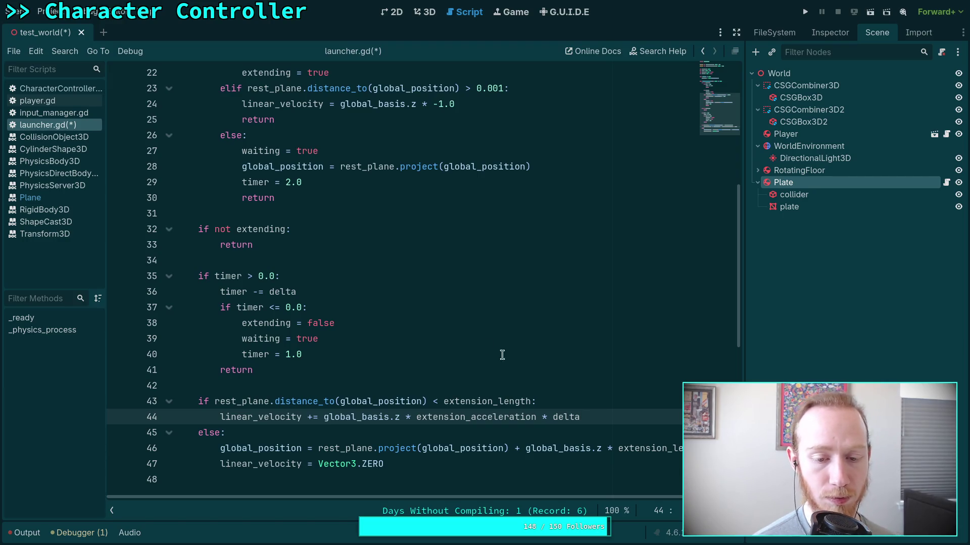
pyautogui.click(461, 384)
pyautogui.scroll(3, 449, 401)
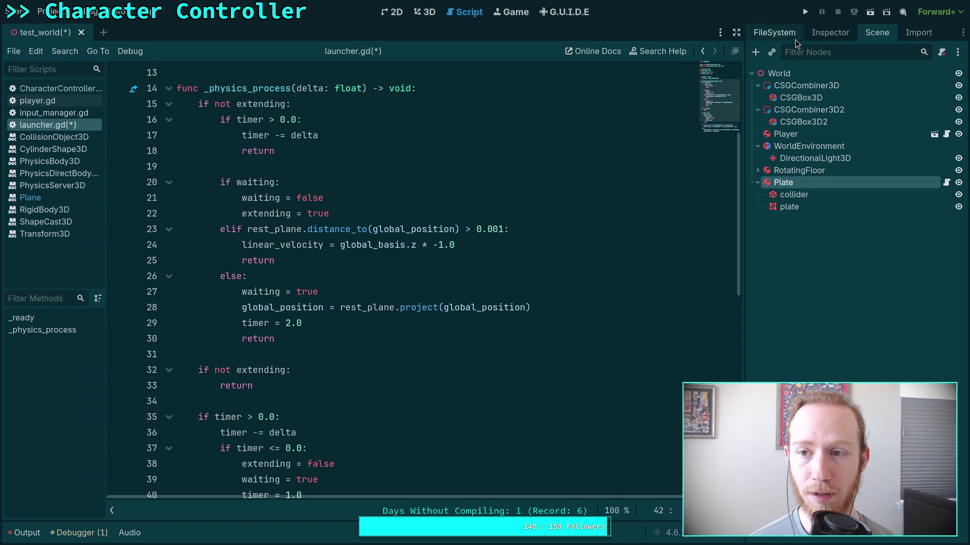
pyautogui.click(828, 33)
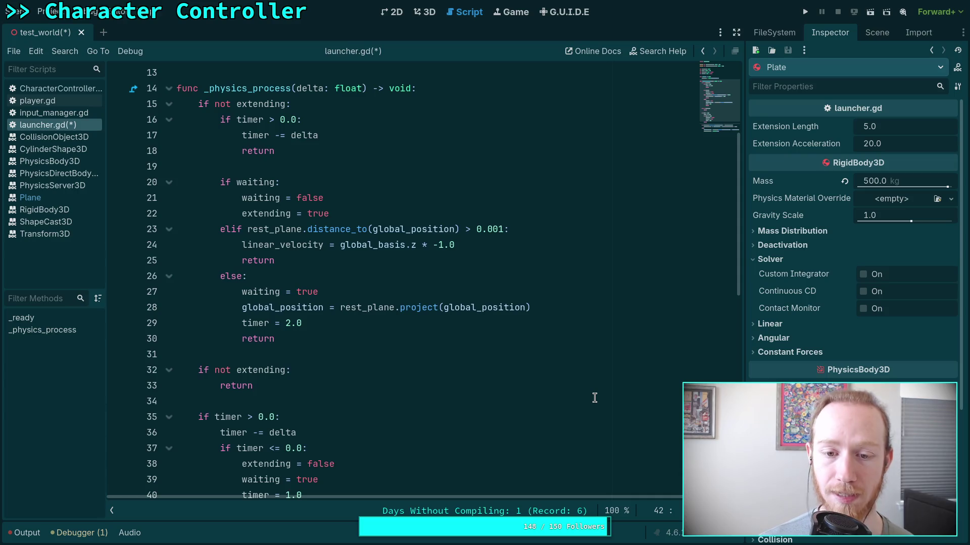
# - Open a new indented line below linear_velocity = Vector3.ZERO on line 47
pyautogui.click(384, 356)
pyautogui.scroll(-4, 418, 349)
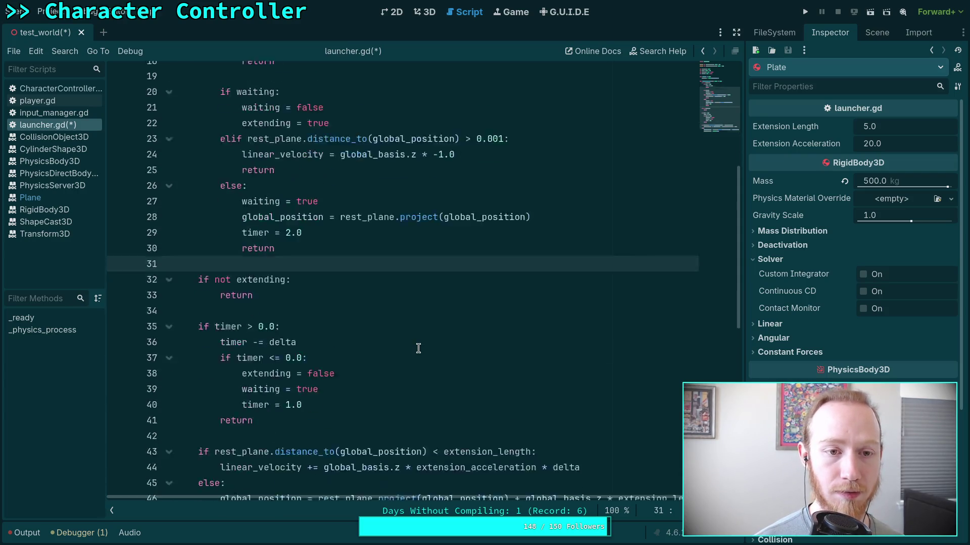
pyautogui.scroll(-1, 466, 393)
pyautogui.click(470, 387)
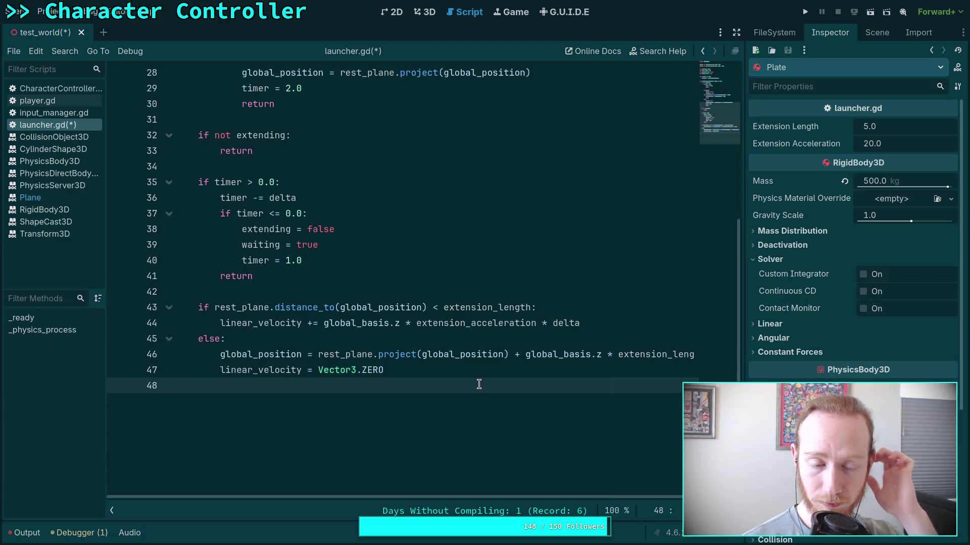
pyautogui.click(467, 371)
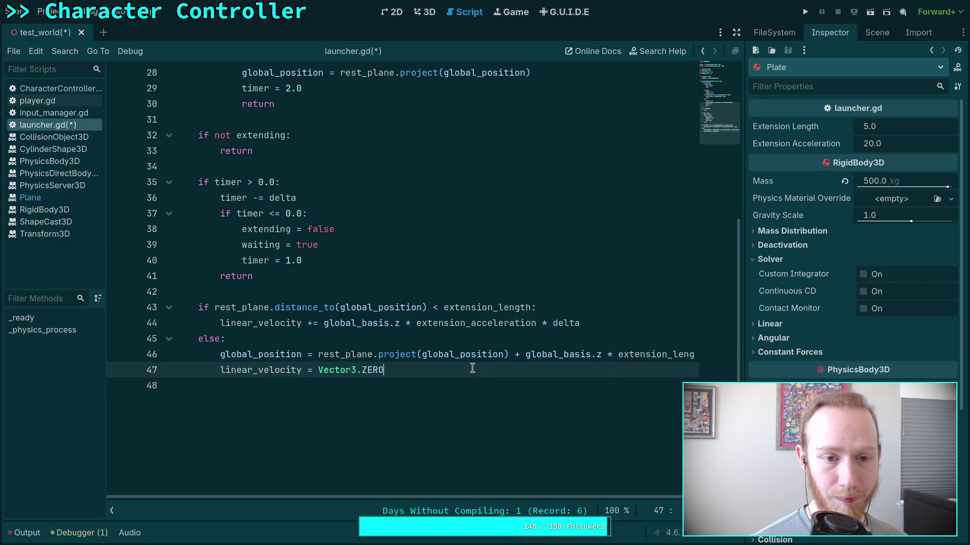
pyautogui.press('Return')
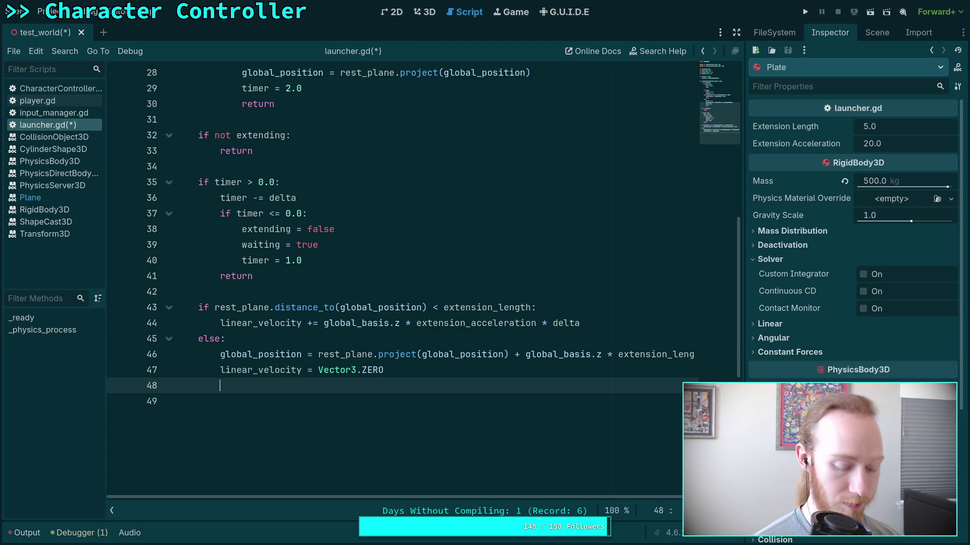
# - Add timer = 1.0 in the final else branch and delete the waiting = true line
pyautogui.write('time')
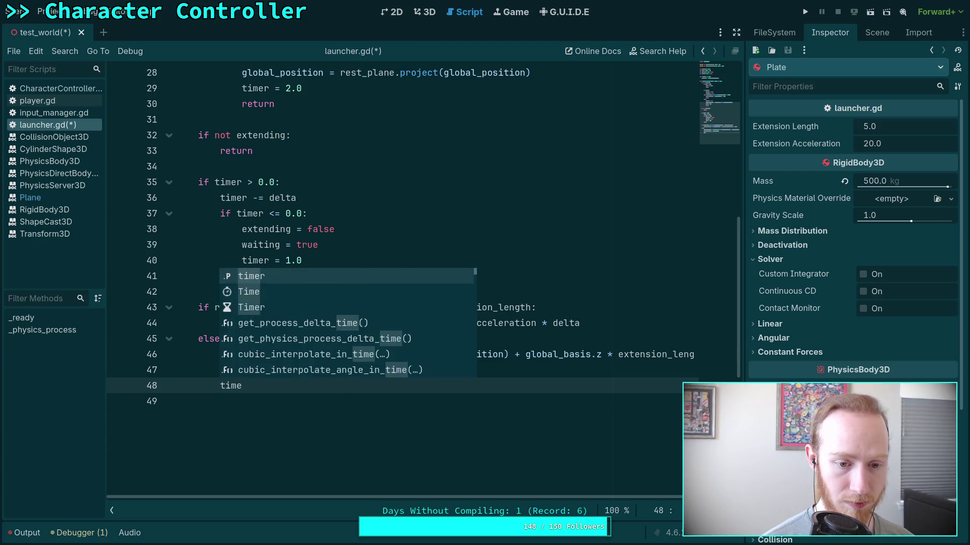
pyautogui.write('r = 1.0')
pyautogui.hotkey('ctrl', 's')
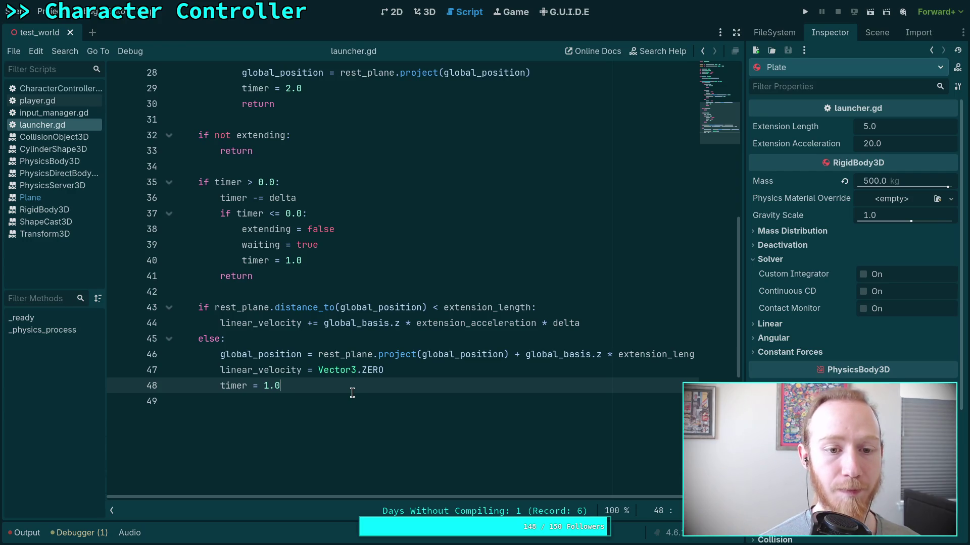
pyautogui.moveTo(348, 244); pyautogui.dragTo(349, 230)
pyautogui.press('BackSpace')
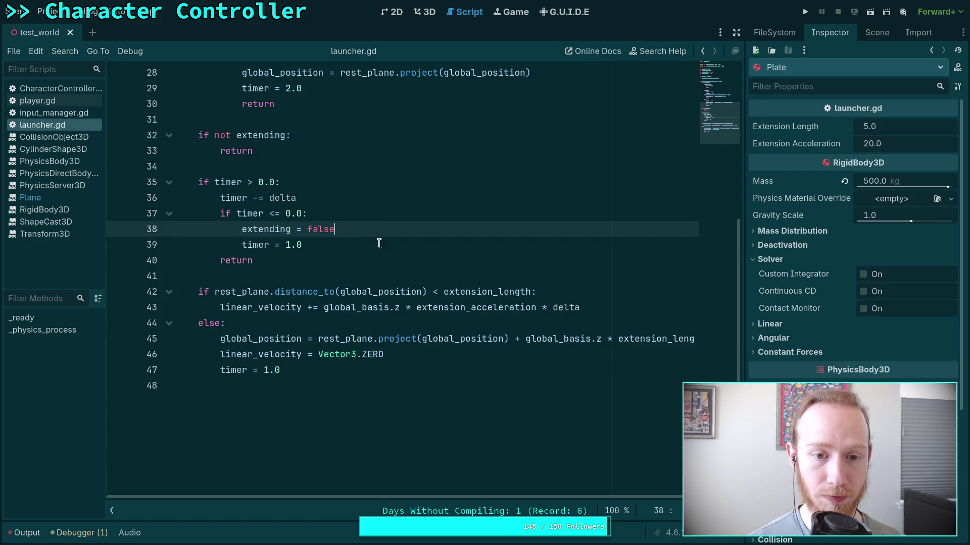
# - Save launcher.gd and switch to the 3D scene view
pyautogui.scroll(2, 384, 272)
pyautogui.scroll(2, 328, 353)
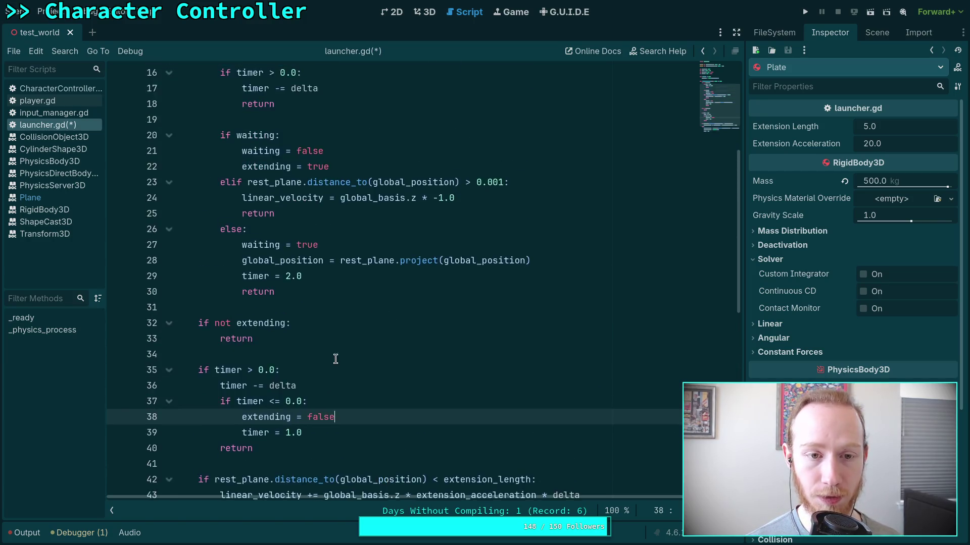
pyautogui.scroll(2, 336, 359)
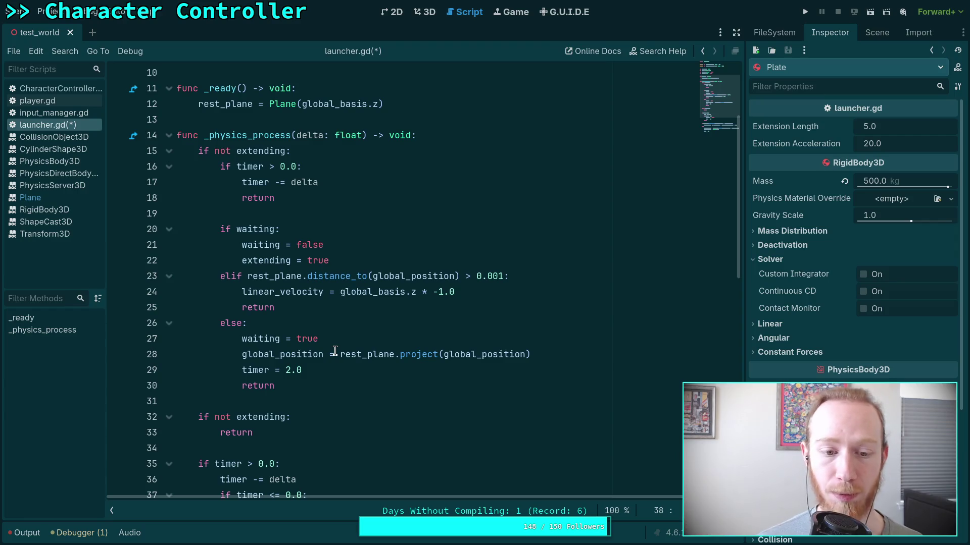
pyautogui.scroll(-6, 368, 320)
pyautogui.click(415, 371)
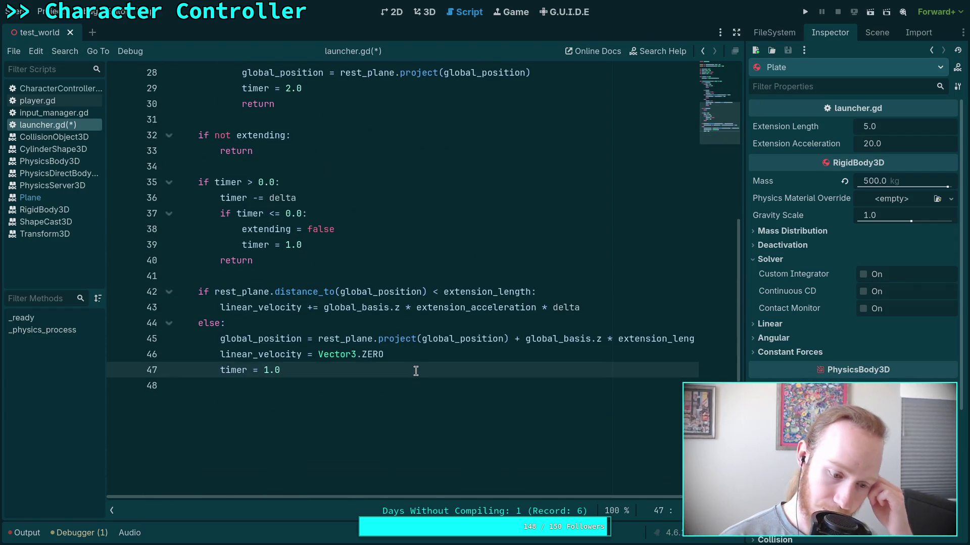
pyautogui.hotkey('ctrl', 's')
pyautogui.scroll(7, 354, 288)
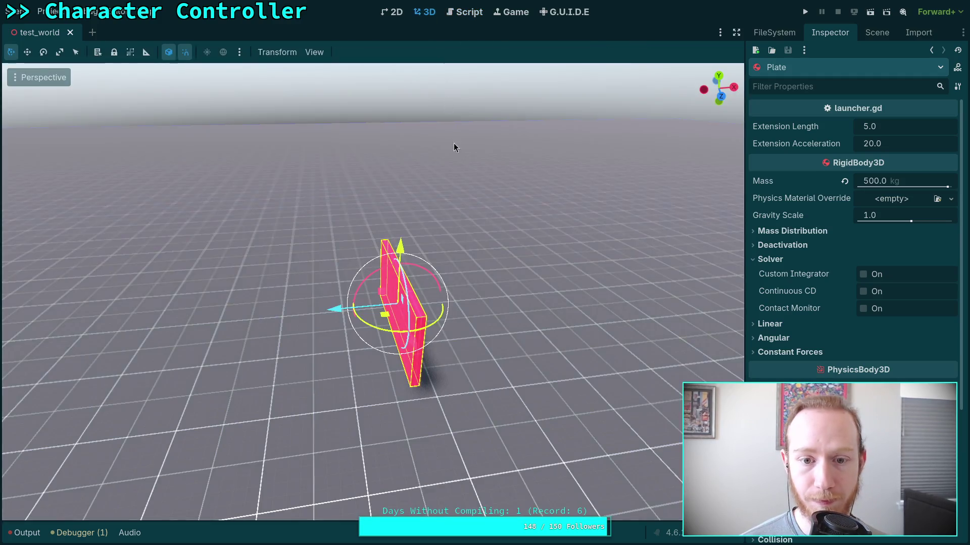
pyautogui.click(426, 12)
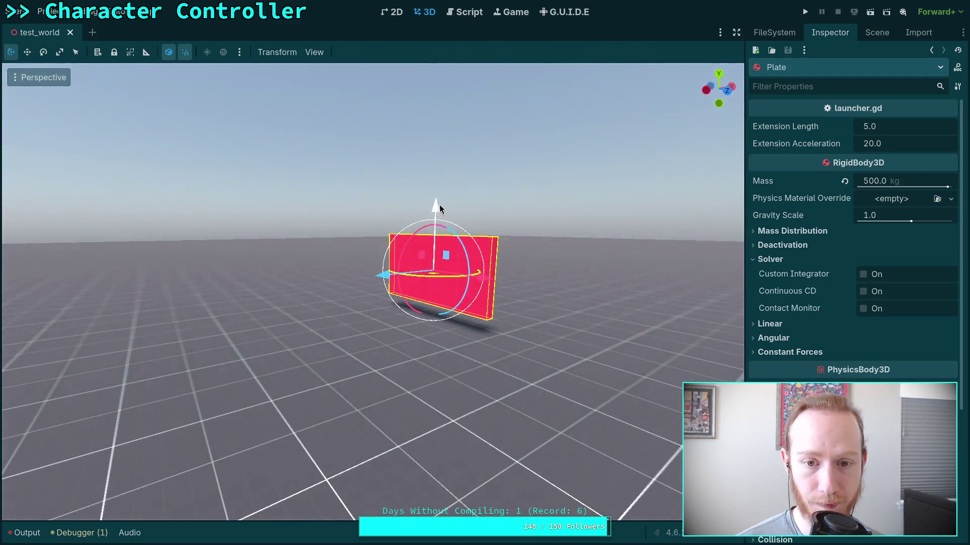
# - Raise the plate along Y, test-run with F5, stop it, then switch to the Game view
pyautogui.moveTo(439, 205); pyautogui.dragTo(437, 179)
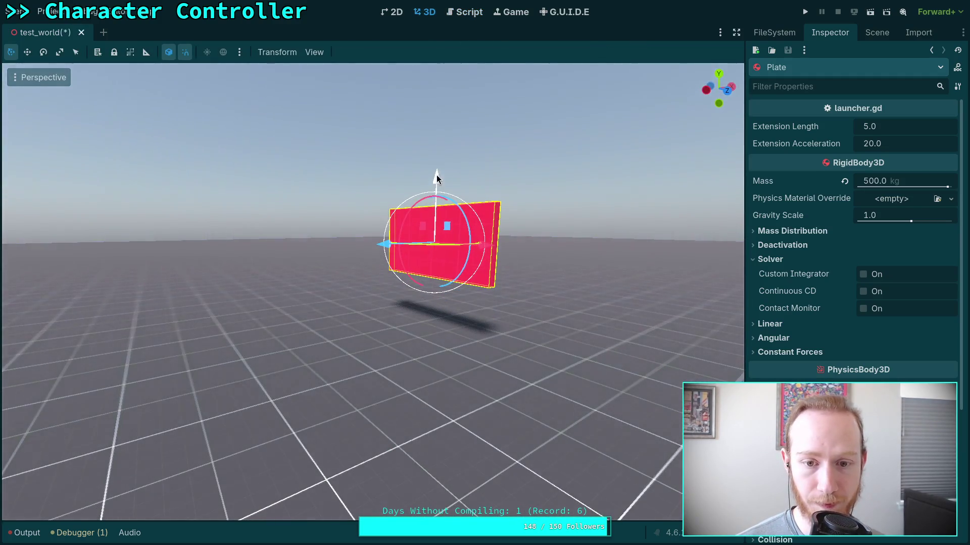
pyautogui.press('F5')
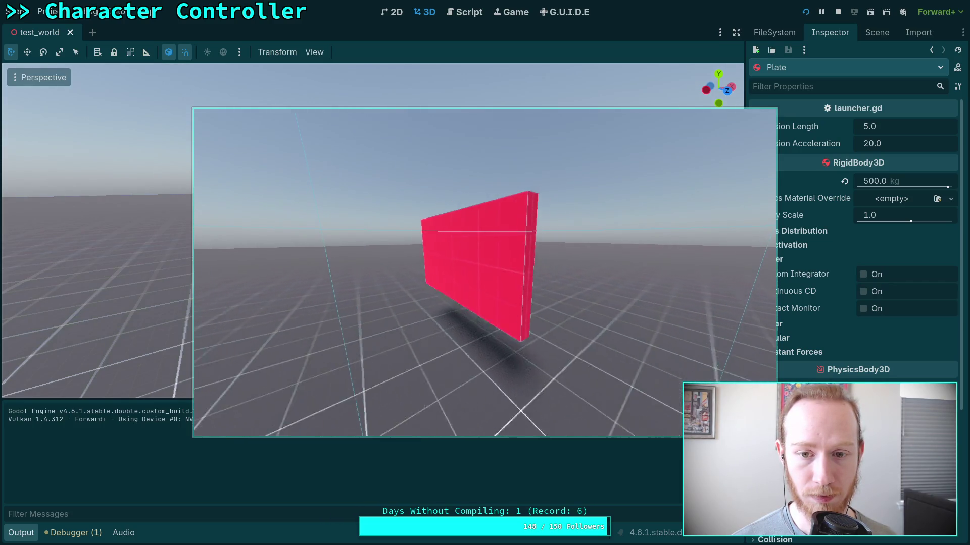
pyautogui.click(838, 12)
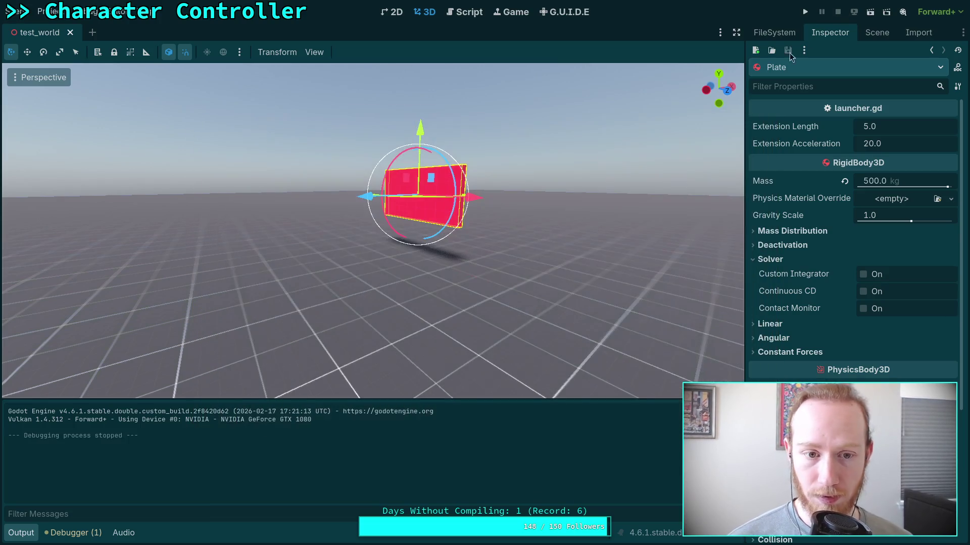
pyautogui.click(465, 14)
pyautogui.click(500, 14)
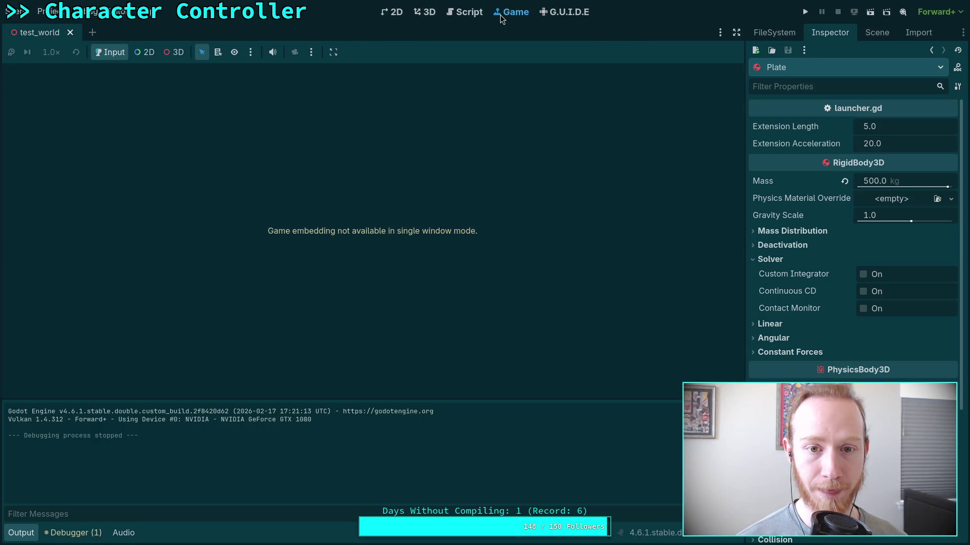
# - Change waiting's initial value on line 9 from false to true and save launcher.gd
pyautogui.click(447, 17)
pyautogui.scroll(-3, 332, 274)
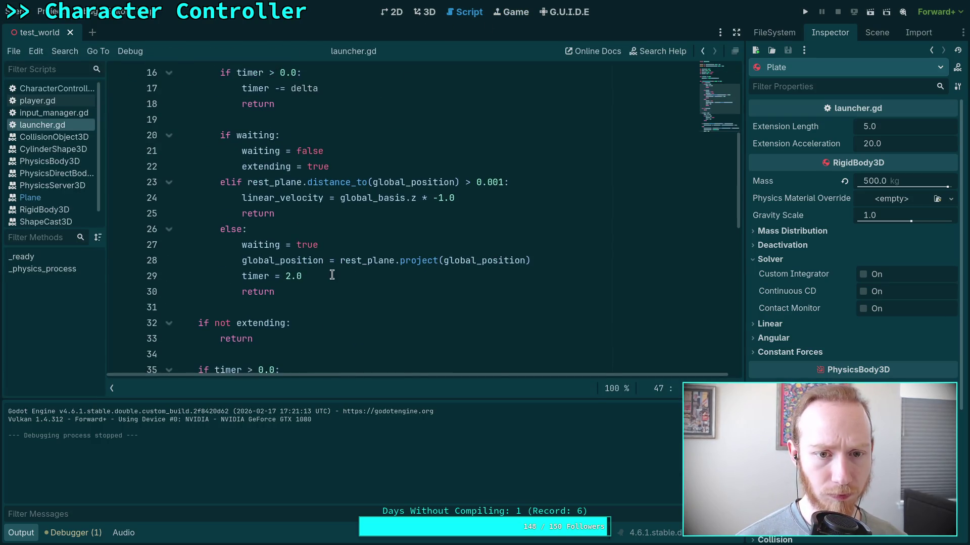
pyautogui.scroll(-2, 305, 299)
pyautogui.scroll(6, 306, 295)
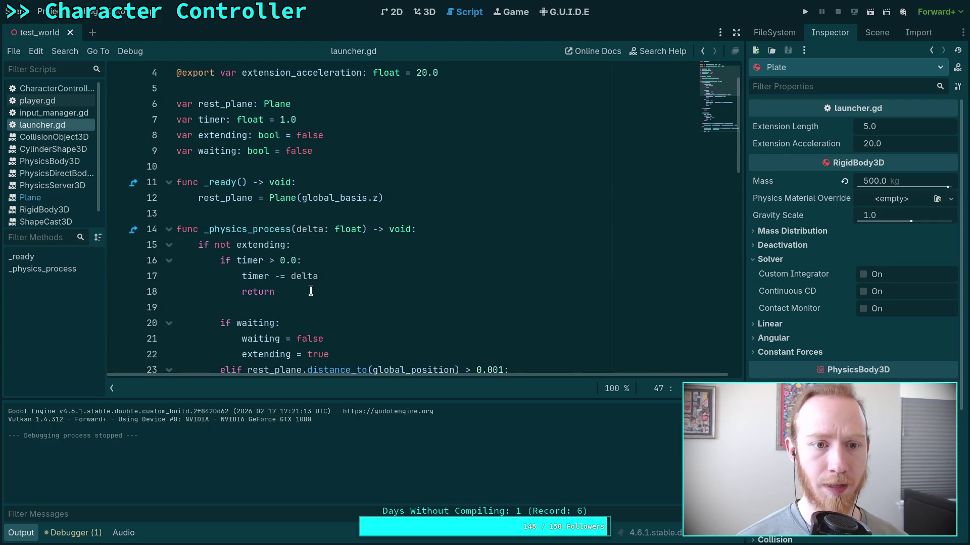
pyautogui.scroll(-1, 314, 281)
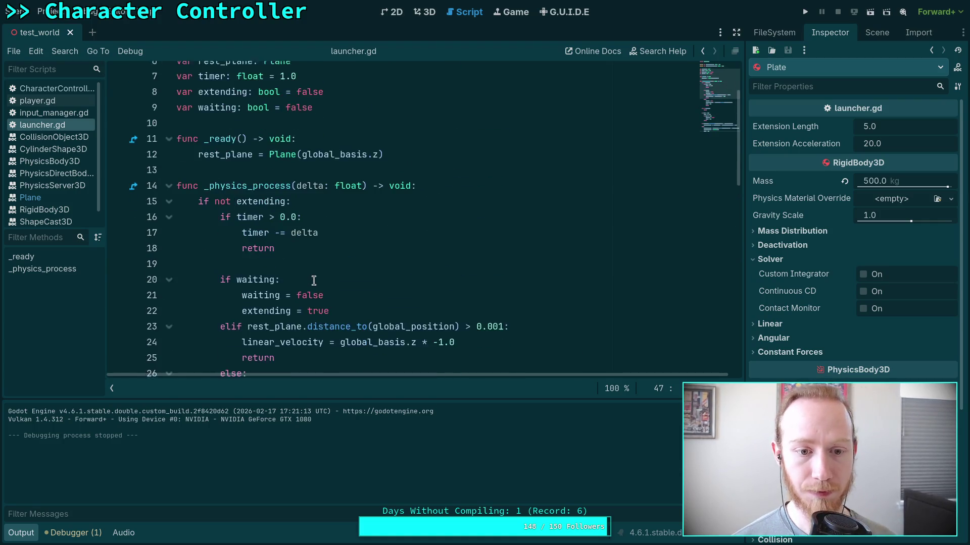
pyautogui.scroll(2, 303, 272)
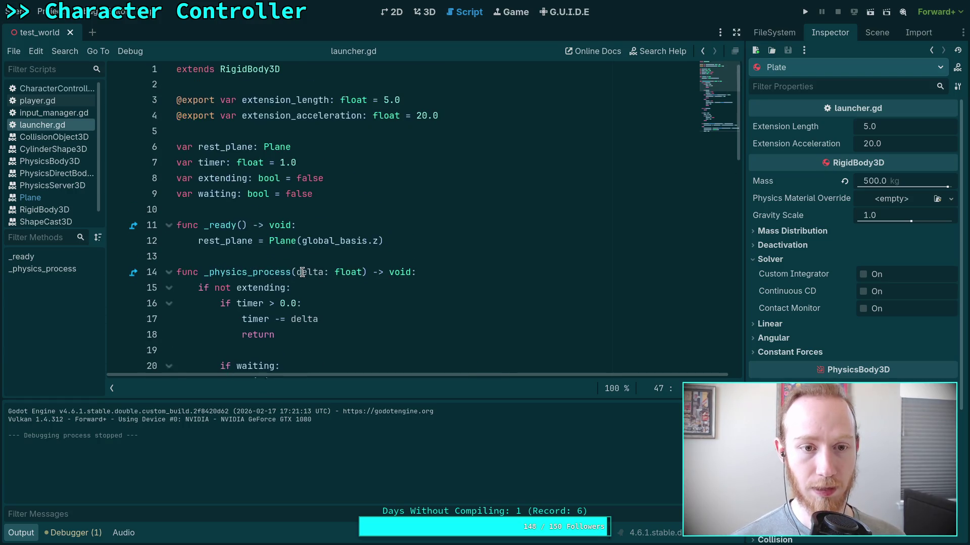
pyautogui.doubleClick(300, 197)
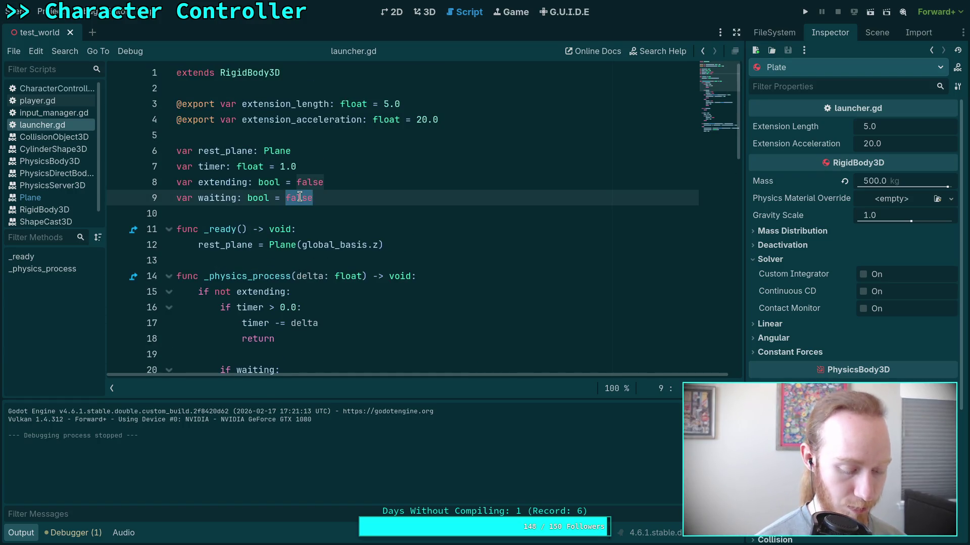
pyautogui.write('true')
pyautogui.scroll(-2, 304, 195)
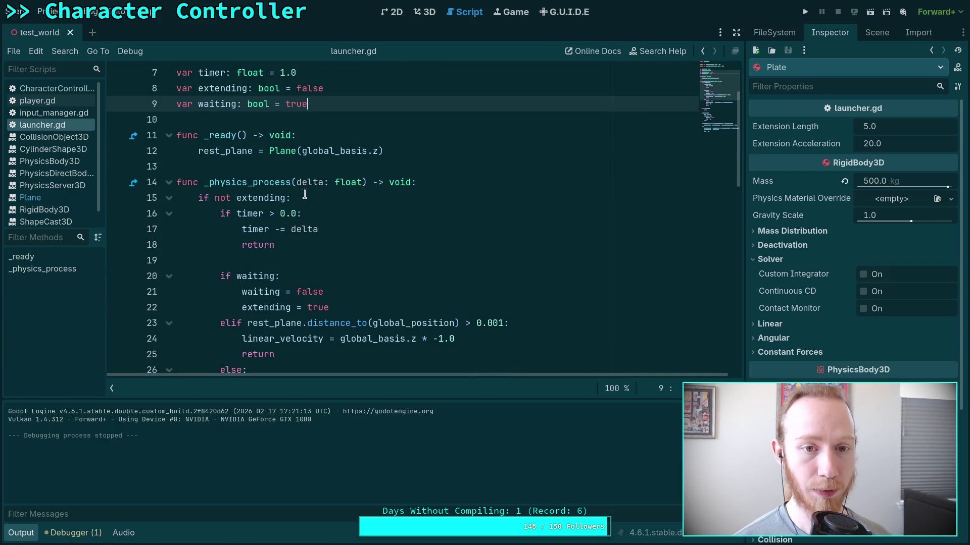
pyautogui.scroll(-2, 306, 232)
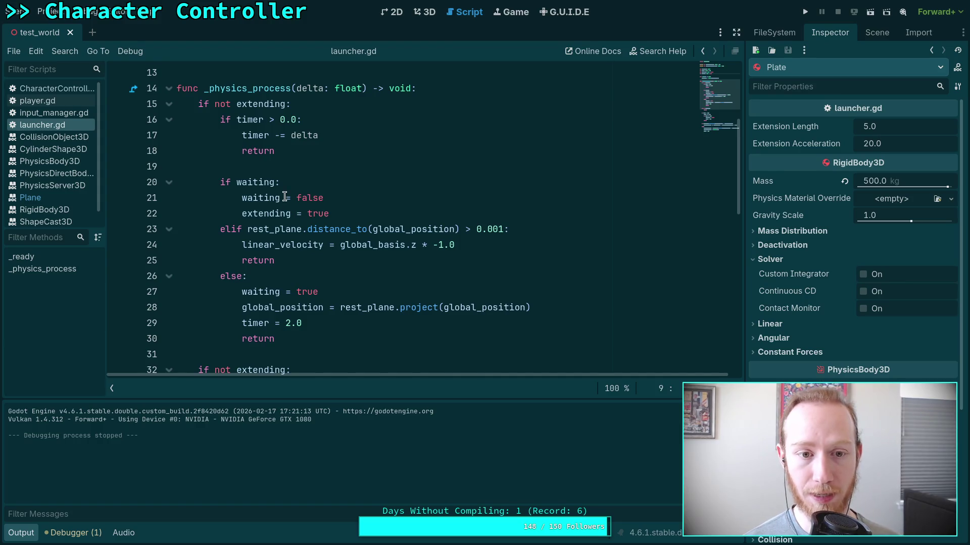
pyautogui.scroll(-5, 282, 217)
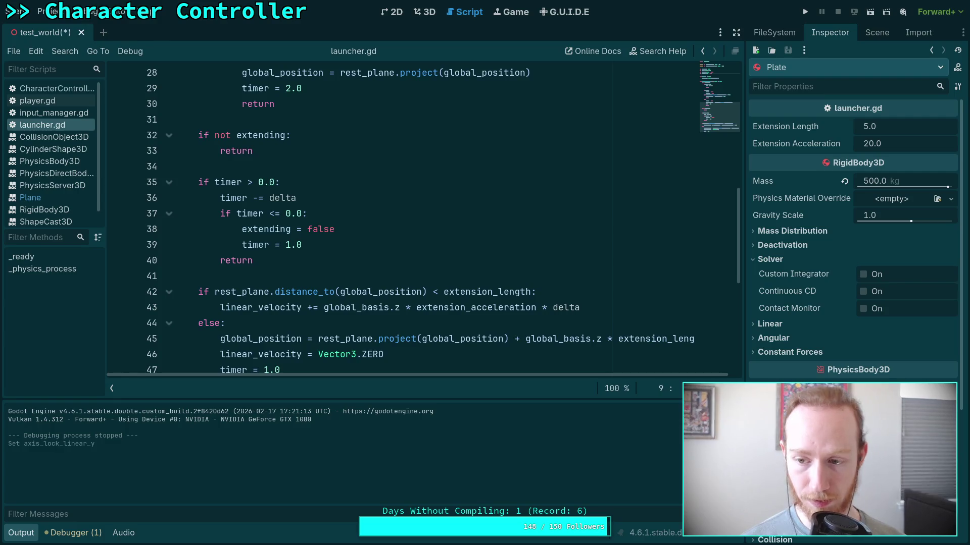
pyautogui.hotkey('ctrl', 's')
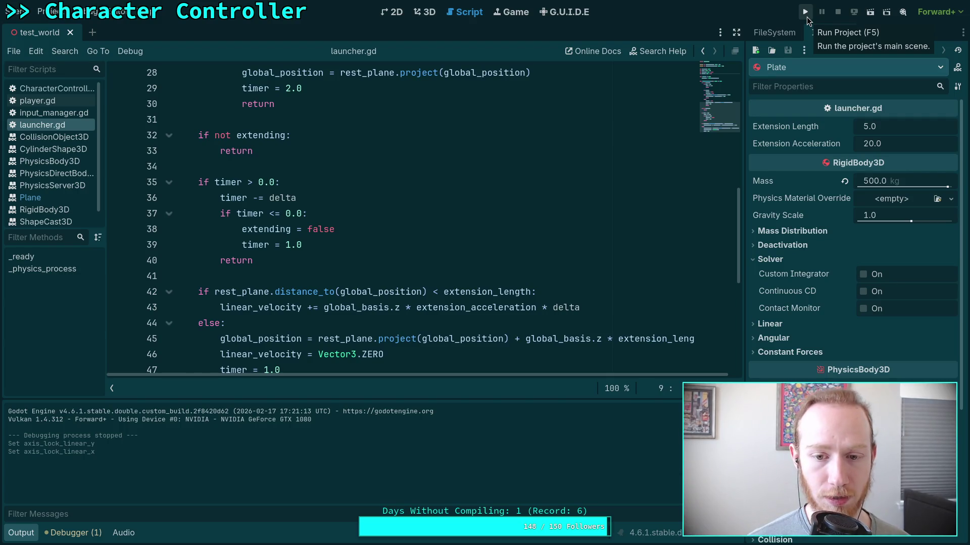
pyautogui.scroll(8, 380, 203)
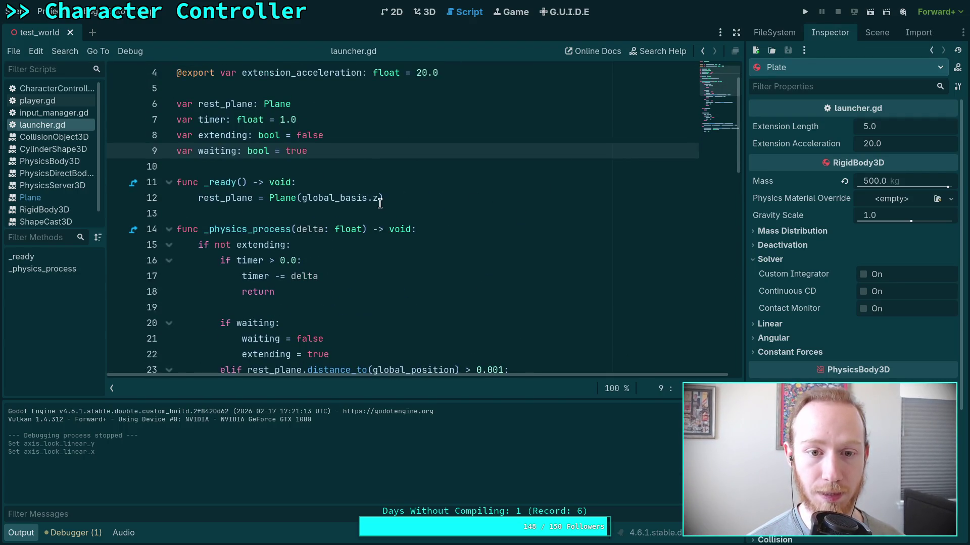
# - Add global_position as a second Plane() argument on line 12, save, and test-run the game
pyautogui.click(379, 204)
pyautogui.write(',')
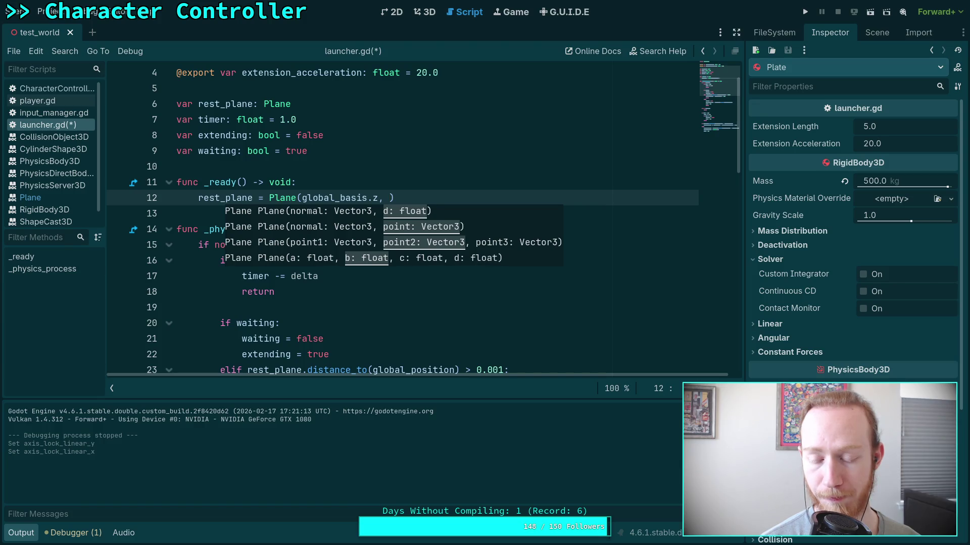
pyautogui.write('global_posi')
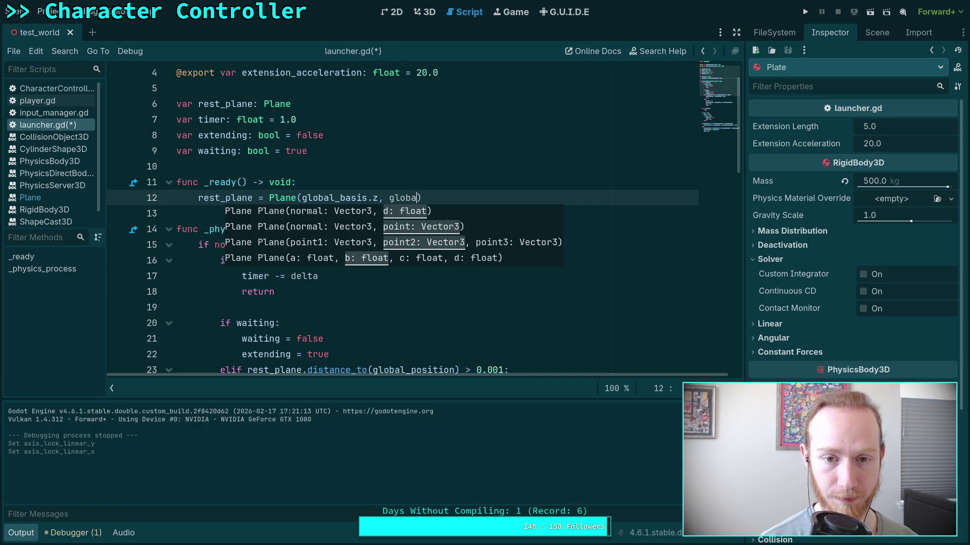
pyautogui.write('tion')
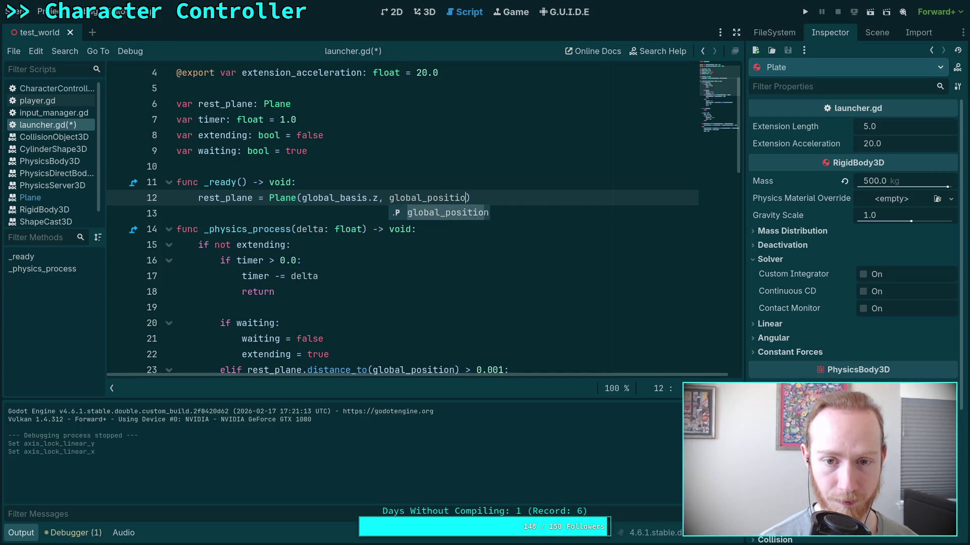
pyautogui.hotkey('ctrl', 's')
pyautogui.press('F5')
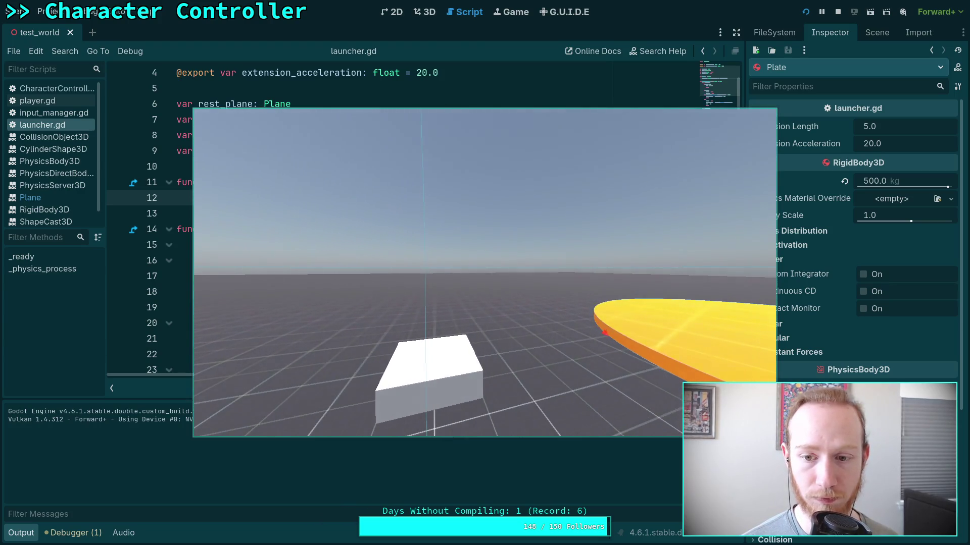
pyautogui.click(836, 13)
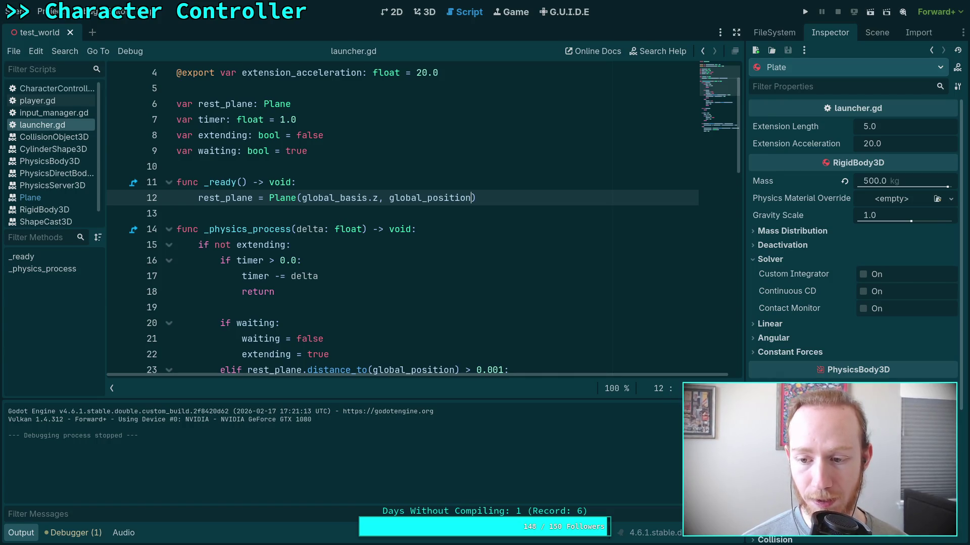
# - Change the Plate's collision layer and mask, save test_world, and run the game again
pyautogui.scroll(-6, 808, 213)
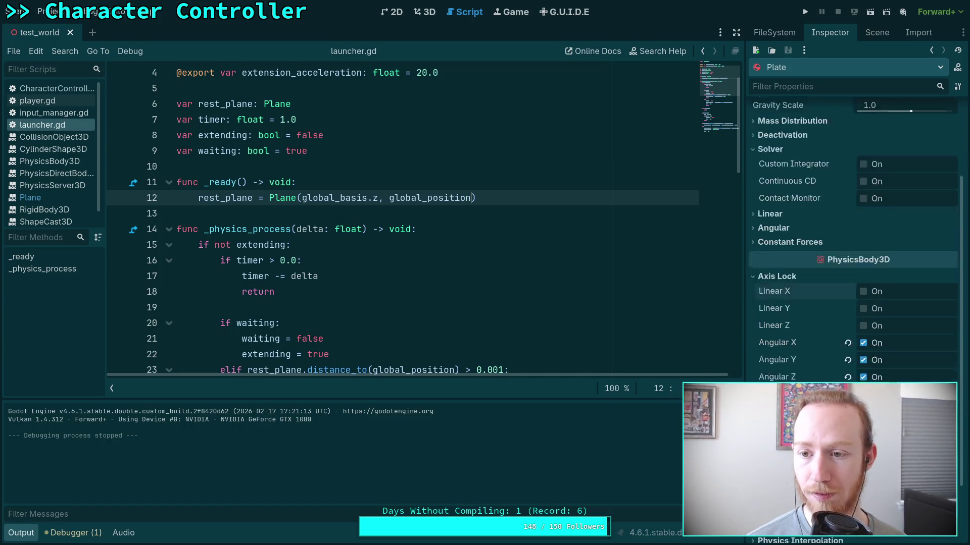
pyautogui.click(774, 352)
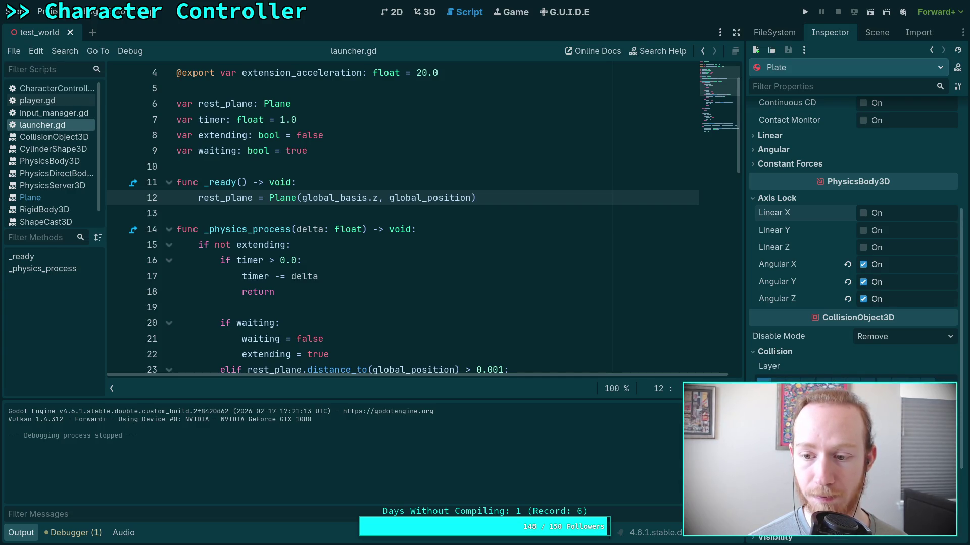
pyautogui.click(778, 389)
pyautogui.click(778, 429)
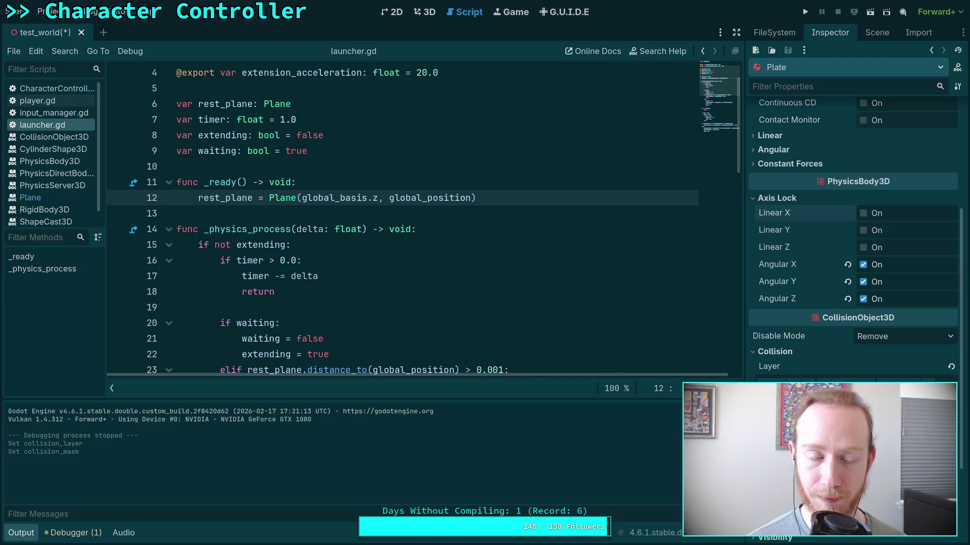
pyautogui.hotkey('ctrl', 's')
pyautogui.click(805, 12)
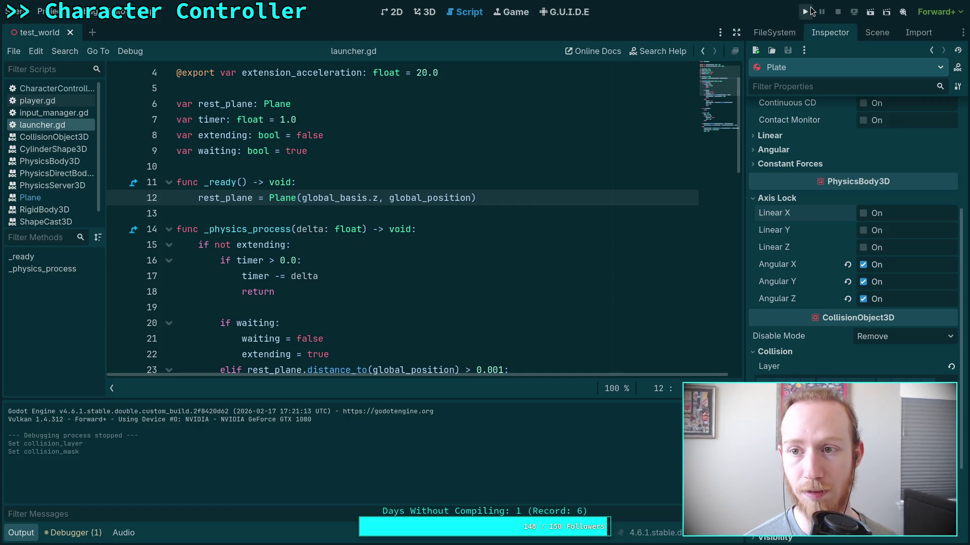
# - Walk up to the red plate and move back and forth in front of it as it extends
pyautogui.press('w')
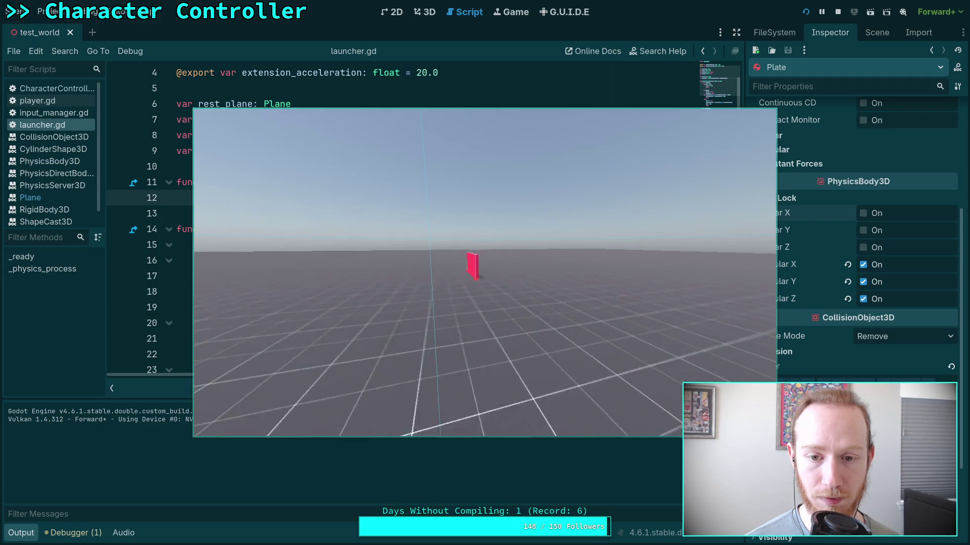
pyautogui.press('w')
pyautogui.press('a')
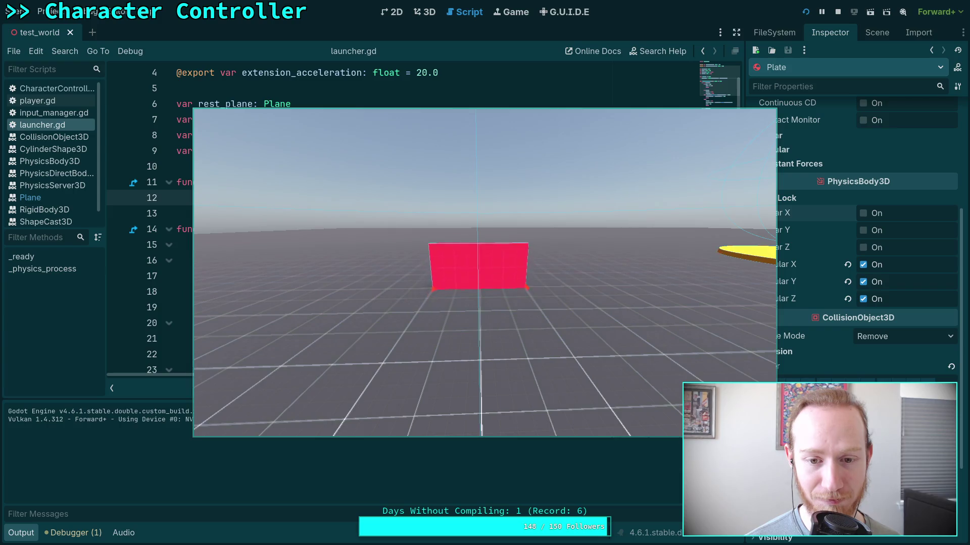
pyautogui.press('r')
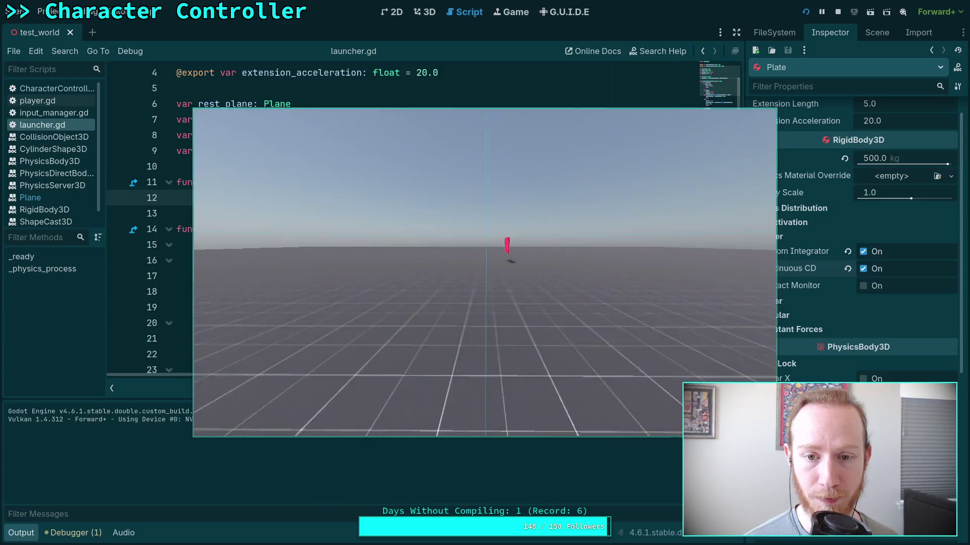
pyautogui.press('d')
pyautogui.press('w')
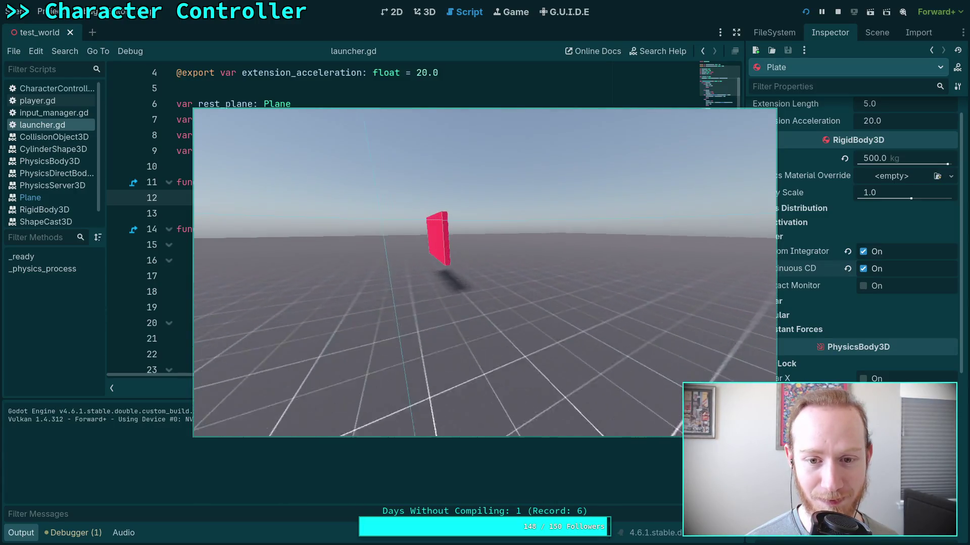
pyautogui.press('s')
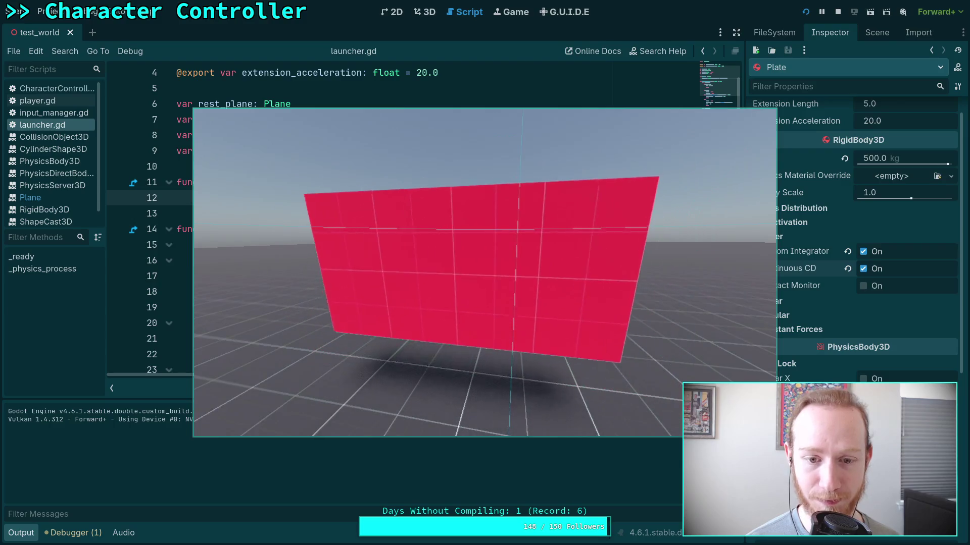
pyautogui.press('w')
pyautogui.press('s')
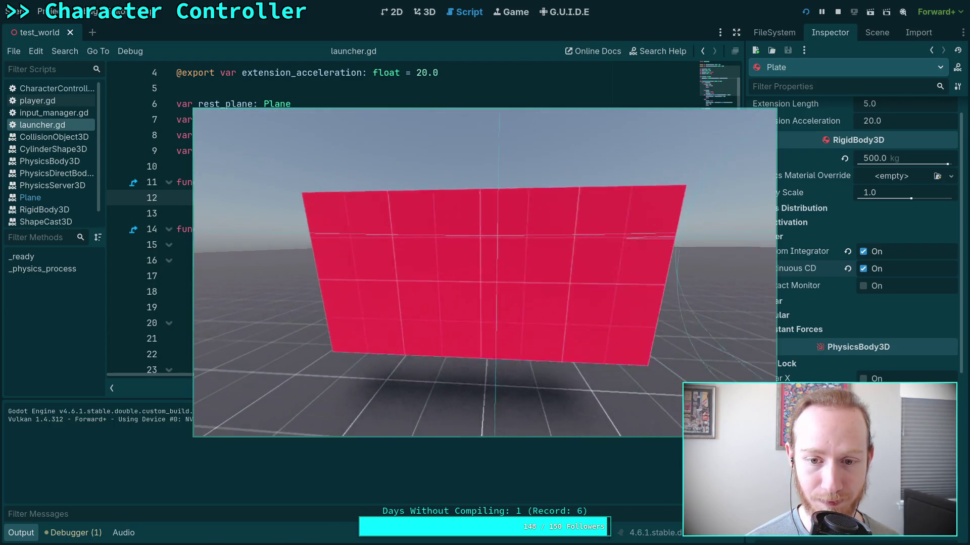
pyautogui.press('w')
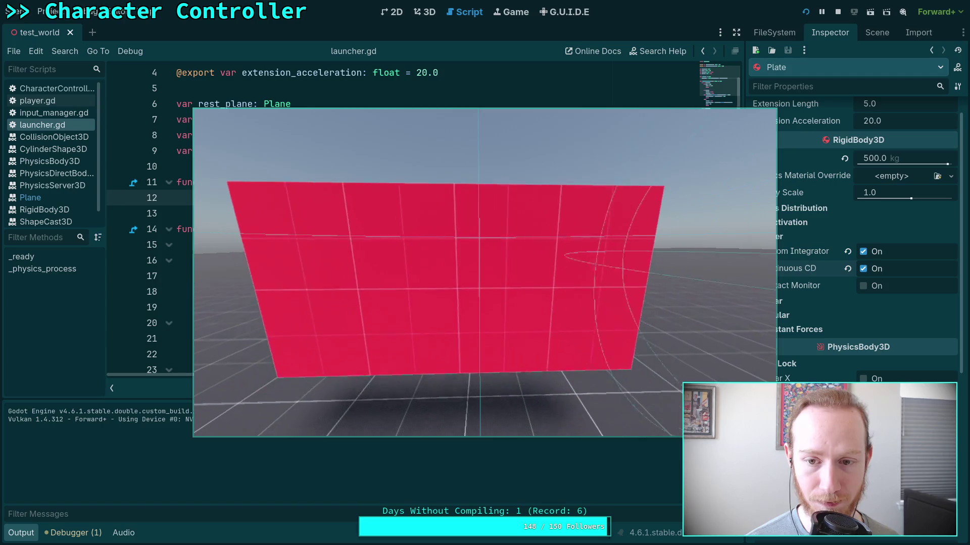
pyautogui.press('s')
pyautogui.press('w')
pyautogui.press('s')
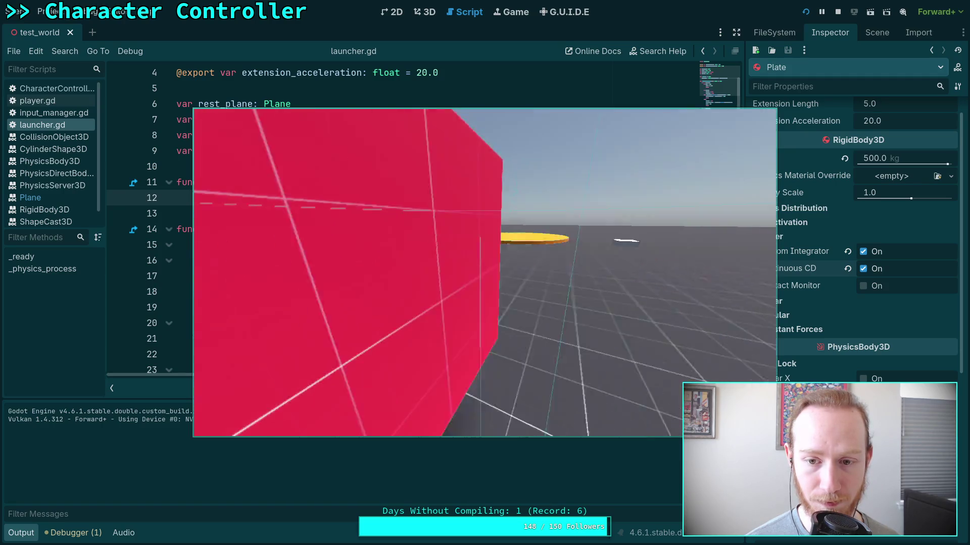
# - Circle the plate to see it edge-on beside the yellow disc, then approach it again
pyautogui.press('a')
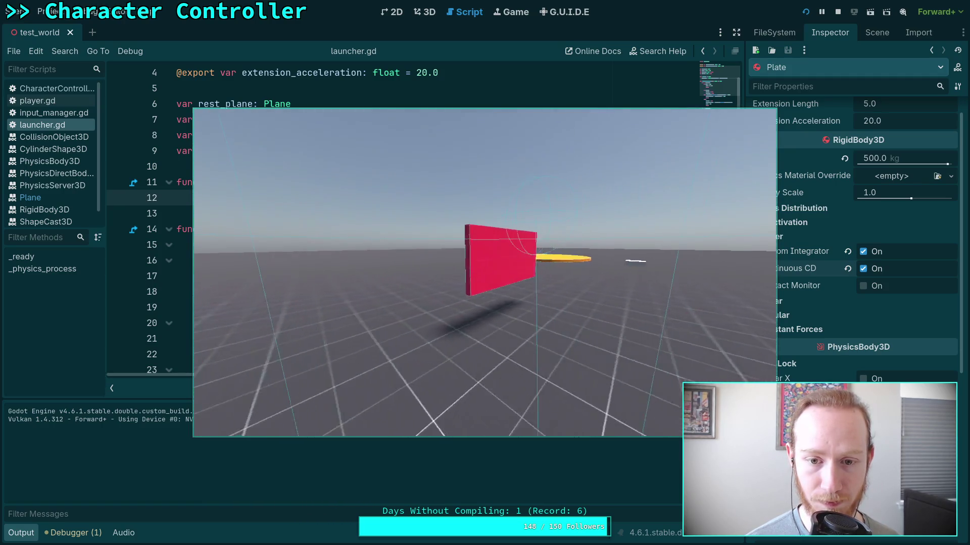
pyautogui.press('a')
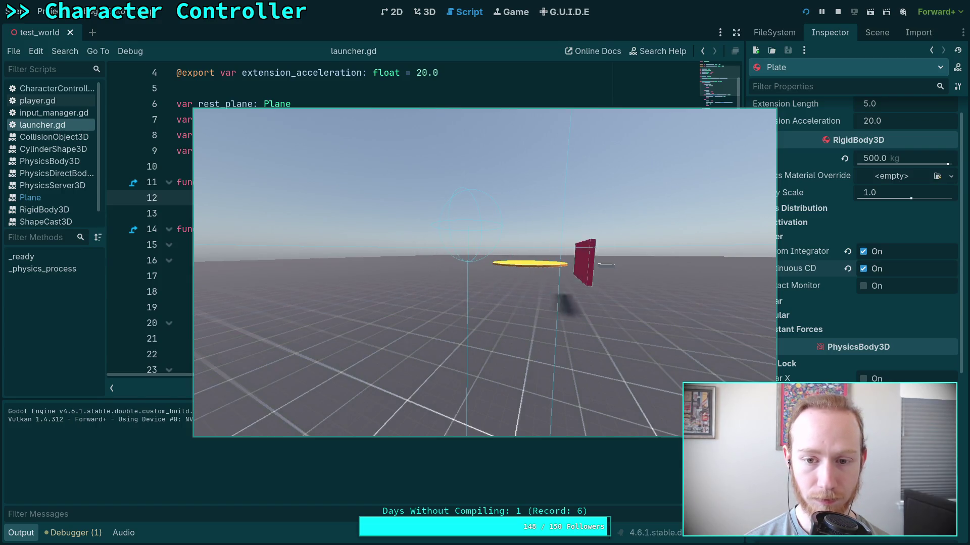
pyautogui.press('d')
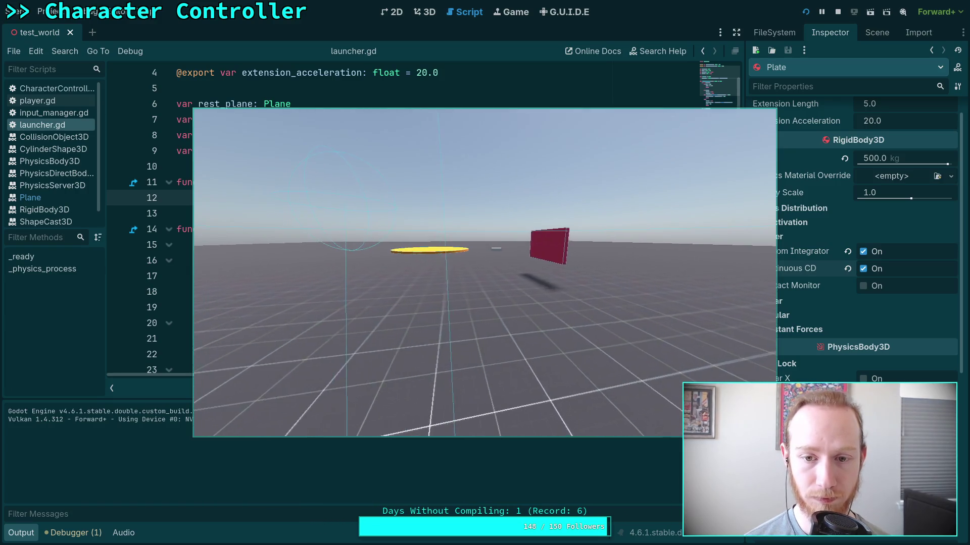
pyautogui.press('a')
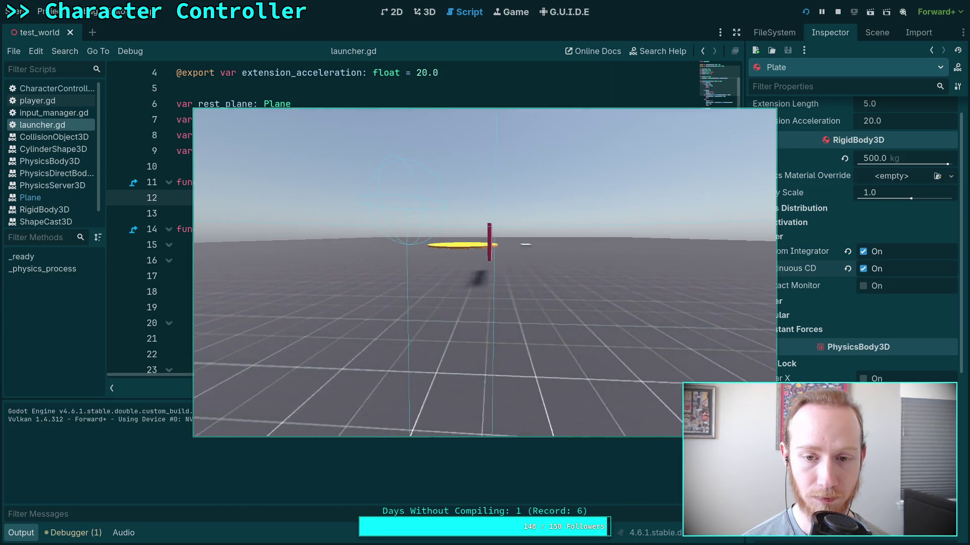
pyautogui.press('d')
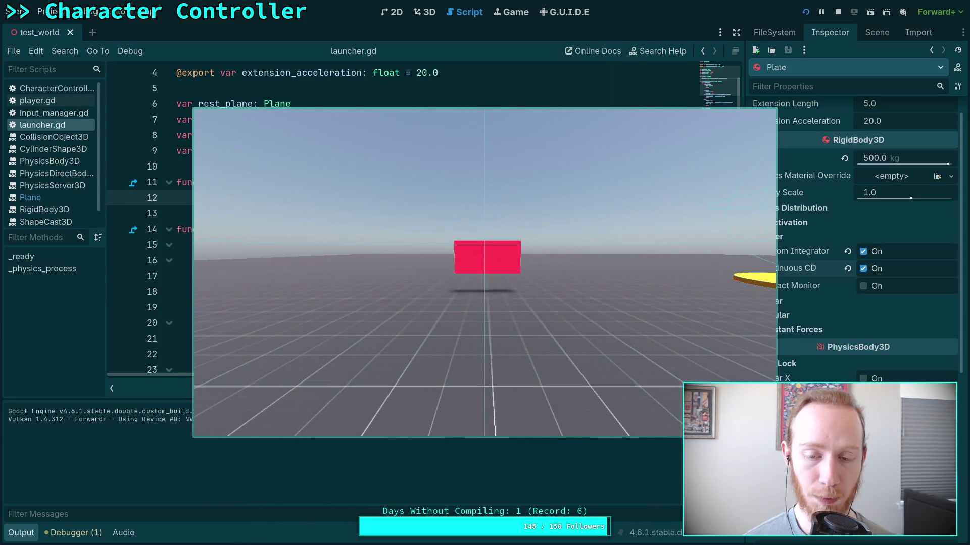
pyautogui.press('space')
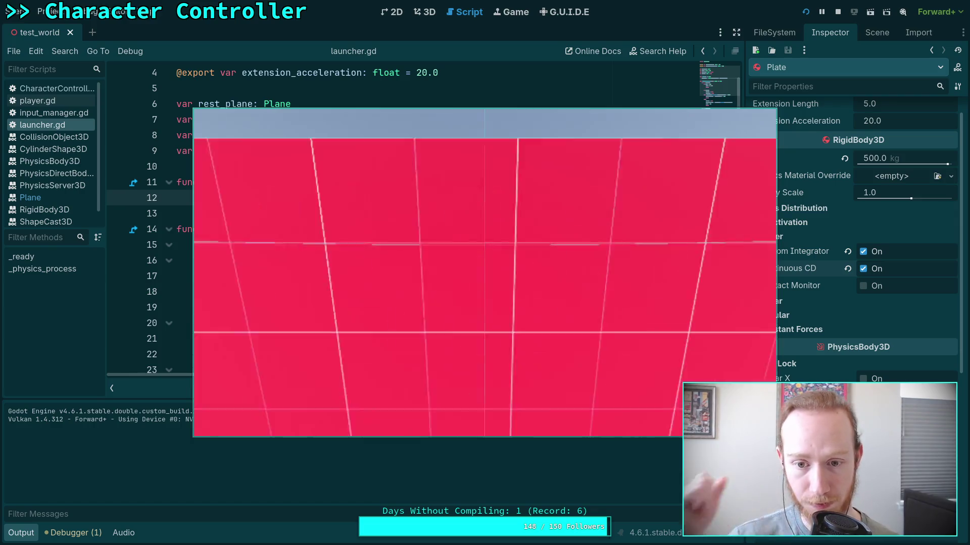
pyautogui.press('space')
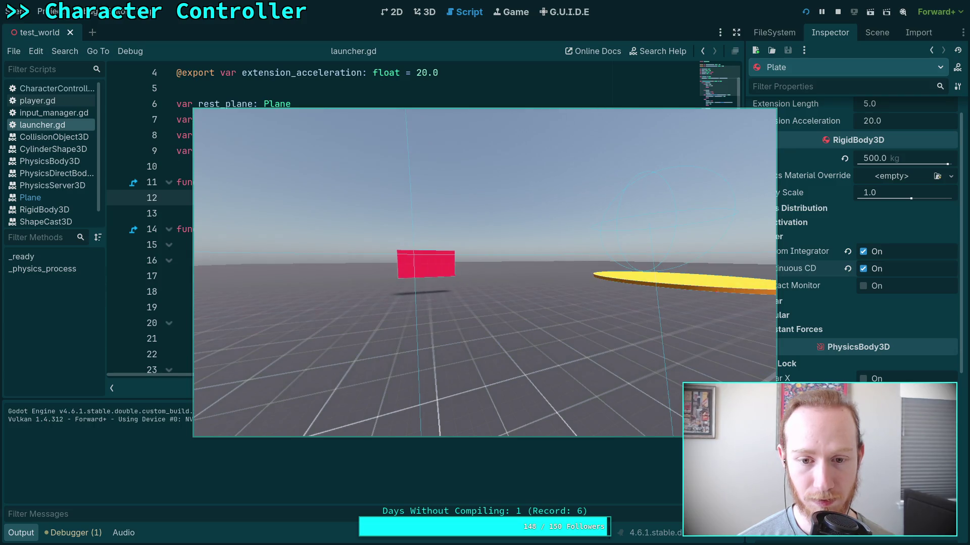
pyautogui.press('space')
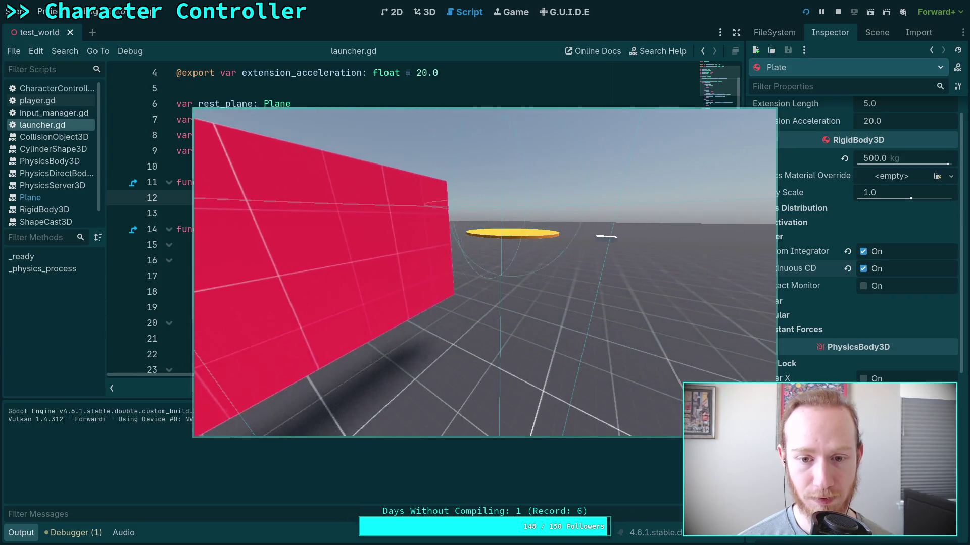
# - Stop the game, change line 29's timer reset from 1.0 to 2.0, and set a breakpoint there
pyautogui.click(837, 12)
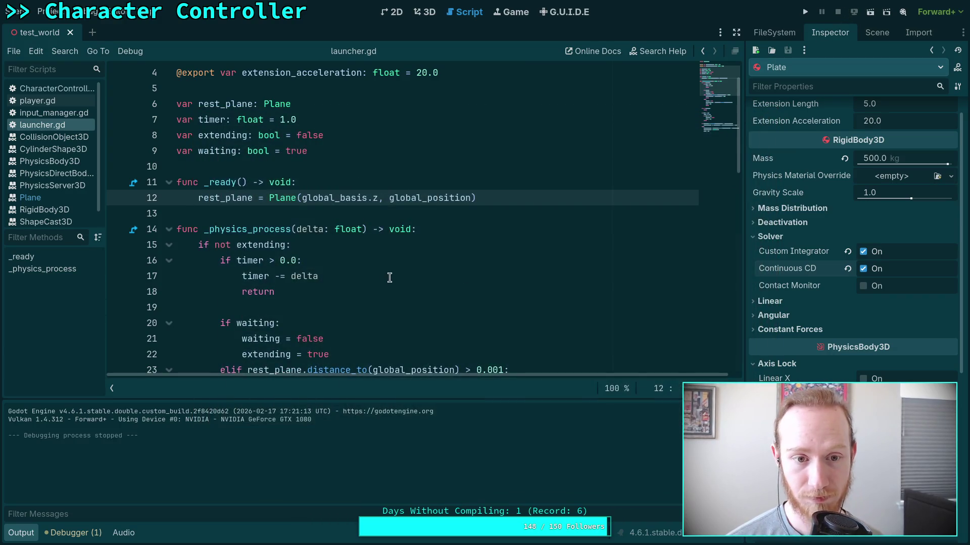
pyautogui.scroll(-3, 382, 280)
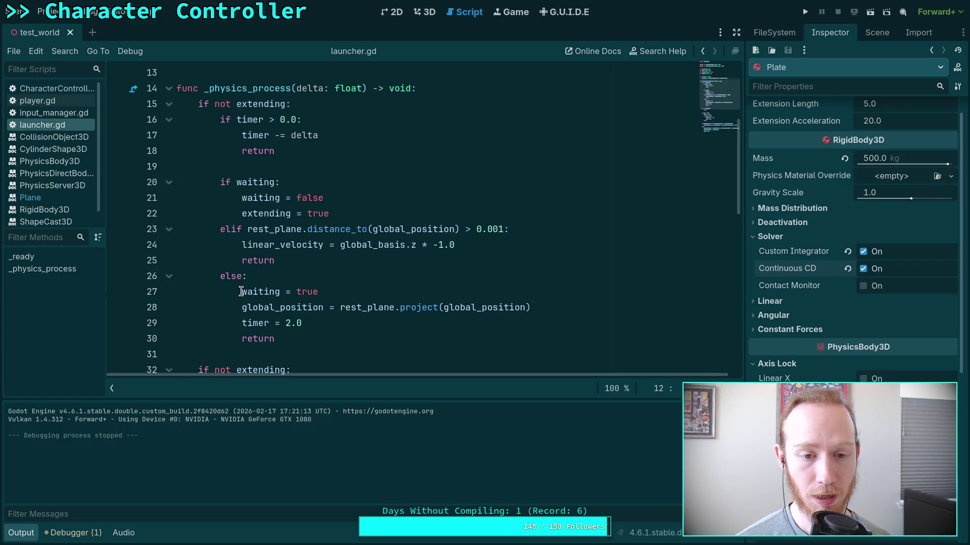
pyautogui.moveTo(242, 292); pyautogui.dragTo(318, 292)
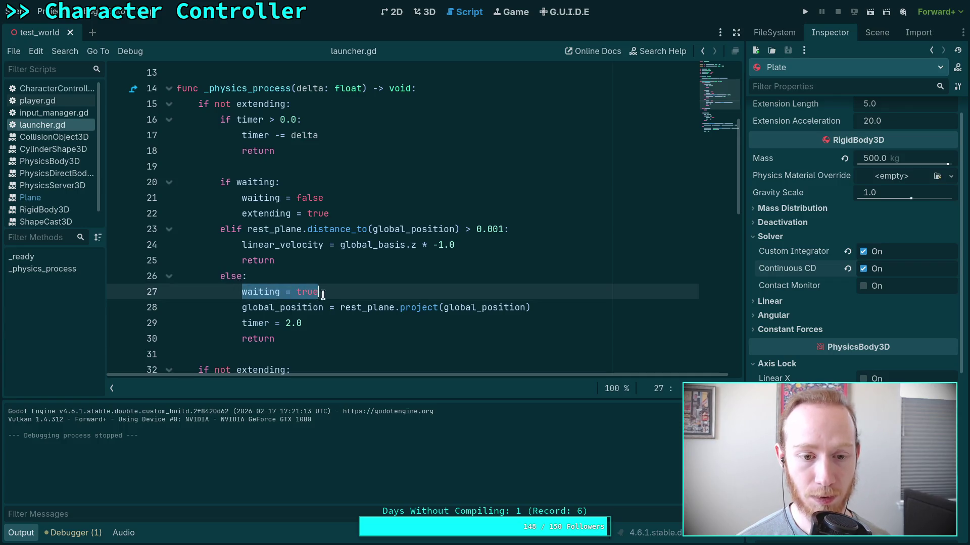
pyautogui.click(242, 323)
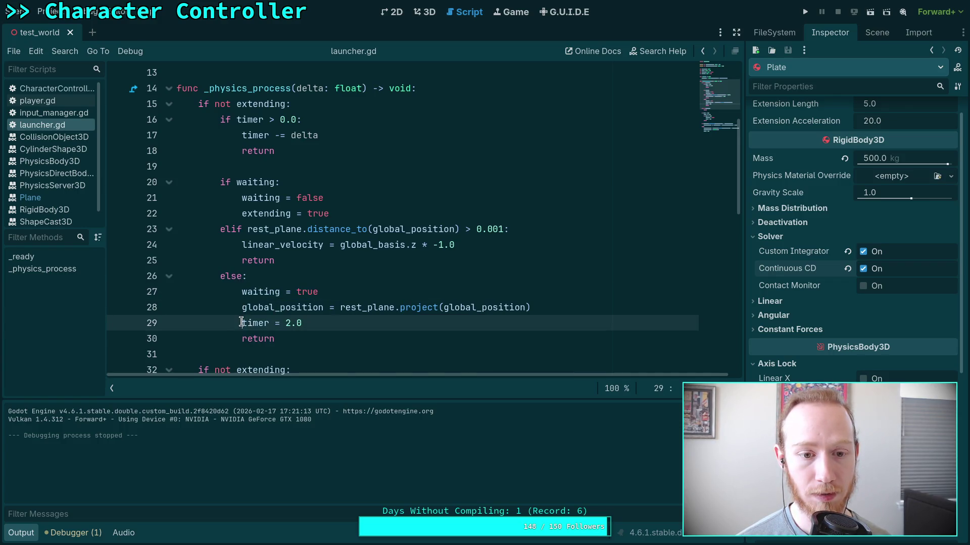
pyautogui.doubleClick(287, 323)
pyautogui.write('2')
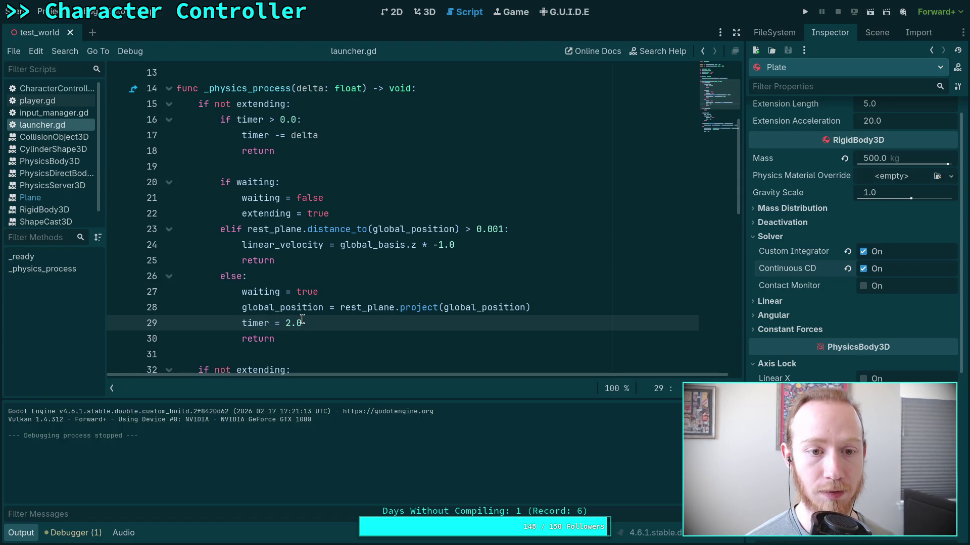
pyautogui.press('Home')
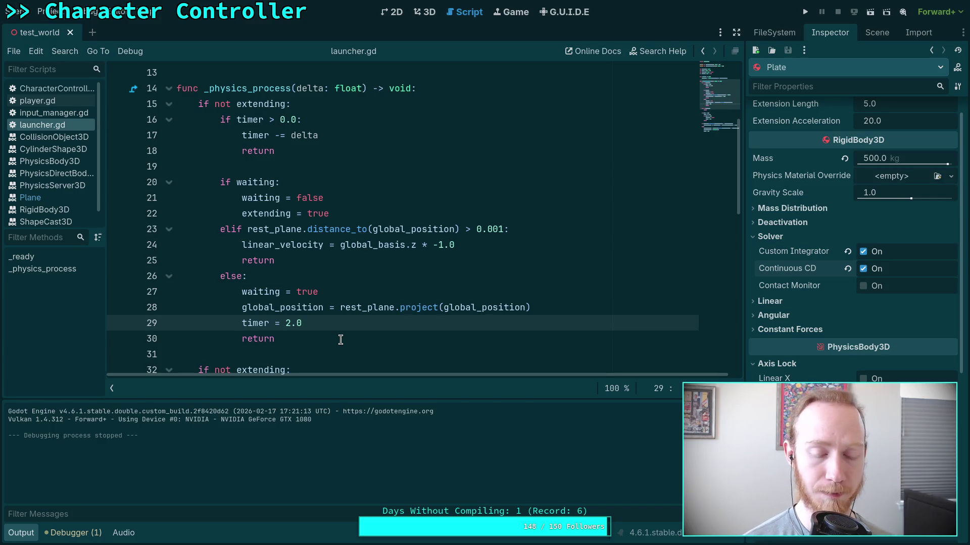
pyautogui.click(119, 323)
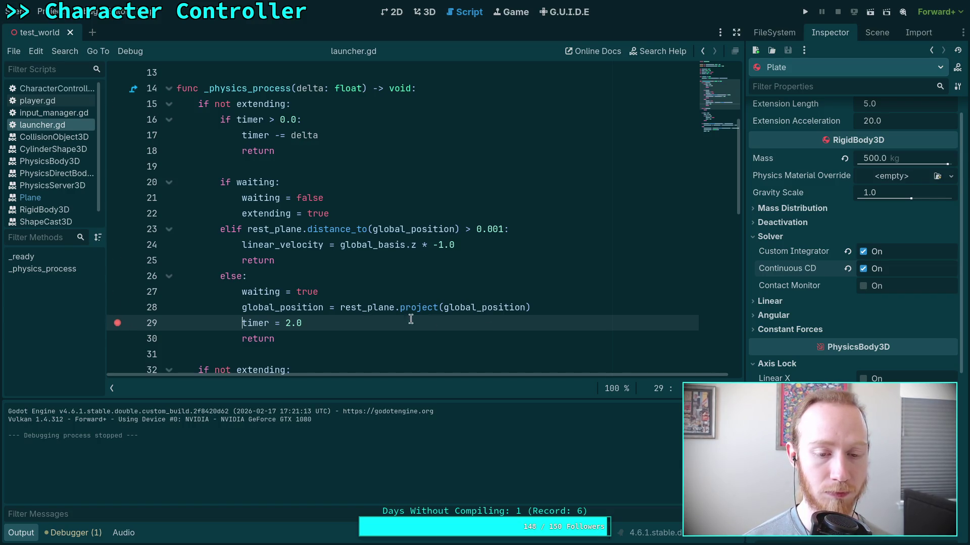
# - Run the game, walk toward the red plate until the line-29 breakpoint pauses it, then stop with F8
pyautogui.click(805, 11)
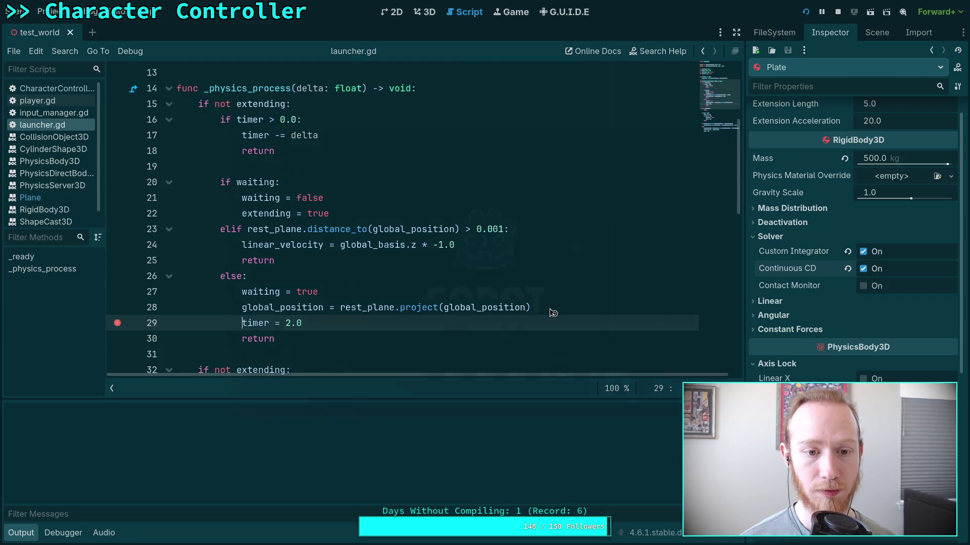
pyautogui.press('d')
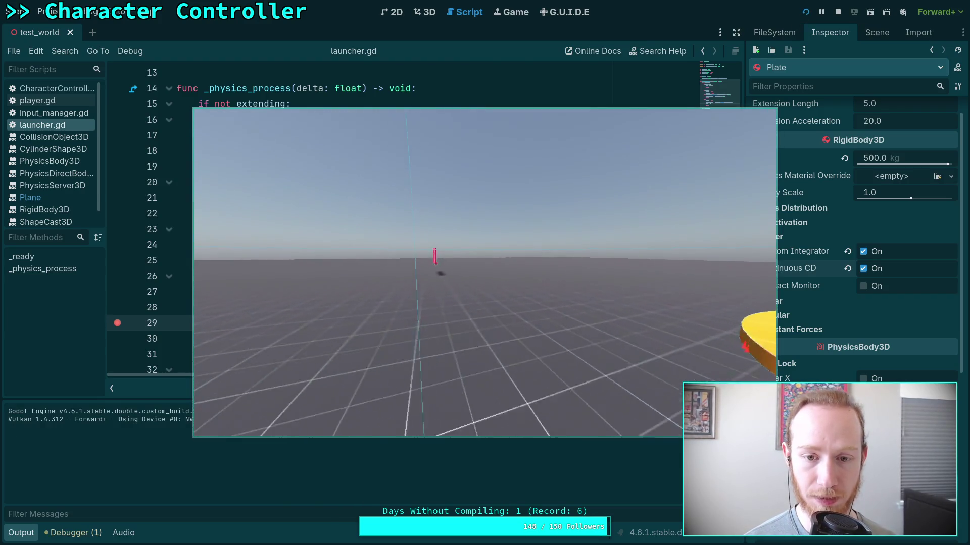
pyautogui.press('d')
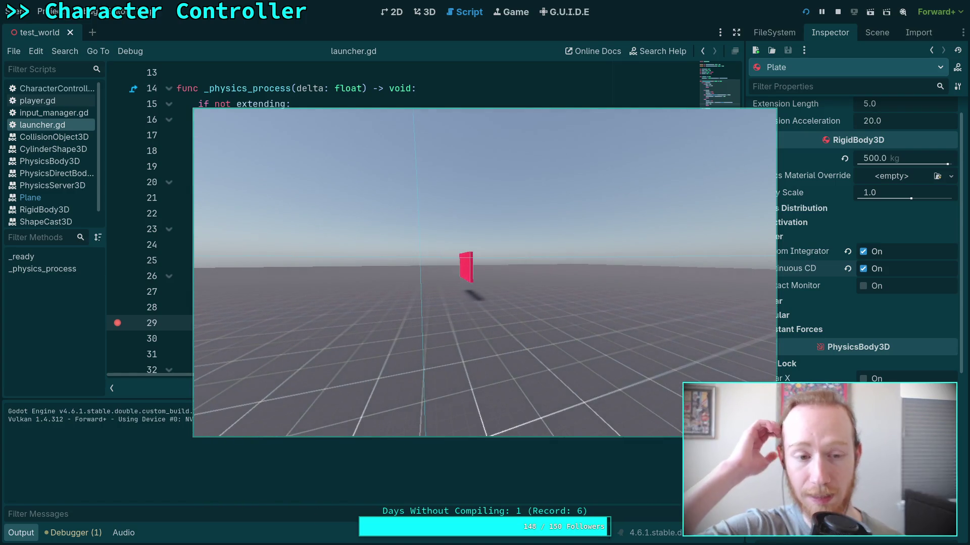
pyautogui.press('w')
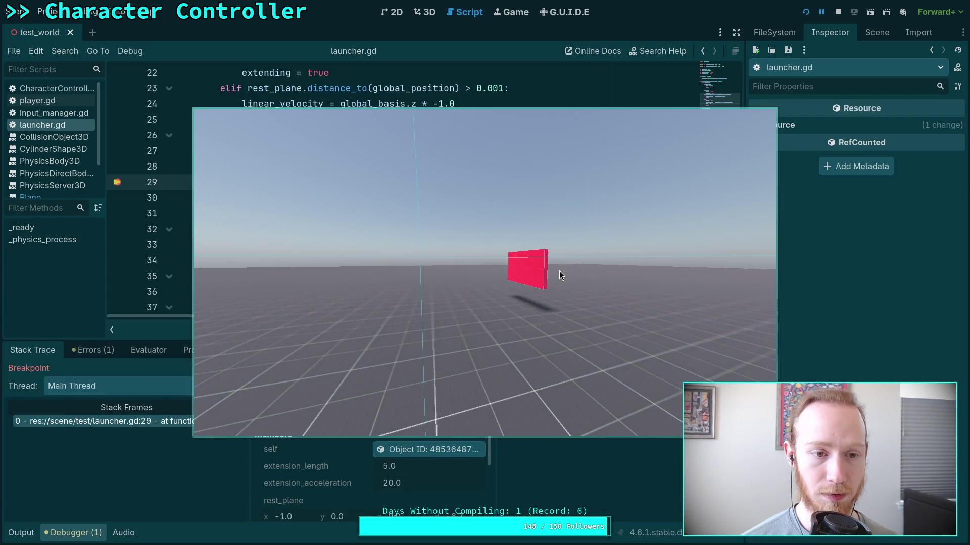
pyautogui.moveTo(559, 271)
pyautogui.mouseDown()
pyautogui.moveTo(523, 279)
pyautogui.moveTo(271, 227)
pyautogui.moveTo(0, 227)
pyautogui.moveTo(123, 298)
pyautogui.moveTo(455, 326)
pyautogui.mouseUp()
pyautogui.press('F8')
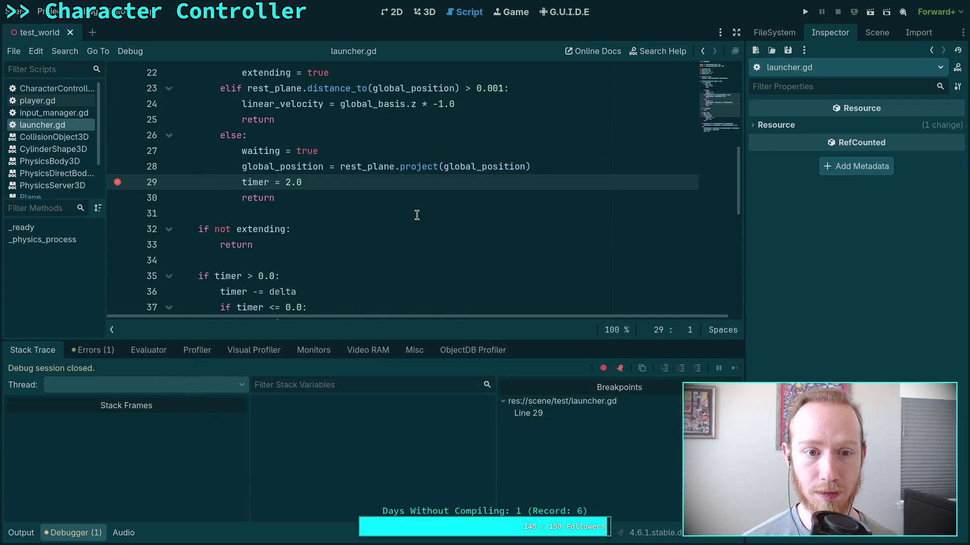
# - Remove the breakpoint on line 29 of launcher.gd
pyautogui.scroll(1, 132, 229)
pyautogui.click(117, 229)
pyautogui.scroll(1, 344, 238)
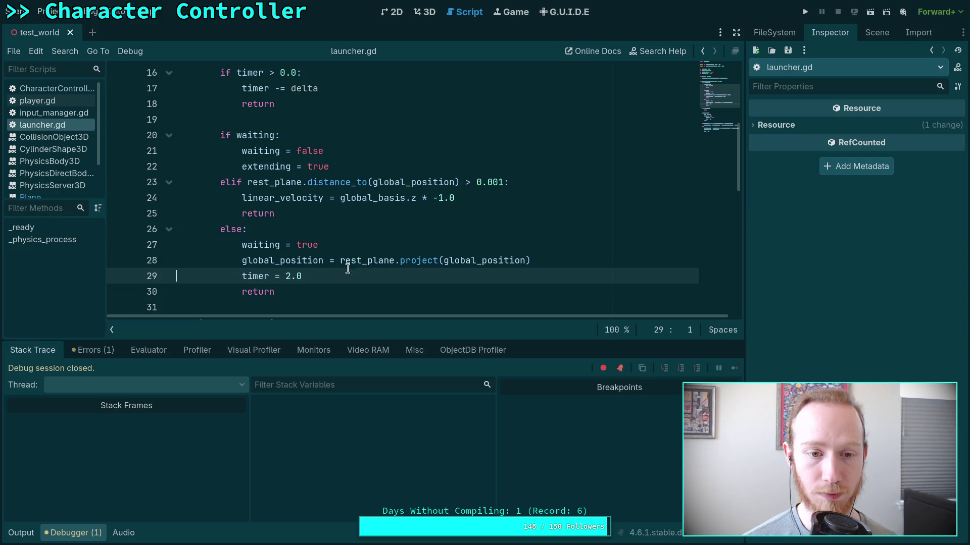
# - Add 'linear_velocity = Vector3.ZERO' on a new line after the position snap on line 28
pyautogui.click(576, 253)
pyautogui.press('Return')
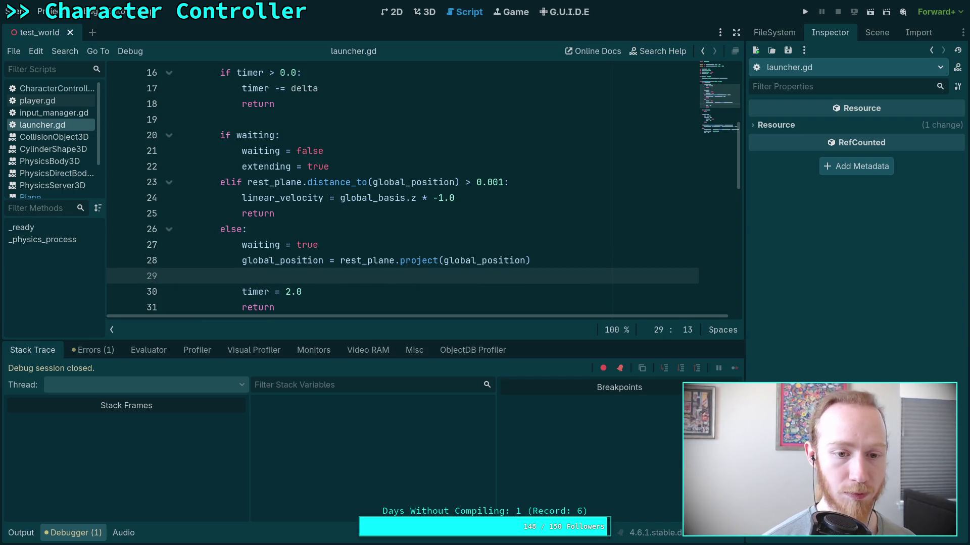
pyautogui.write('linear_v')
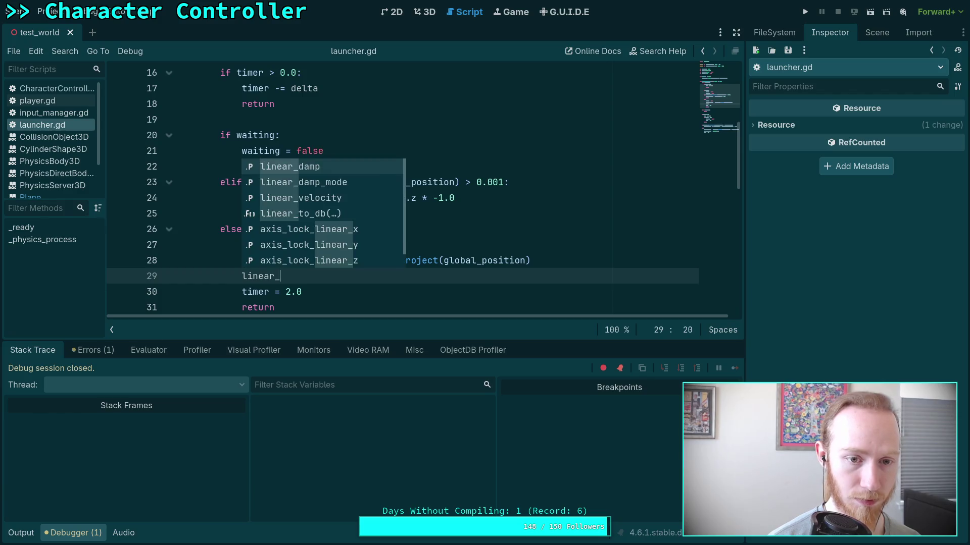
pyautogui.press('Return')
pyautogui.write('= 0.')
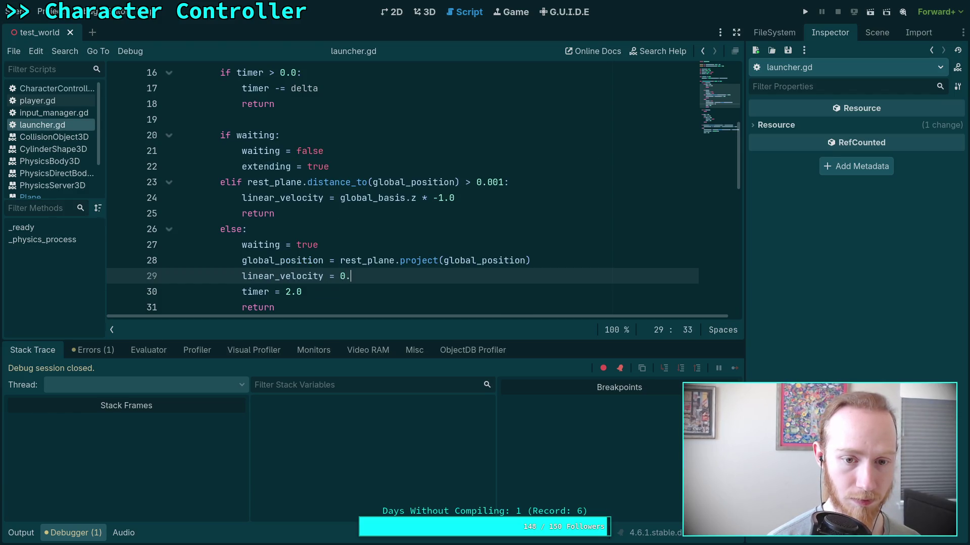
pyautogui.press('BackSpace')
pyautogui.write('Vector3.V')
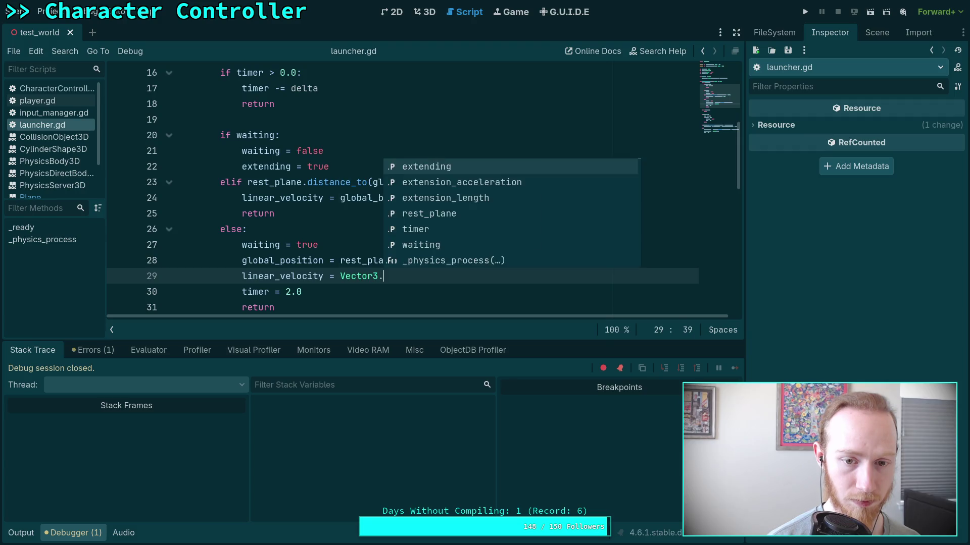
pyautogui.press('BackSpace')
pyautogui.write('Z')
pyautogui.press('Return')
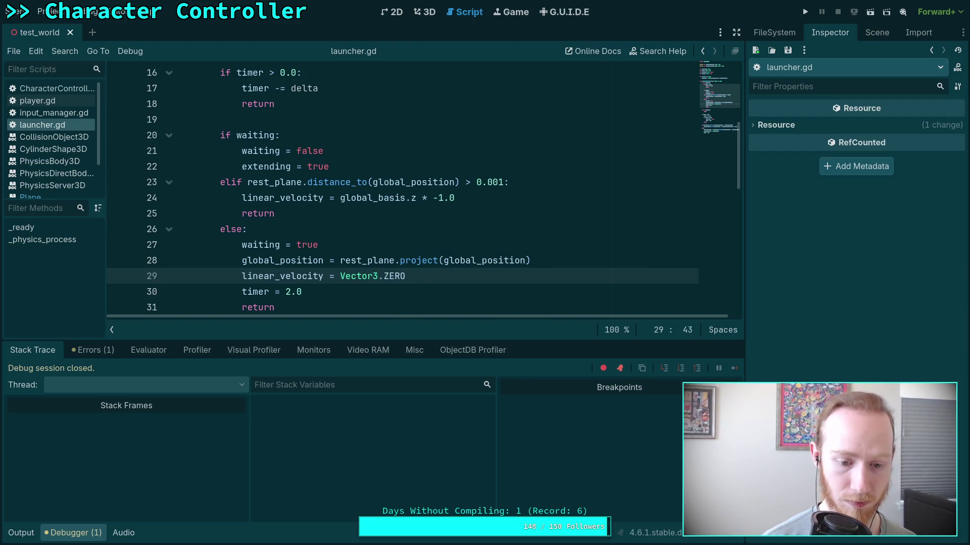
# - Save launcher.gd, run the game to test the stop fix, then stop it
pyautogui.hotkey('ctrl', 's')
pyautogui.press('F5')
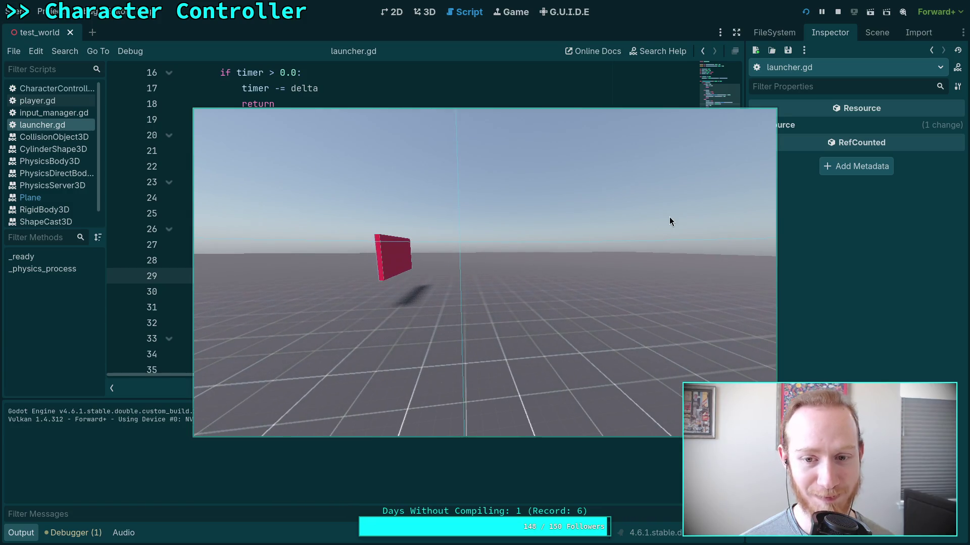
pyautogui.click(843, 14)
pyautogui.scroll(5, 484, 212)
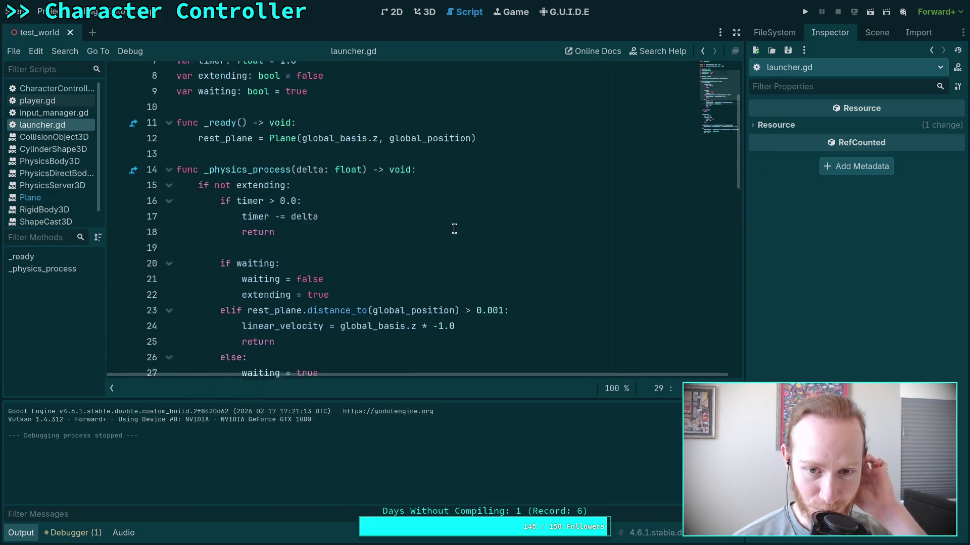
# - Change extension_acceleration on line 4 to 50.0 and extension_length on line 3 to 7.0
pyautogui.click(418, 120)
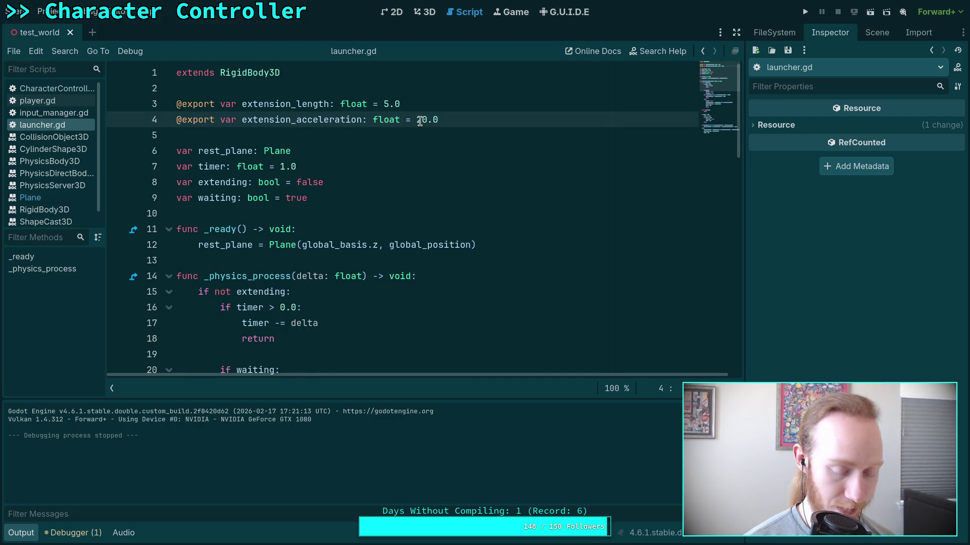
pyautogui.press('BackSpace')
pyautogui.write('5')
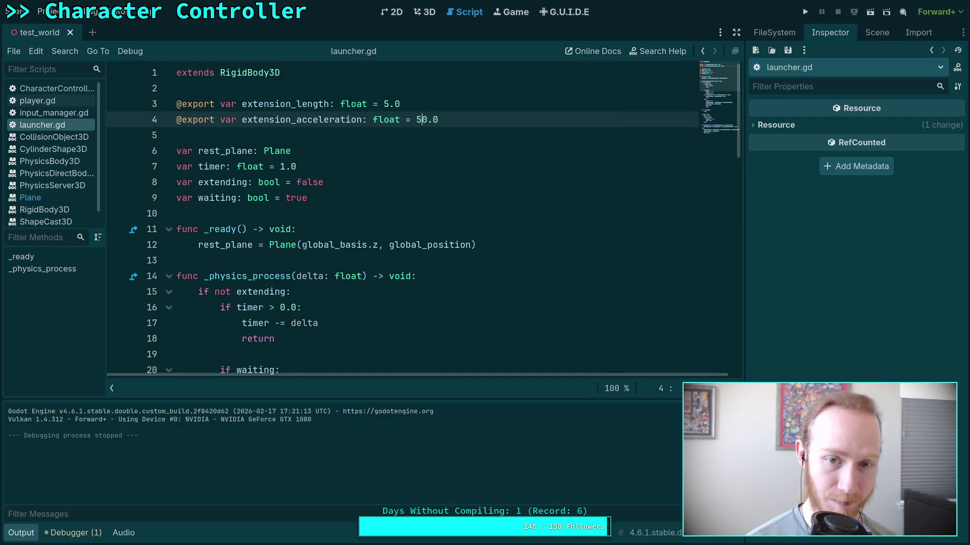
pyautogui.click(388, 104)
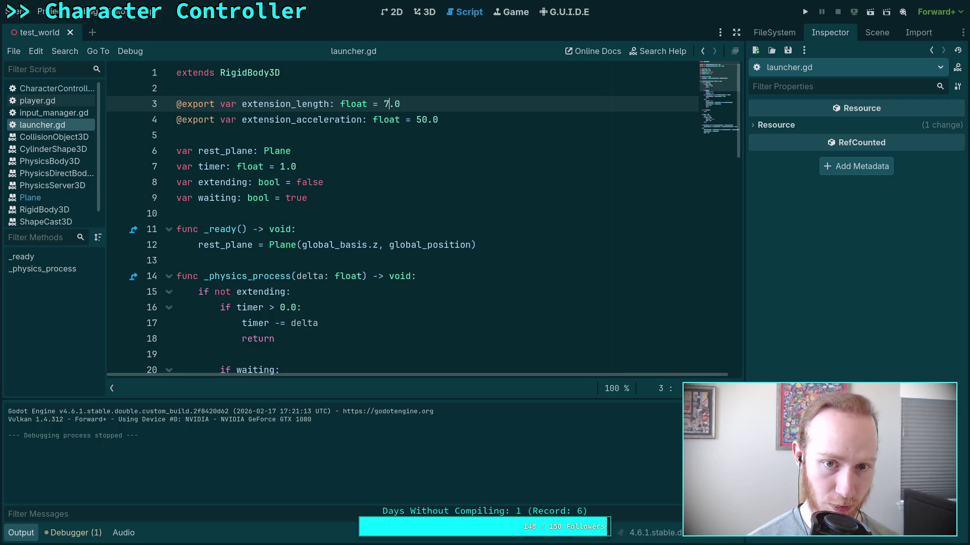
# - Test the new values in game, stop it, and collapse the bottom panel for more editor room
pyautogui.click(803, 13)
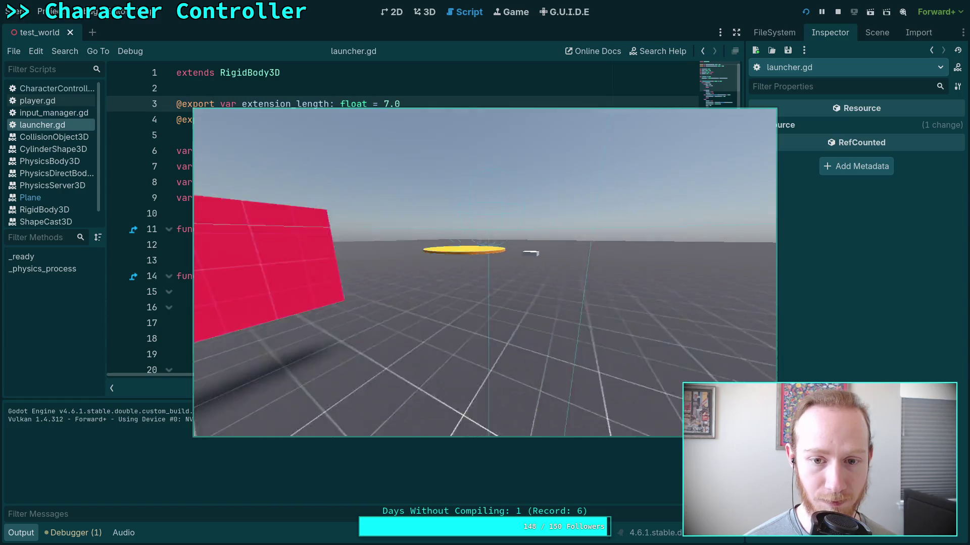
pyautogui.click(838, 11)
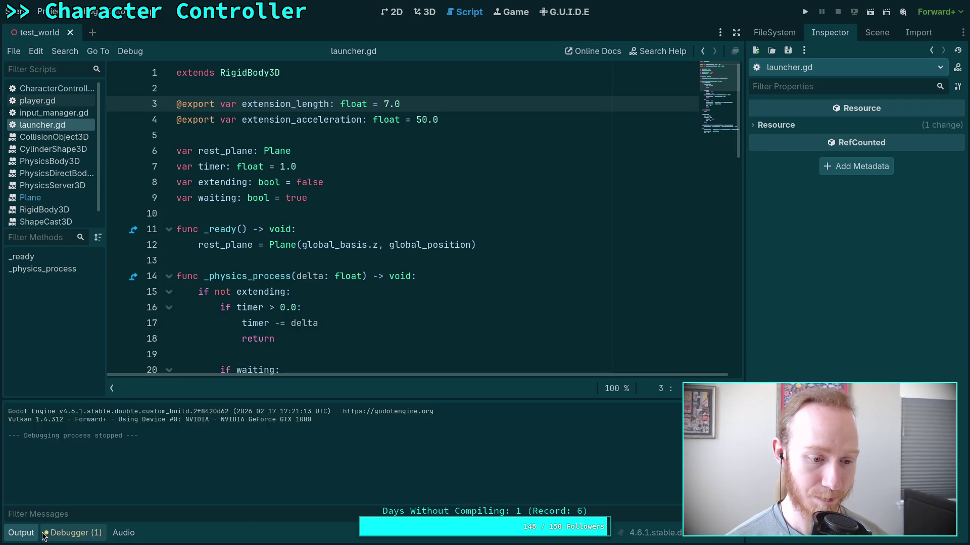
pyautogui.click(44, 533)
pyautogui.click(45, 533)
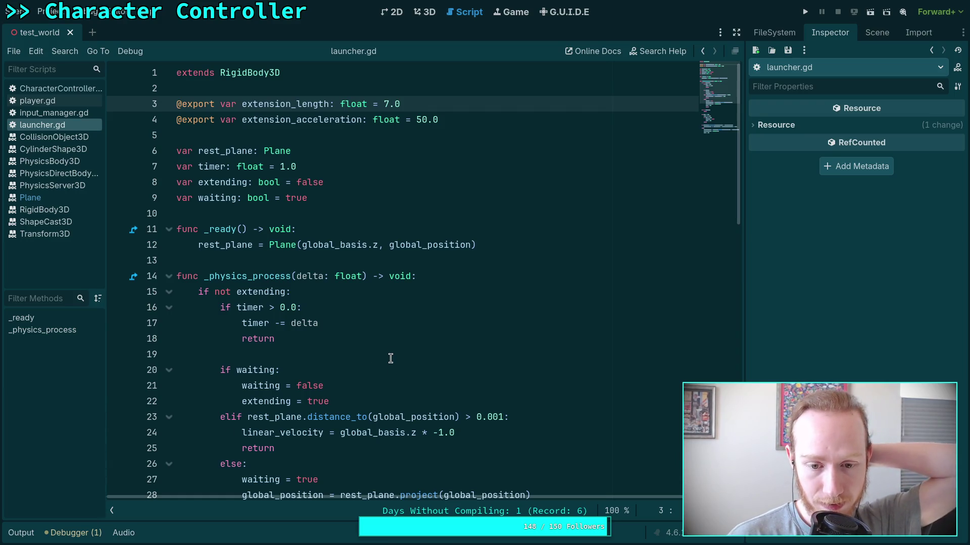
# - Check the Plate node in the Scene dock and its properties in the Inspector
pyautogui.scroll(-1, 390, 358)
pyautogui.scroll(-2, 390, 358)
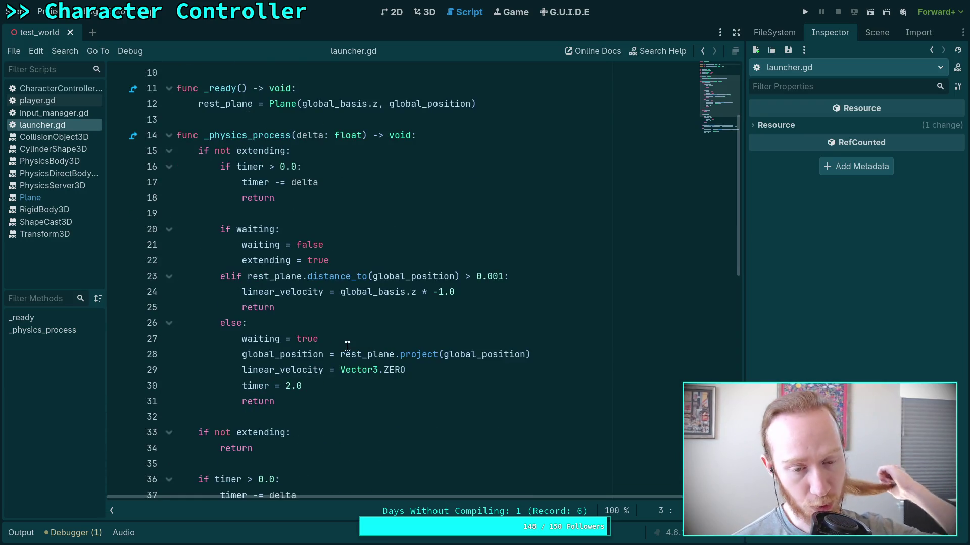
pyautogui.scroll(3, 464, 251)
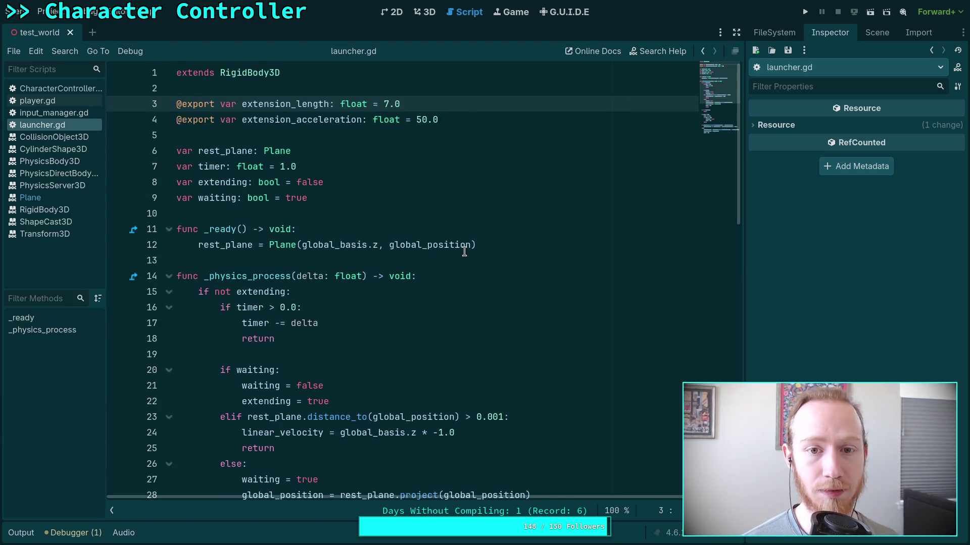
pyautogui.click(876, 32)
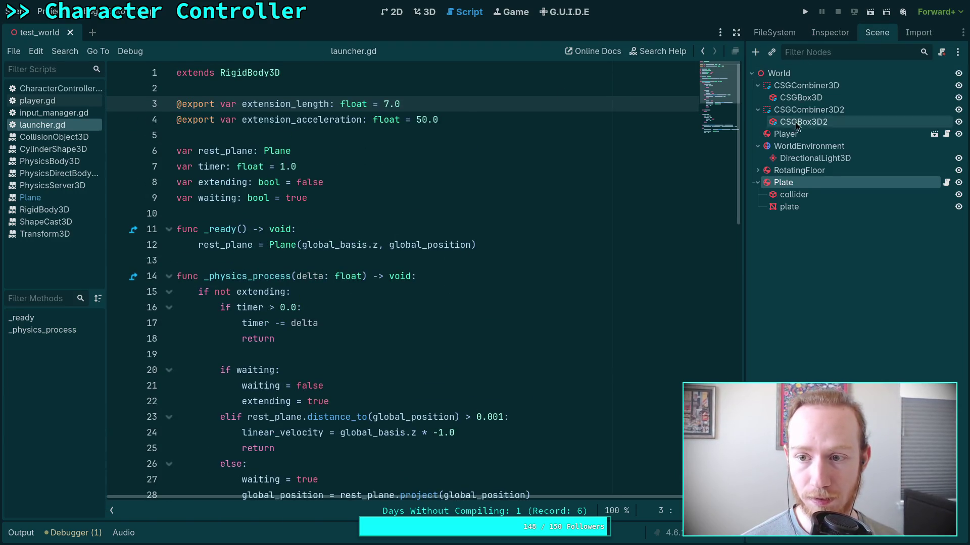
pyautogui.click(808, 32)
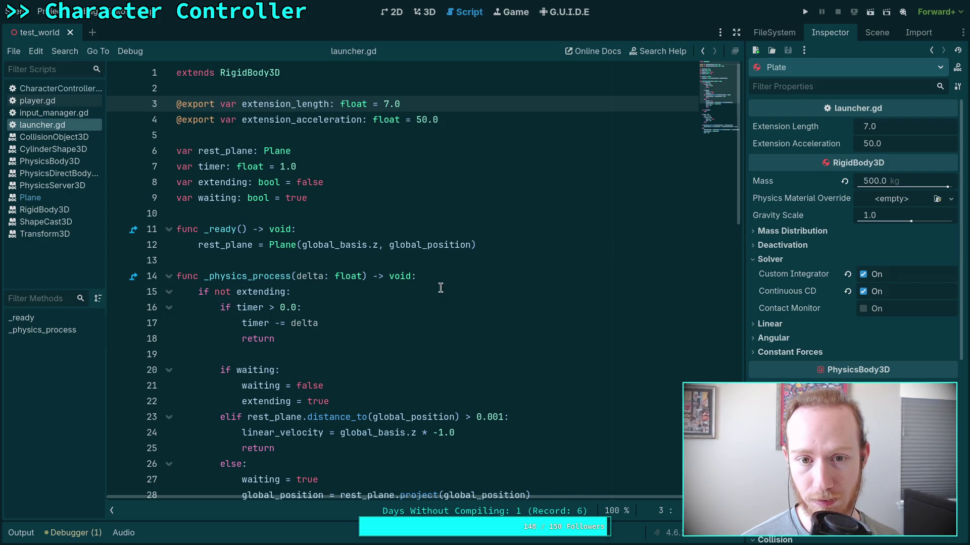
# - Set extension_acceleration on line 4 to 100.0 and test it in game
pyautogui.click(420, 119)
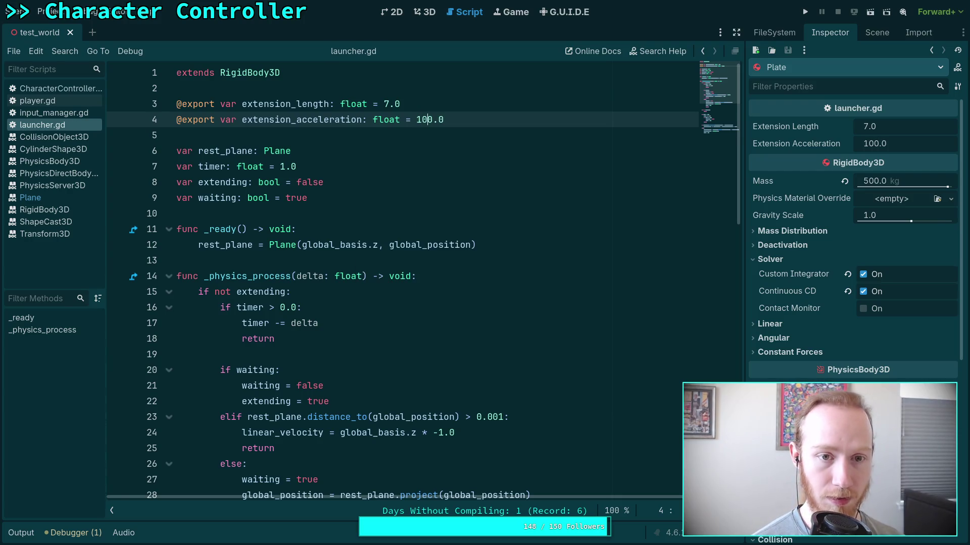
pyautogui.click(804, 13)
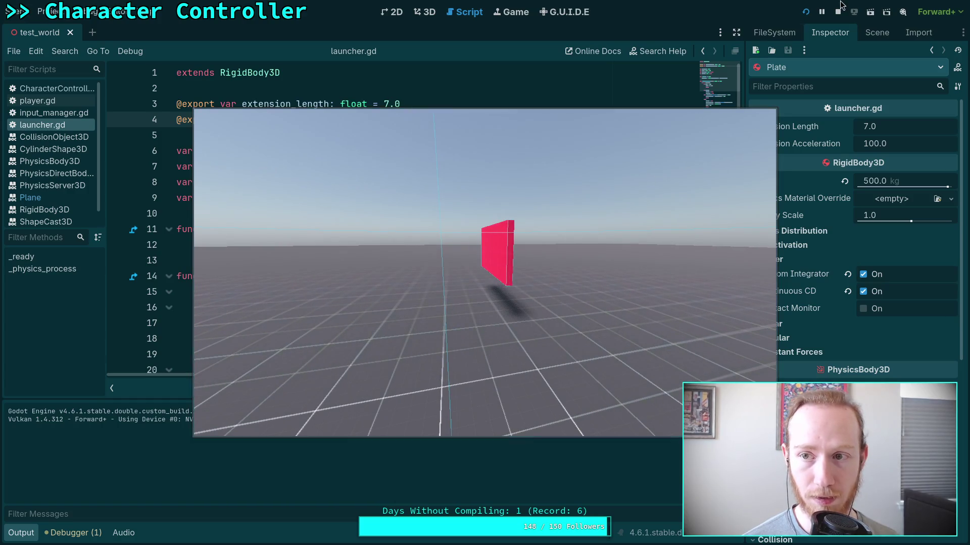
pyautogui.press('Escape')
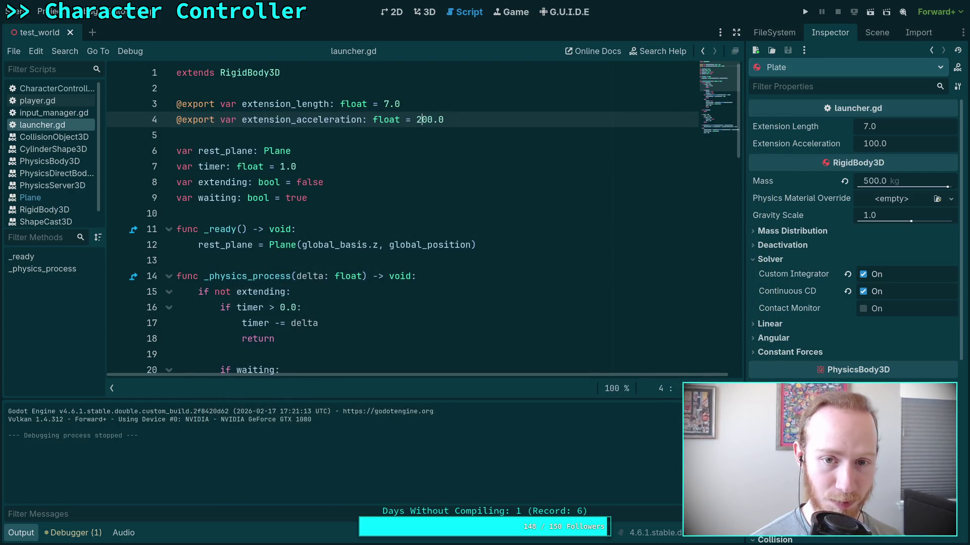
# - Test-run the game with extension_acceleration at 200.0, then stop it
pyautogui.click(805, 12)
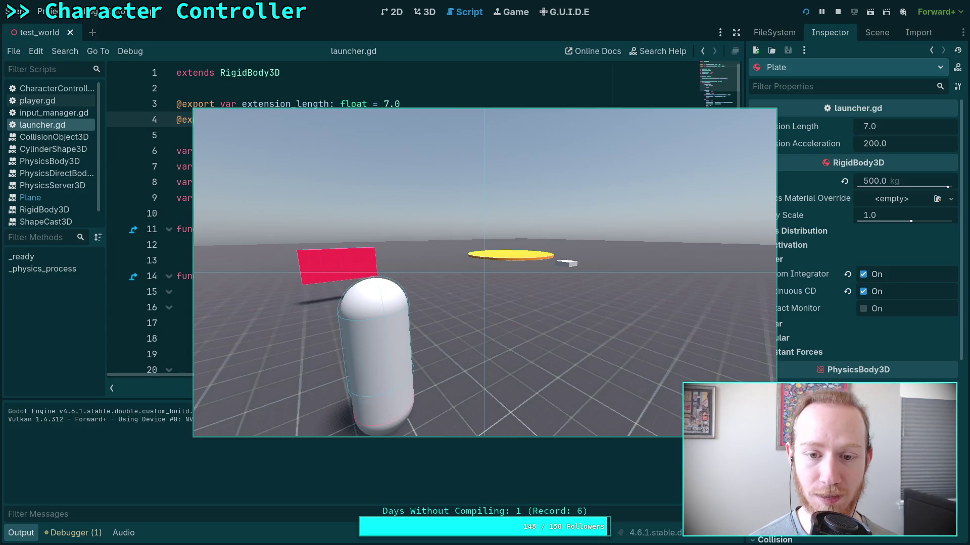
pyautogui.click(838, 12)
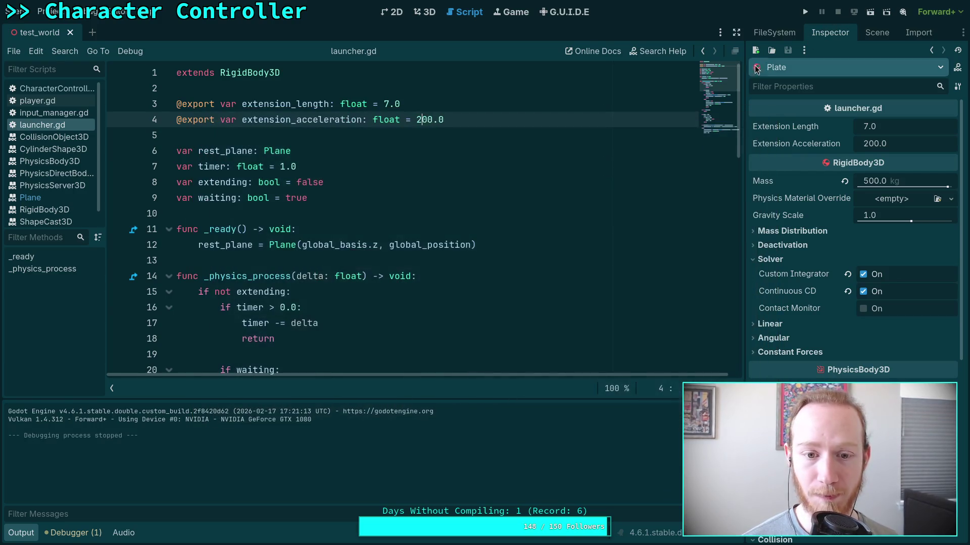
# - Tilt the Plate -45° in the 3D view, save test_world, and run the game
pyautogui.click(426, 16)
pyautogui.moveTo(395, 159)
pyautogui.mouseDown()
pyautogui.moveTo(432, 137)
pyautogui.moveTo(415, 150)
pyautogui.moveTo(420, 197)
pyautogui.mouseUp()
pyautogui.hotkey('ctrl', 's')
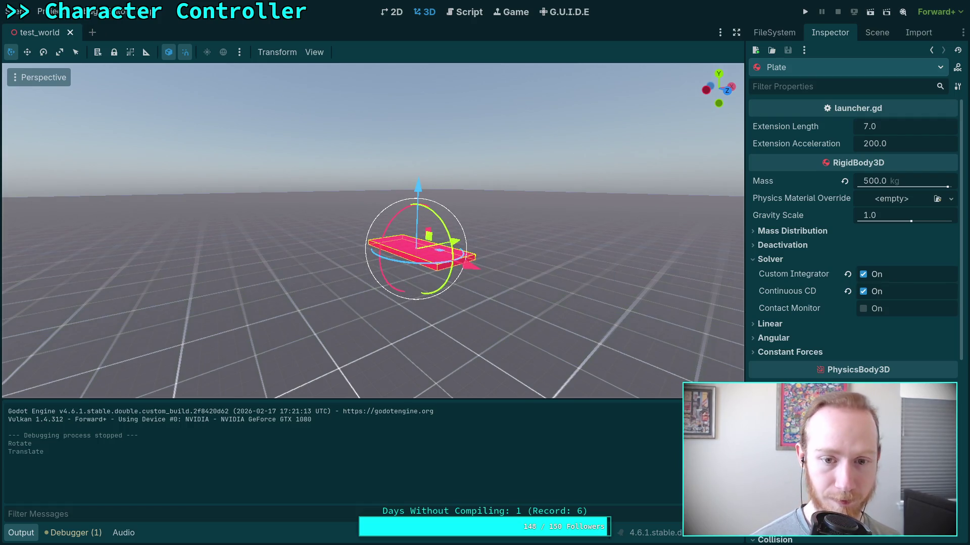
pyautogui.click(807, 14)
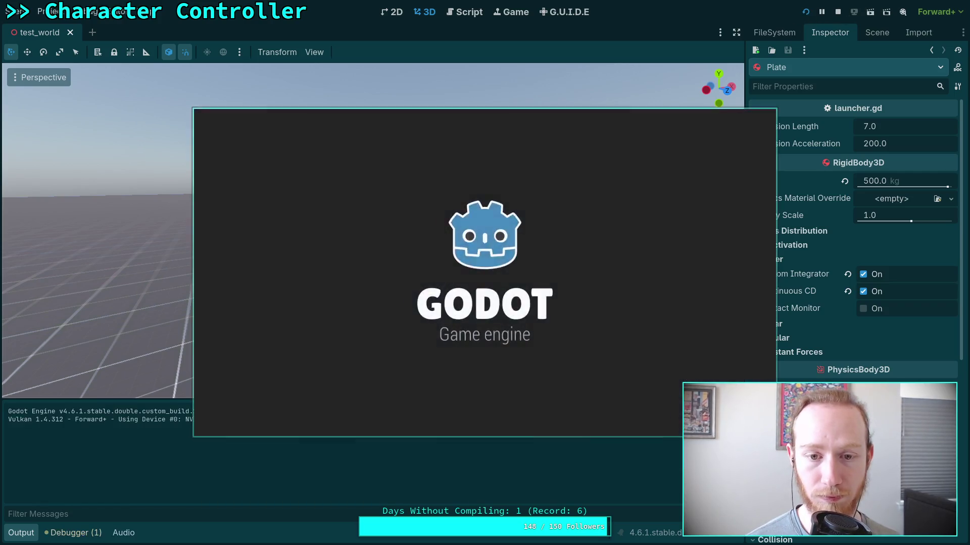
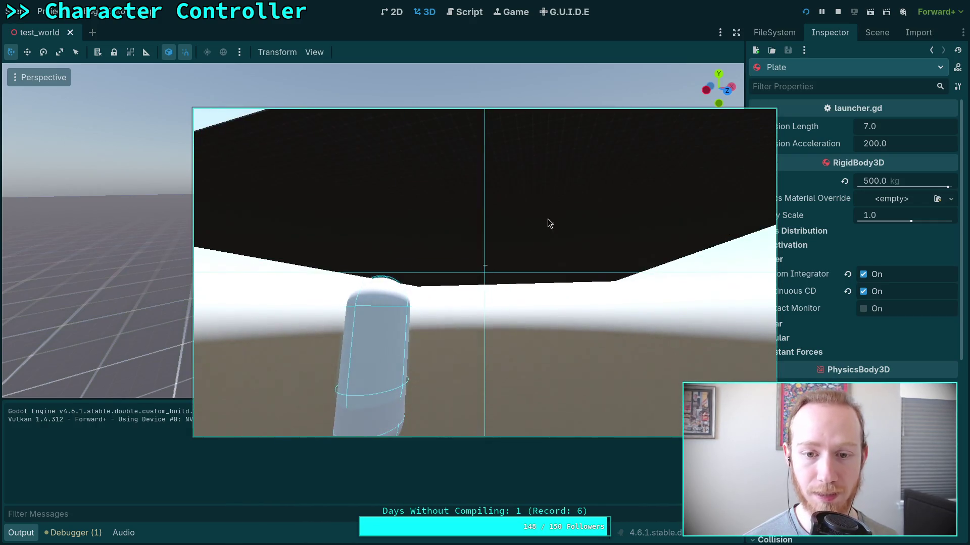
# - Stop the game, lower the launcher's Extension Acceleration to 1.0, and relaunch it
pyautogui.click(838, 13)
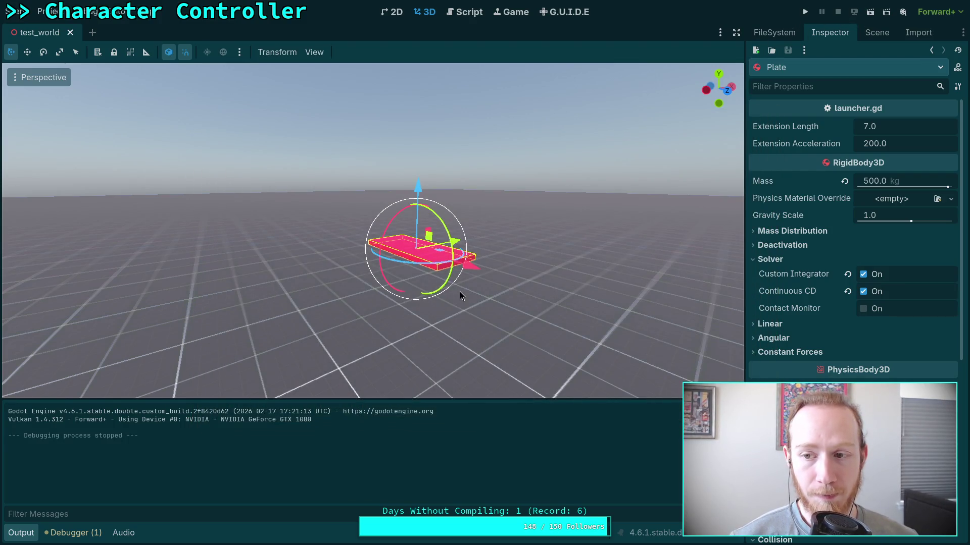
pyautogui.click(870, 147)
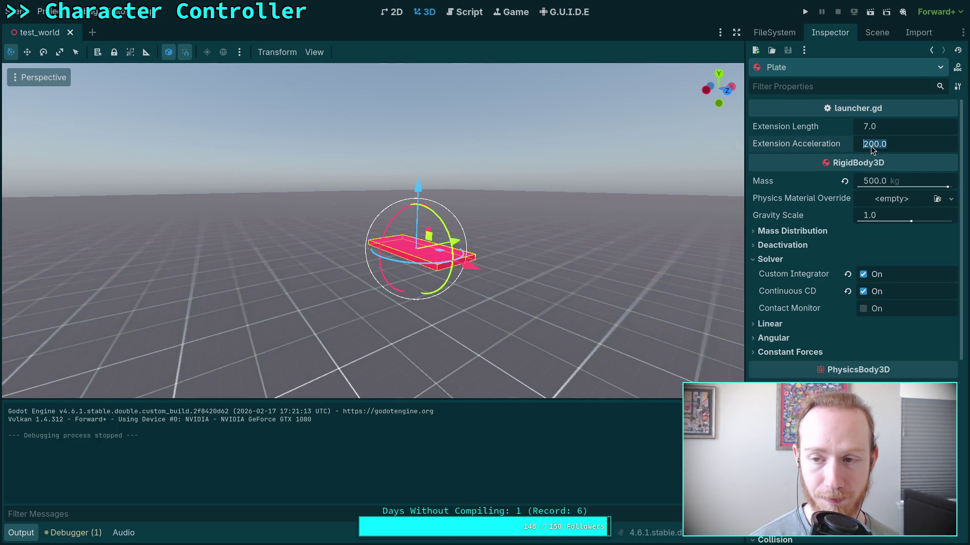
pyautogui.write('1')
pyautogui.press('Return')
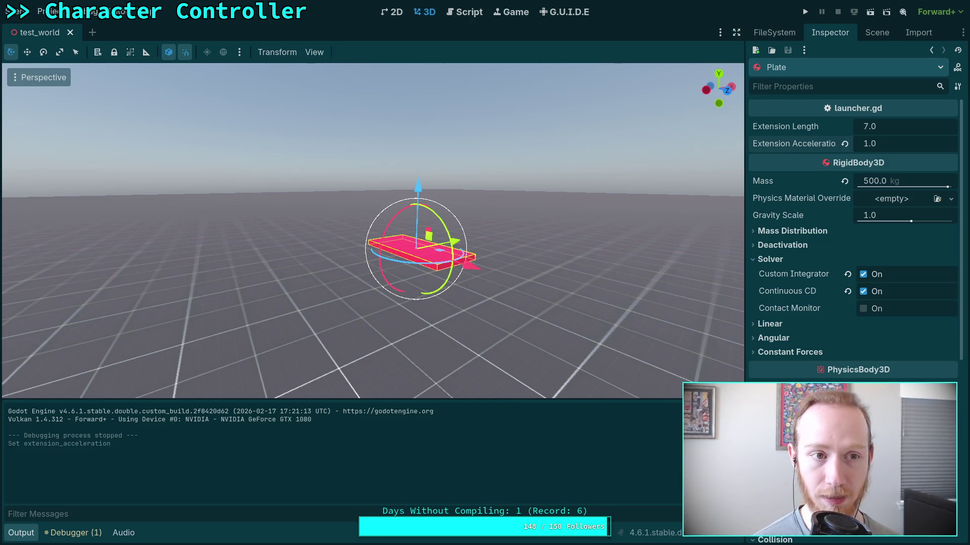
pyautogui.click(803, 12)
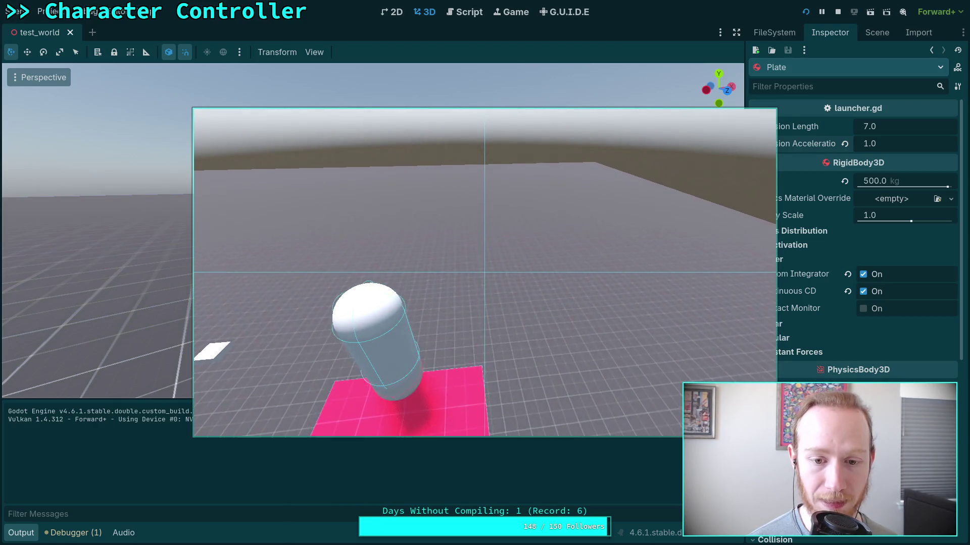
# - Stop the test run with F8 and switch to the Script workspace showing launcher.gd
pyautogui.press('F8')
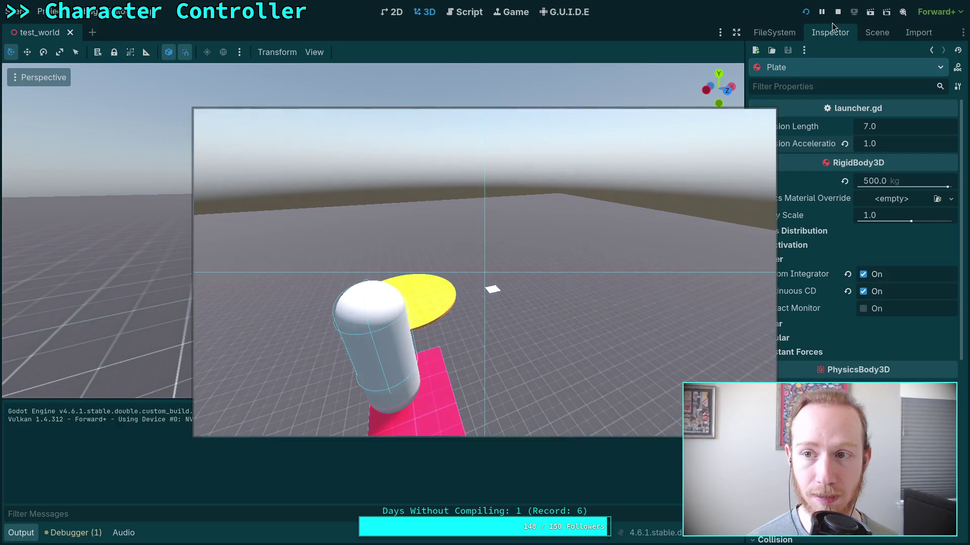
pyautogui.click(465, 12)
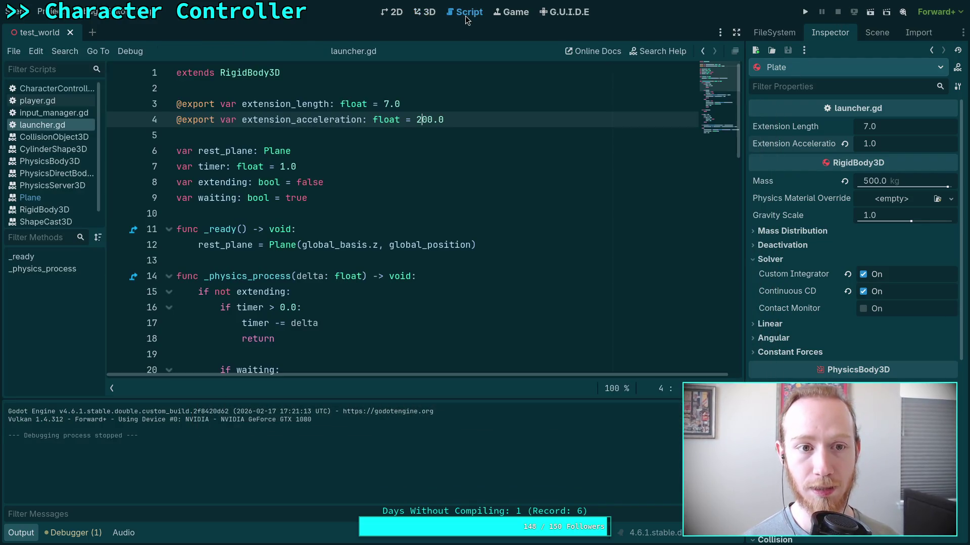
# - Give the script editor more vertical room and open CharacterController.gd
pyautogui.scroll(-5, 281, 336)
pyautogui.click(21, 532)
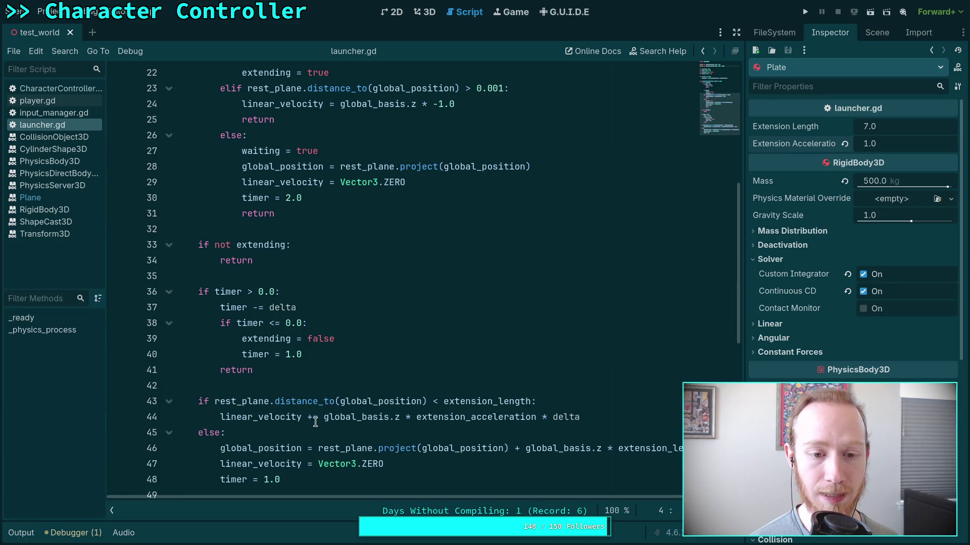
pyautogui.scroll(-7, 314, 414)
pyautogui.scroll(5, 315, 414)
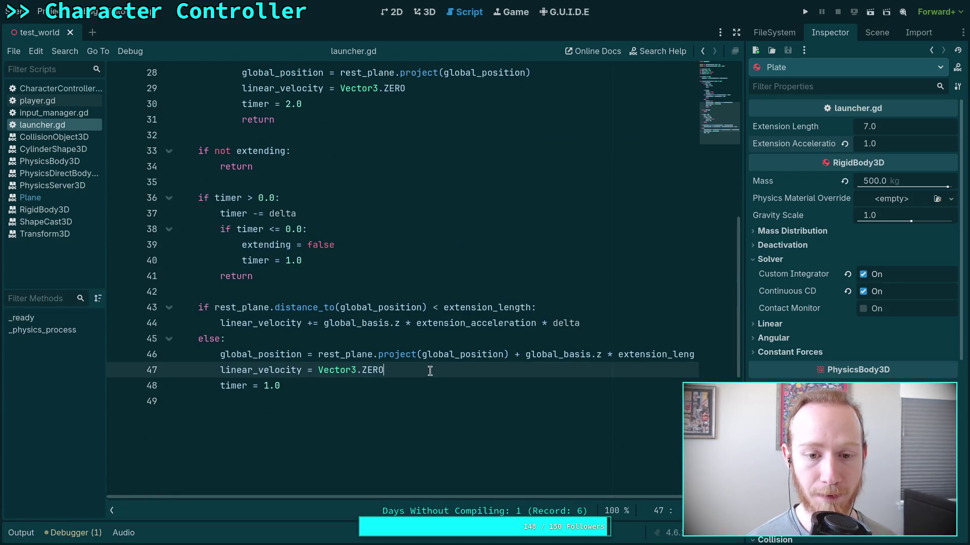
pyautogui.scroll(7, 303, 323)
pyautogui.click(53, 89)
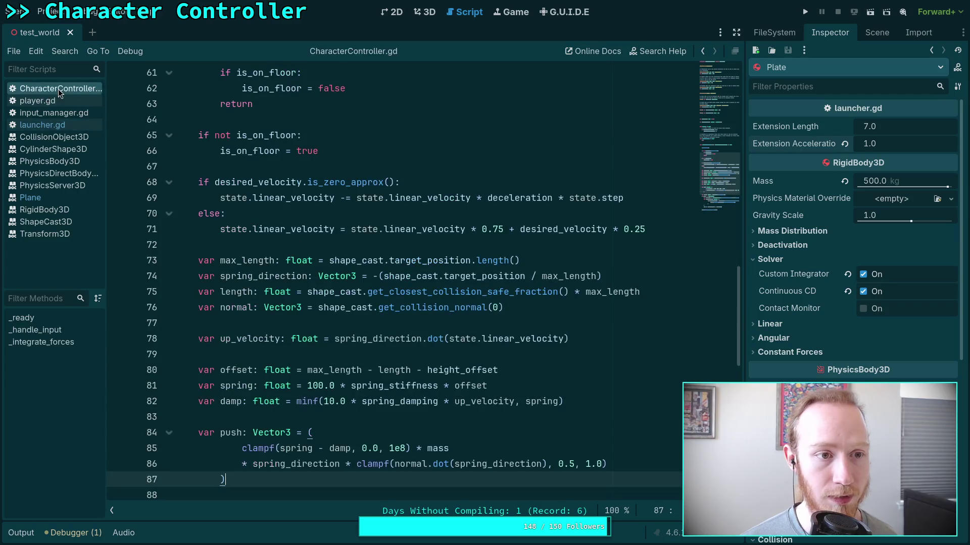
# - Comment out line 97's floor-velocity push with # and test-run the game without it
pyautogui.scroll(-6, 333, 312)
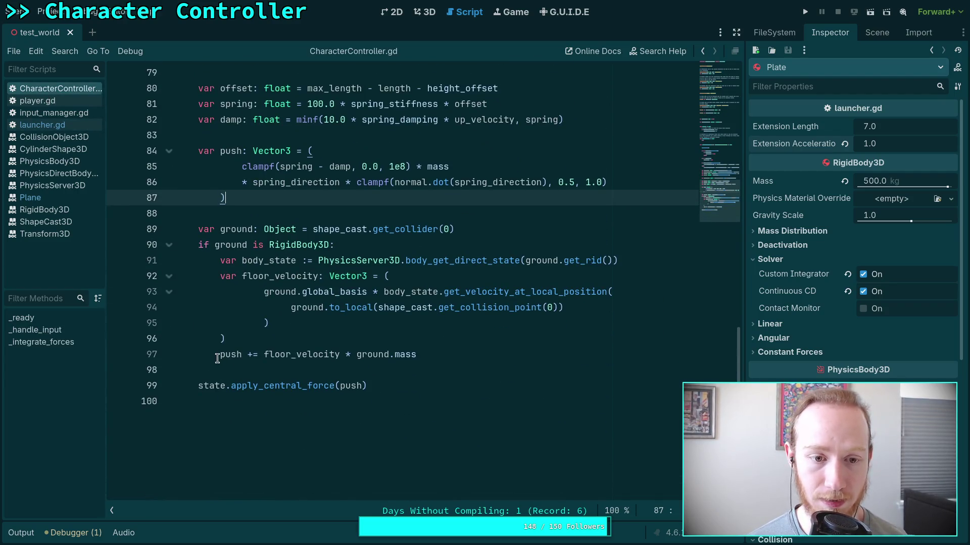
pyautogui.click(217, 358)
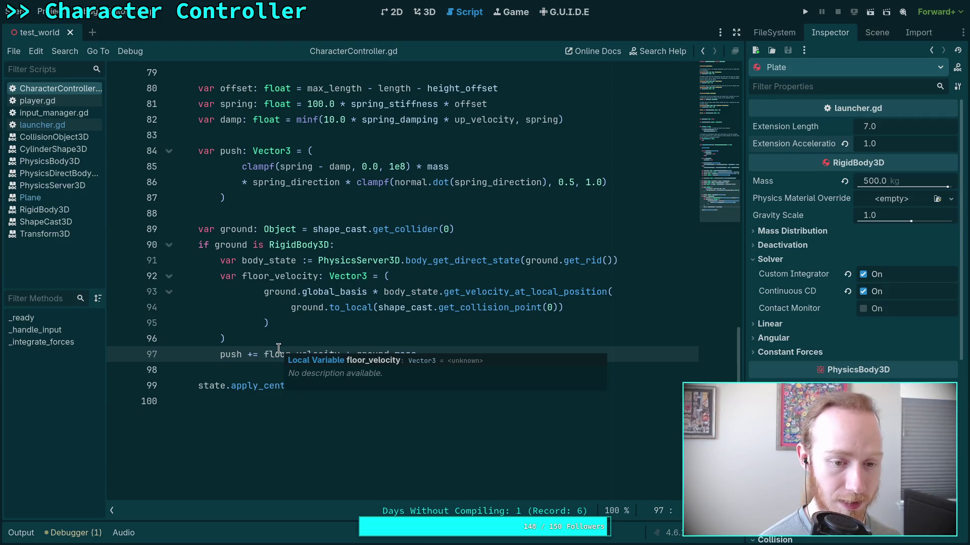
pyautogui.write('#')
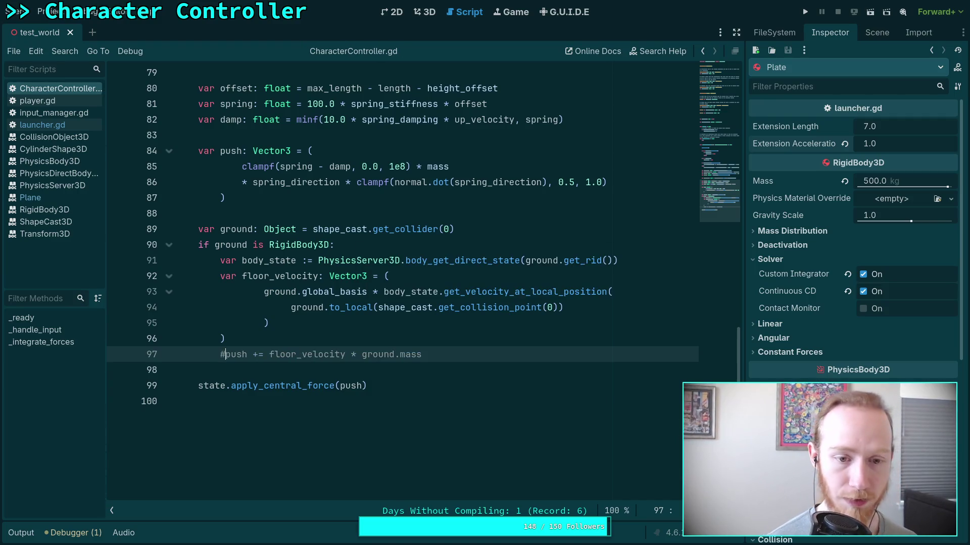
pyautogui.click(805, 12)
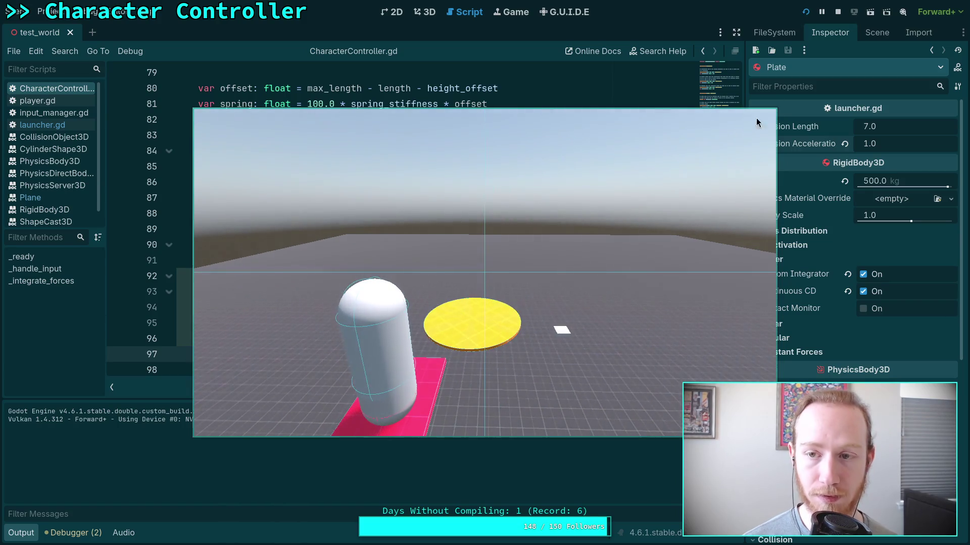
pyautogui.click(837, 15)
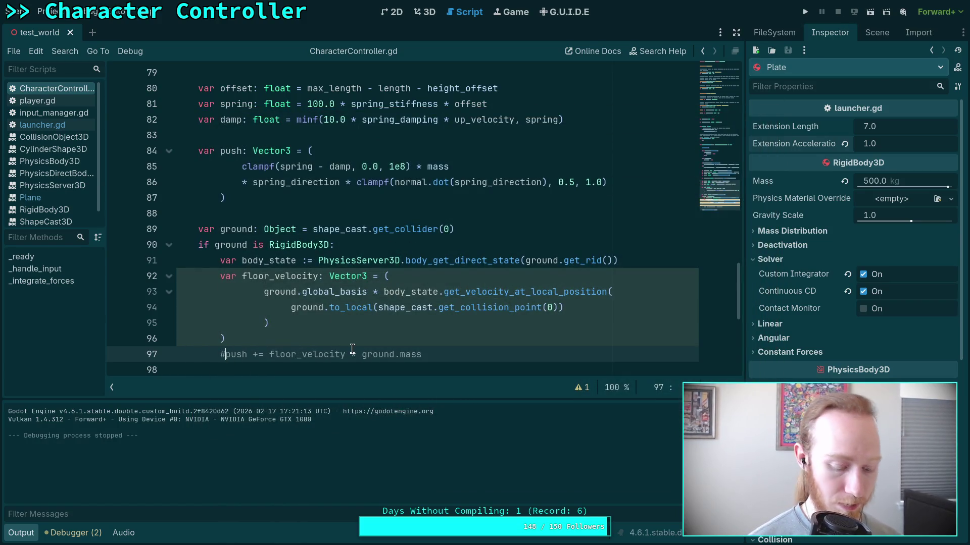
# - Uncomment the push += floor_velocity * ground.mass line and inspect its variables' types
pyautogui.hotkey('ctrl', 'k')
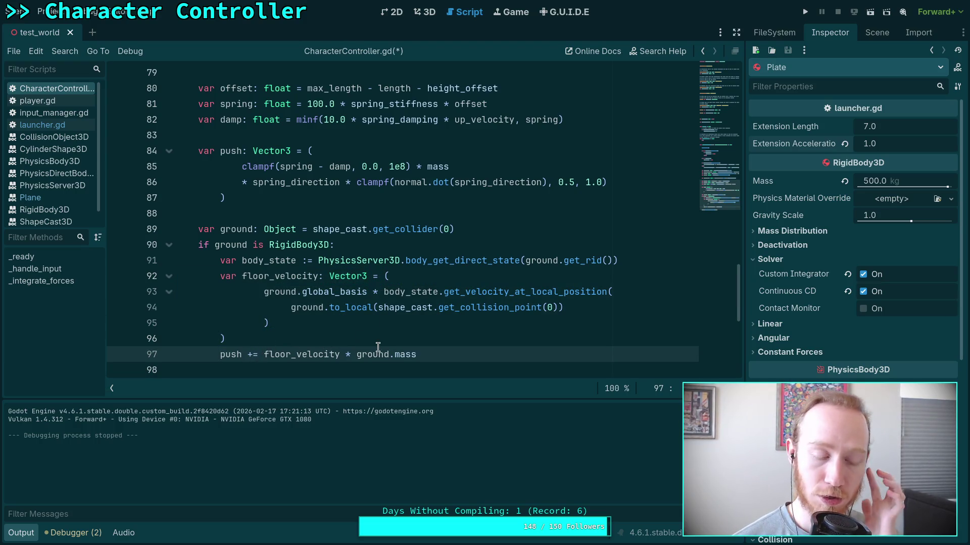
pyautogui.moveTo(375, 349)
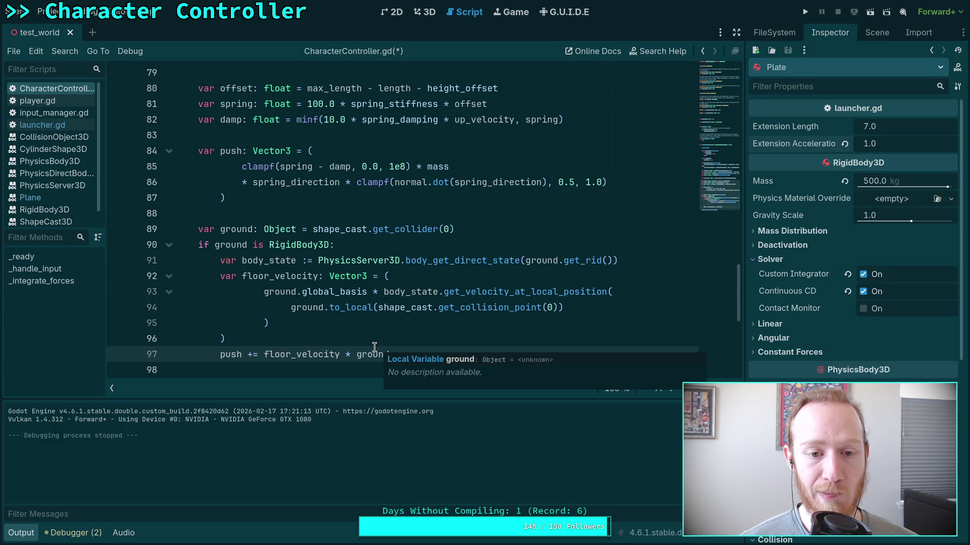
pyautogui.doubleClick(280, 356)
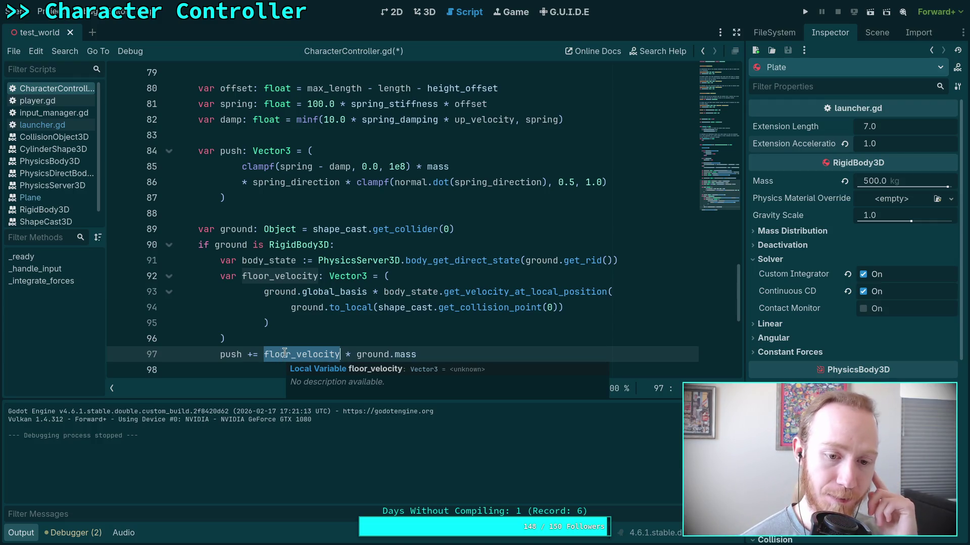
pyautogui.scroll(-1, 303, 348)
pyautogui.click(342, 300)
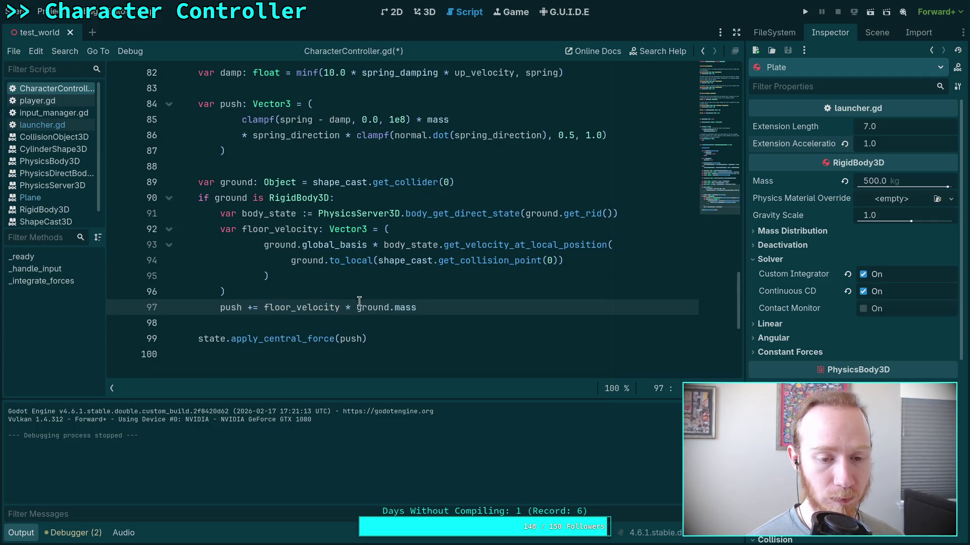
pyautogui.moveTo(334, 313)
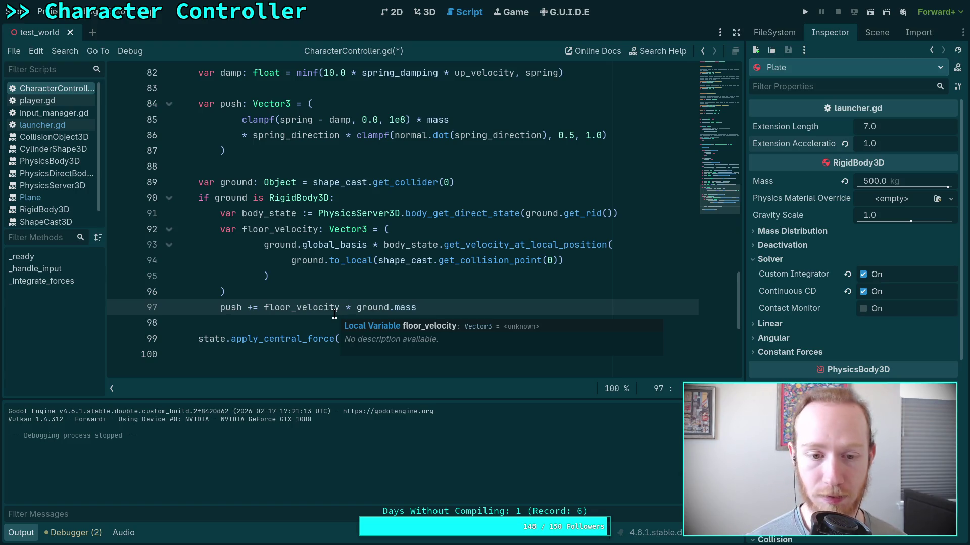
pyautogui.press('Up')
# - Add a new line assigning floor_velocity from state.linear_velocity dotted with global_basis.y
pyautogui.press('Return')
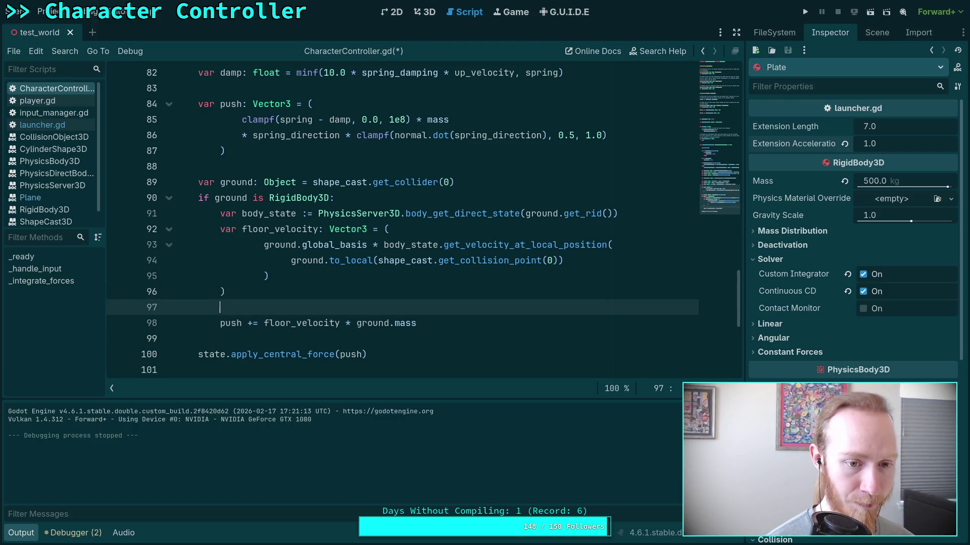
pyautogui.write('floor')
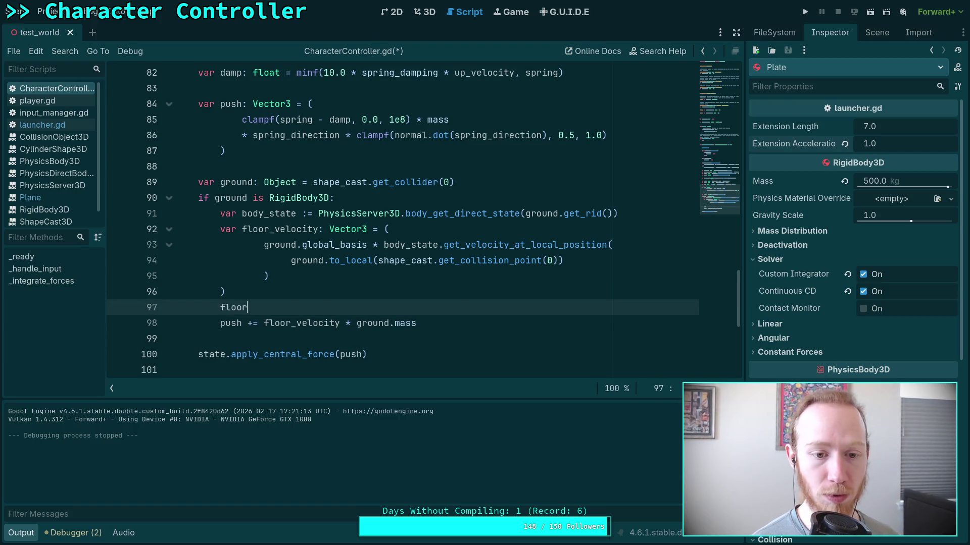
pyautogui.press('Return')
pyautogui.write('= ')
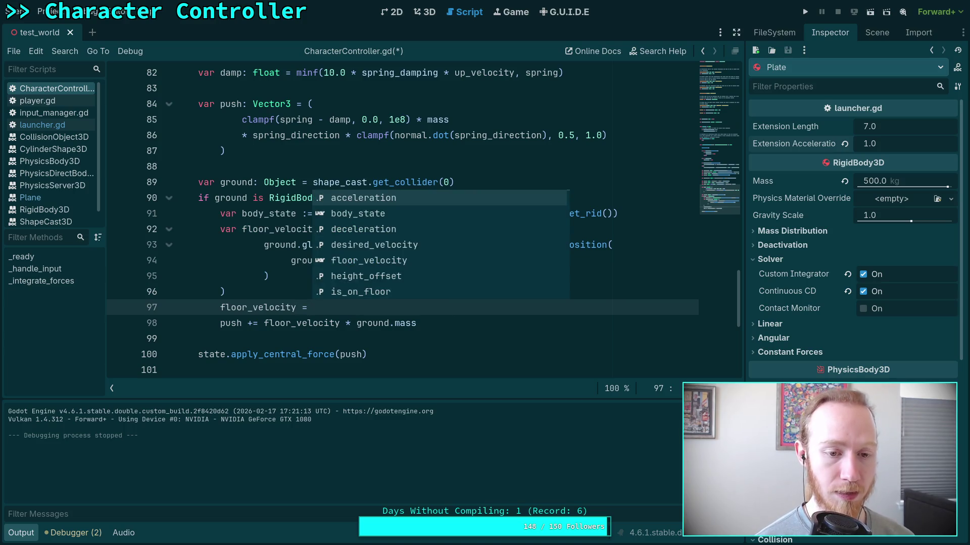
pyautogui.write('fl')
pyautogui.press('Return')
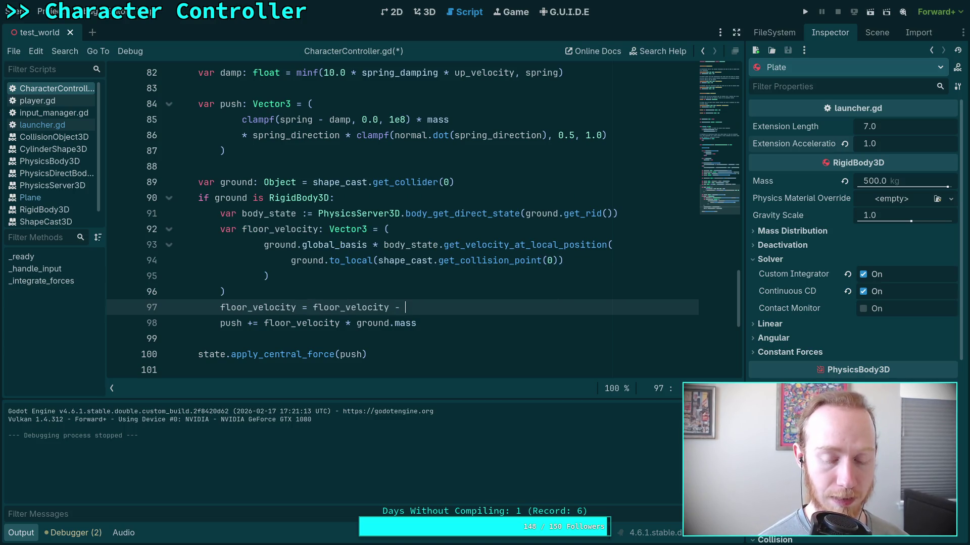
pyautogui.write('state.l')
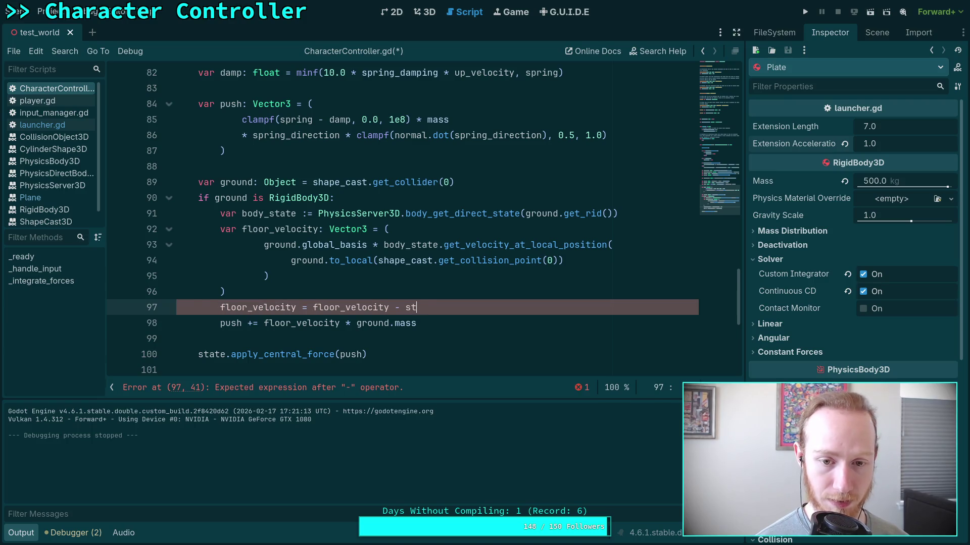
pyautogui.write('in')
pyautogui.press('Return')
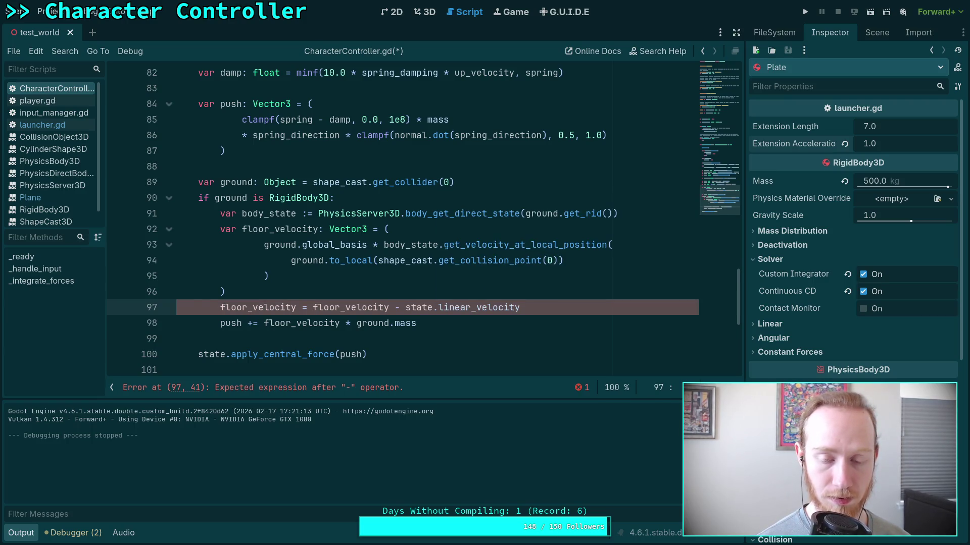
pyautogui.write('.dot')
pyautogui.press('Return')
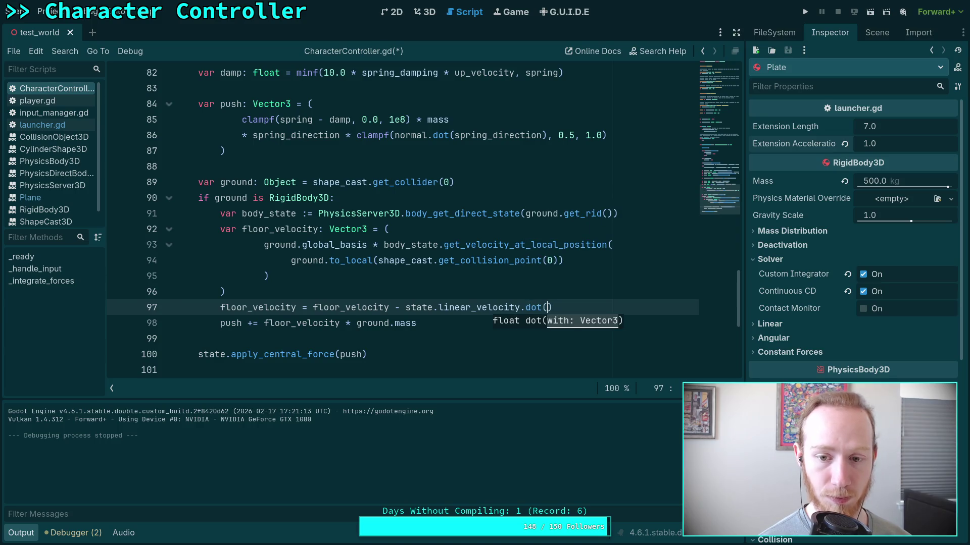
pyautogui.press('BackSpace')
pyautogui.press('BackSpace')
pyautogui.press('BackSpace')
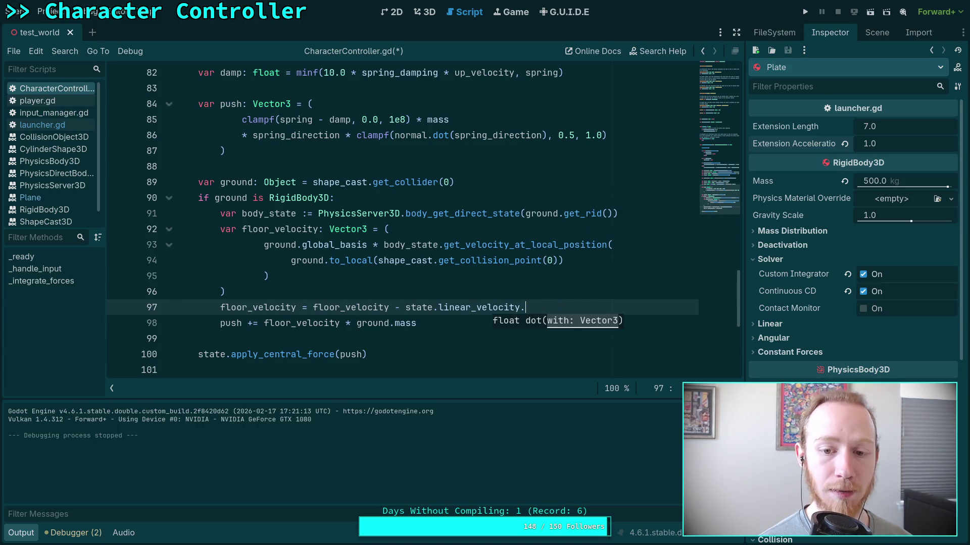
pyautogui.write('dot(state')
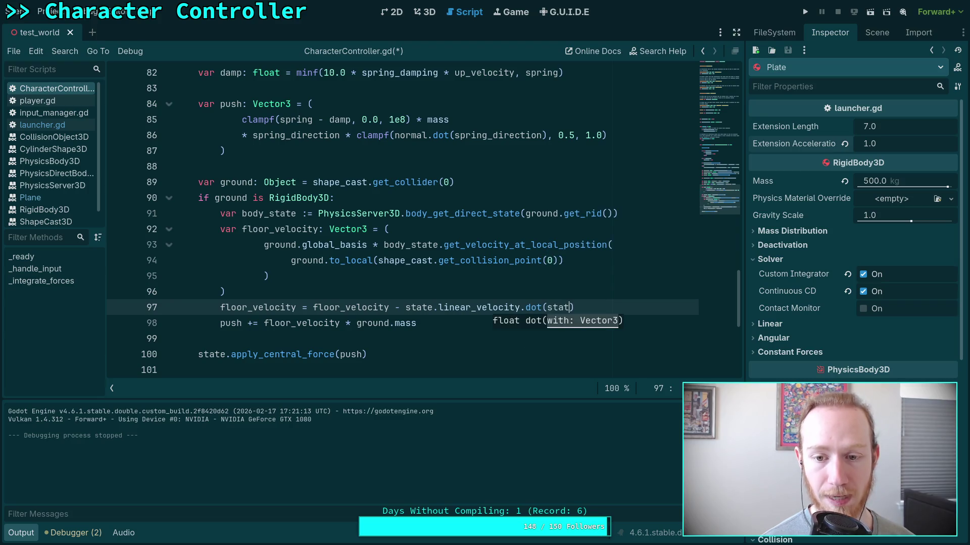
pyautogui.write('.')
pyautogui.press('BackSpace')
pyautogui.press('BackSpace')
pyautogui.press('BackSpace')
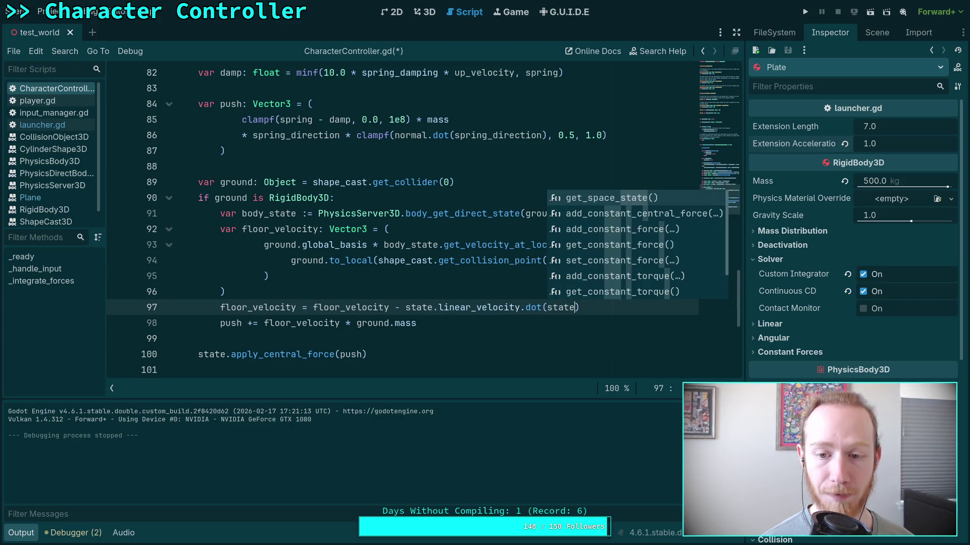
pyautogui.write('gl')
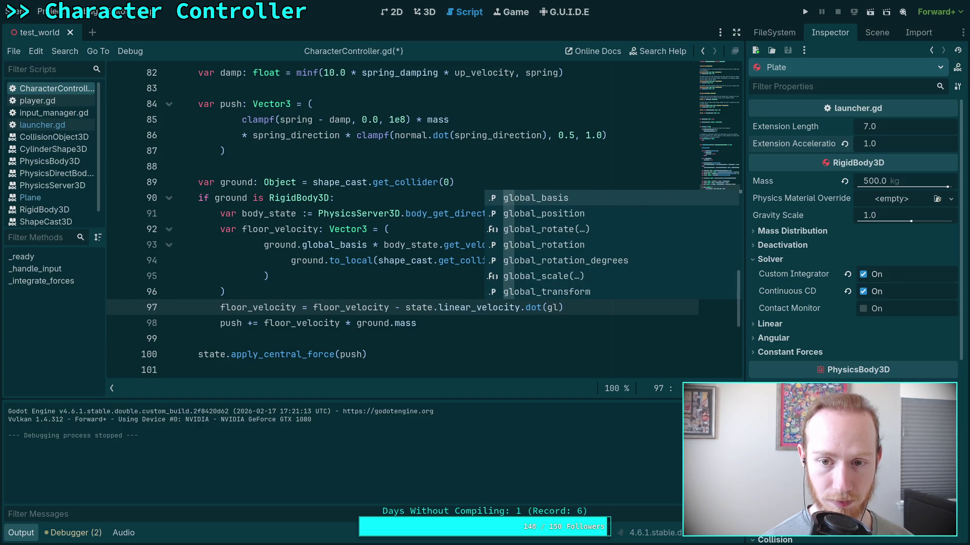
pyautogui.press('Return')
pyautogui.write('.y')
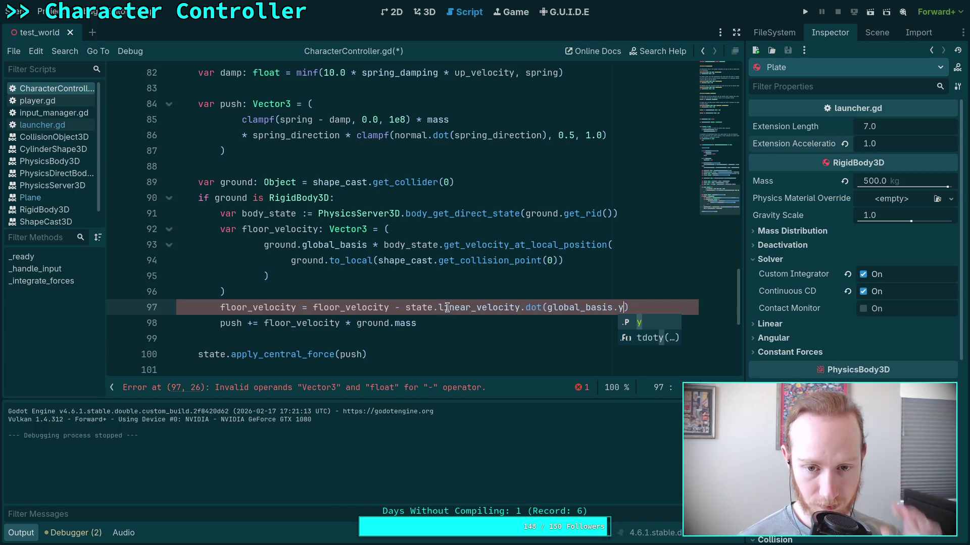
# - Change the assignment to -= and delete the state.linear_velocity subtraction on line 97
pyautogui.moveTo(404, 309); pyautogui.dragTo(520, 310)
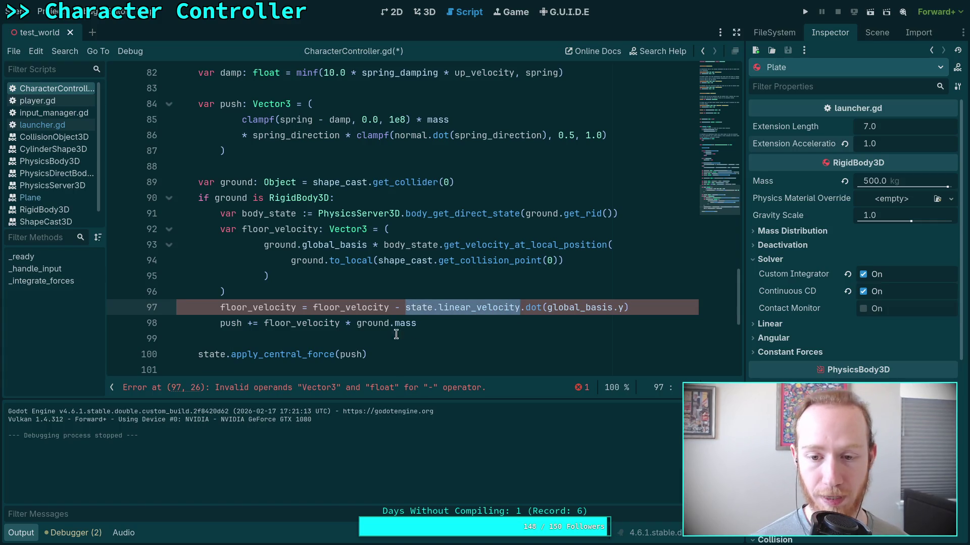
pyautogui.click(304, 307)
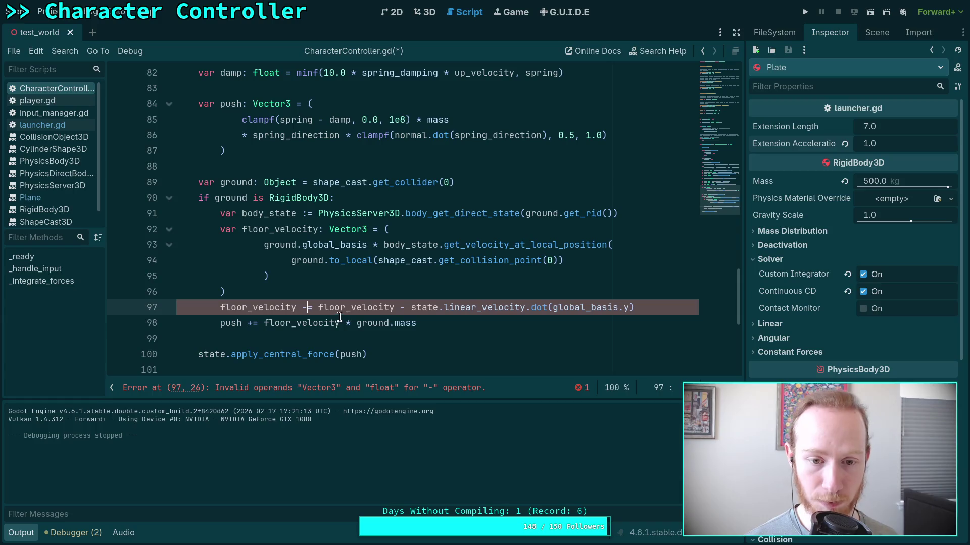
pyautogui.write('-')
pyautogui.moveTo(395, 307); pyautogui.dragTo(526, 308)
pyautogui.press('BackSpace')
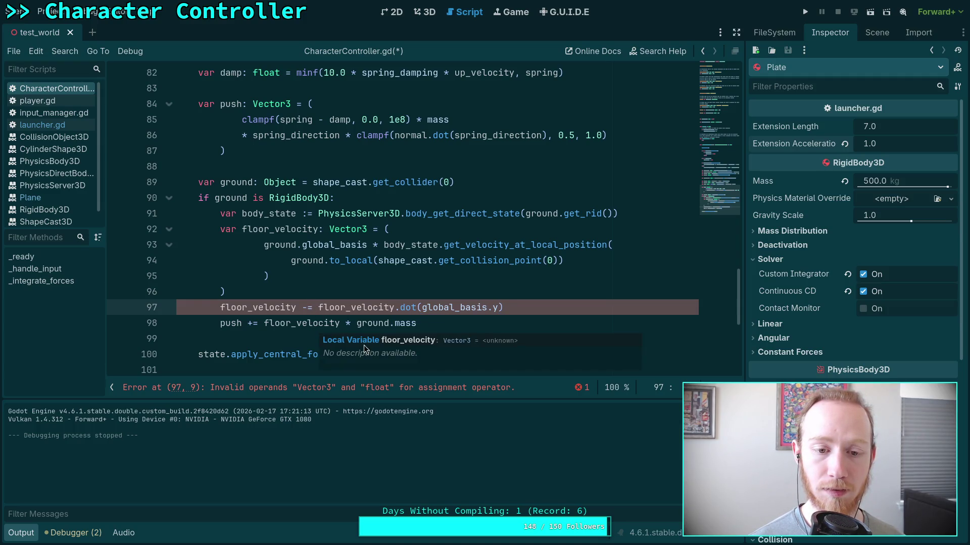
# - Try rewriting line 97 with floor_velocity.project(global_basis.y) and save the script
pyautogui.write('flo')
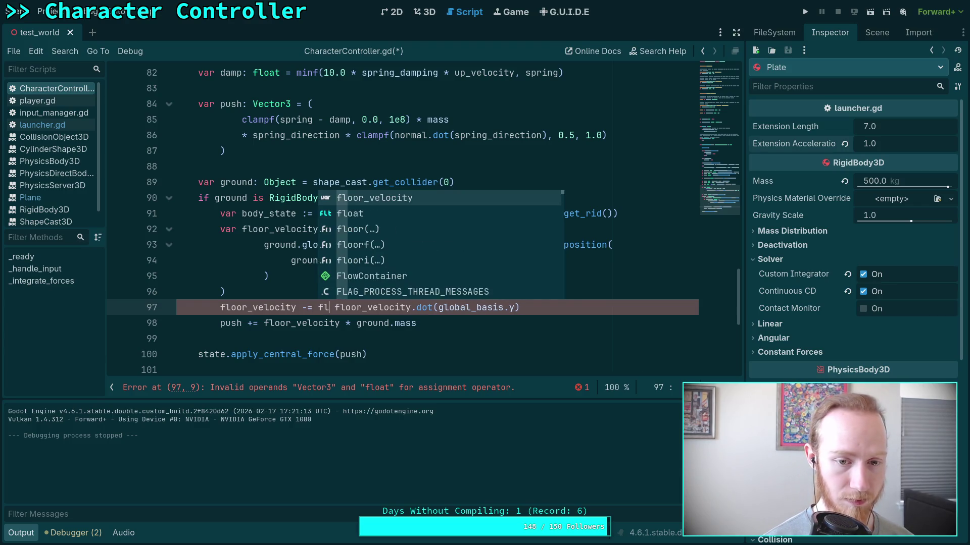
pyautogui.press('Return')
pyautogui.write('*')
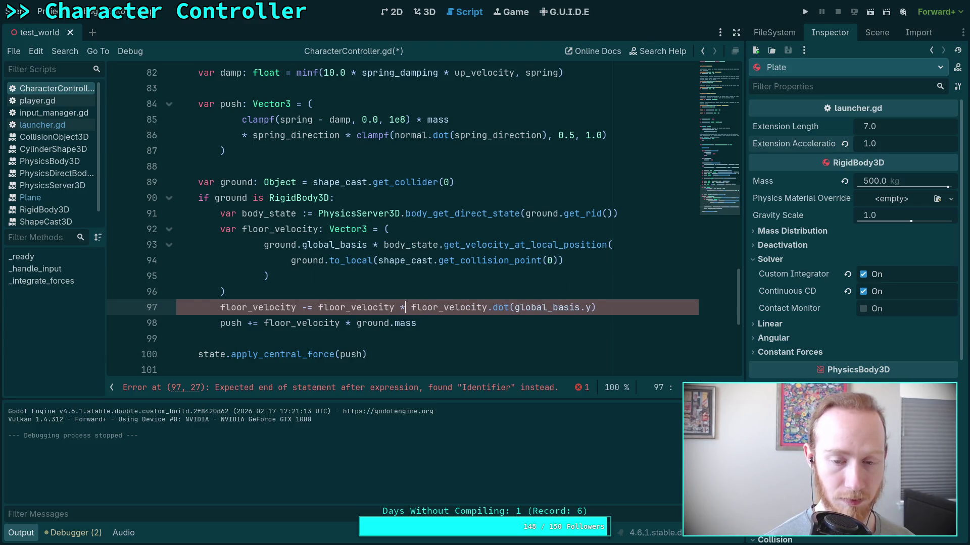
pyautogui.press('BackSpace')
pyautogui.press('BackSpace')
pyautogui.press('BackSpace')
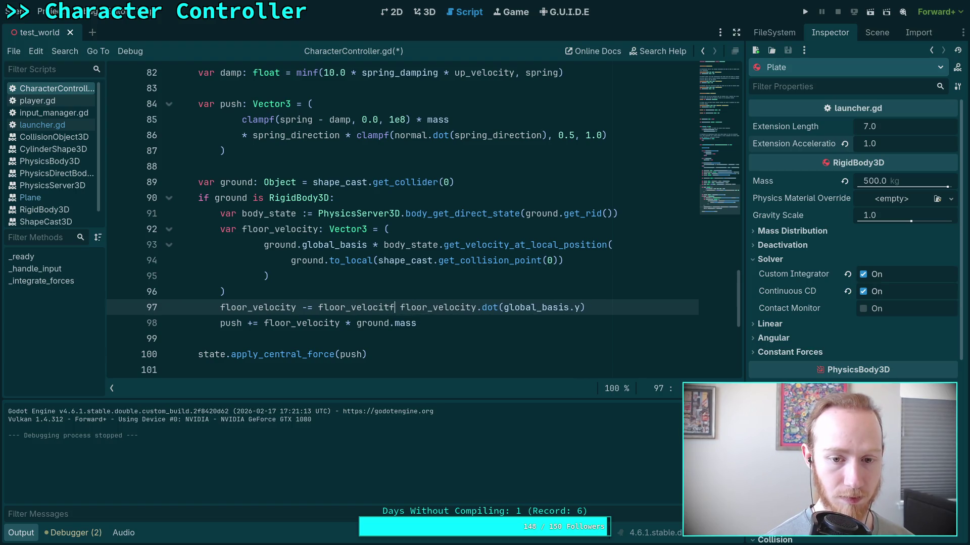
pyautogui.write('g')
pyautogui.press('BackSpace')
pyautogui.write('f')
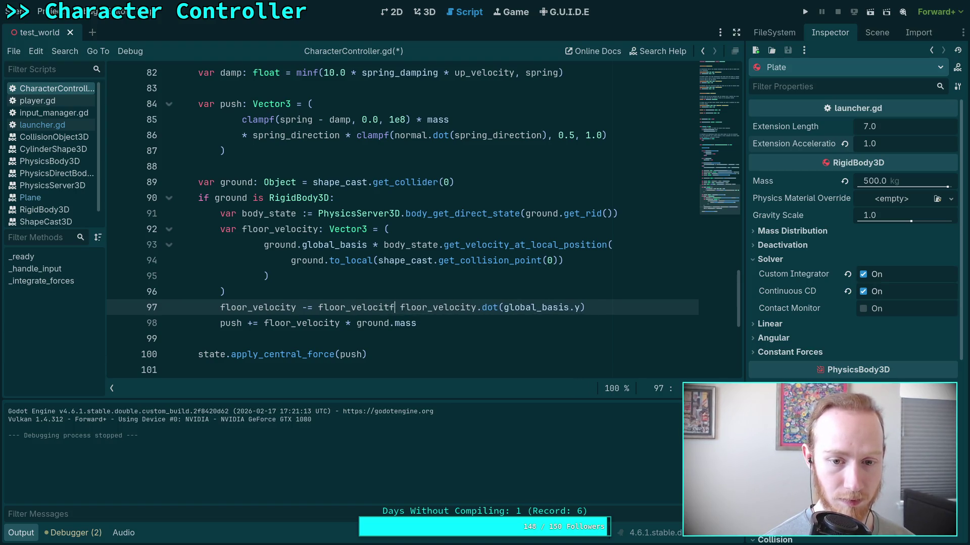
pyautogui.write('.p')
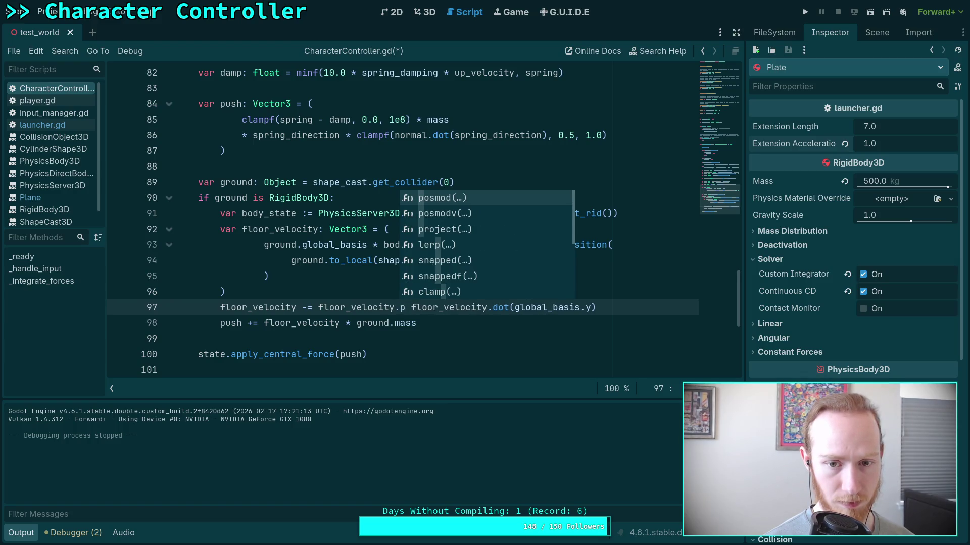
pyautogui.press('Down')
pyautogui.press('Down')
pyautogui.press('Return')
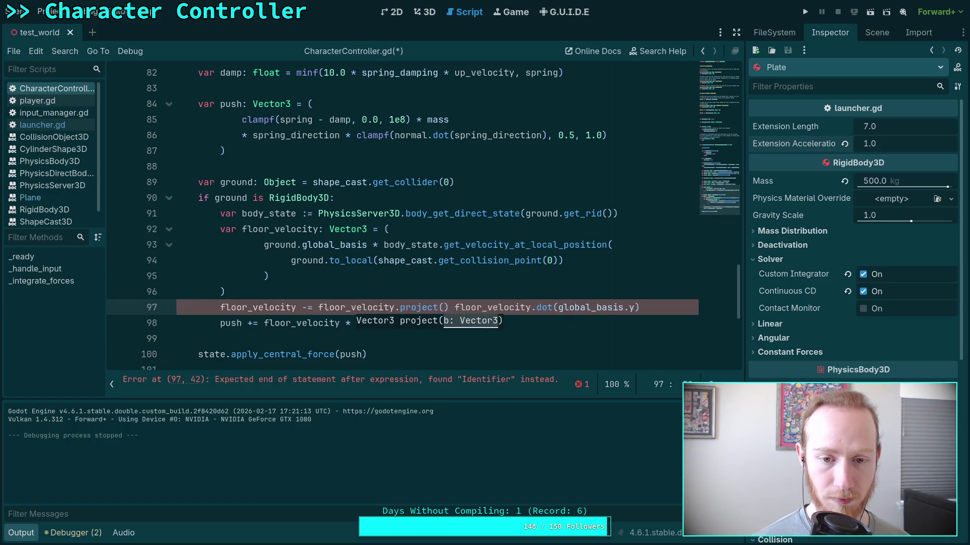
pyautogui.moveTo(412, 313)
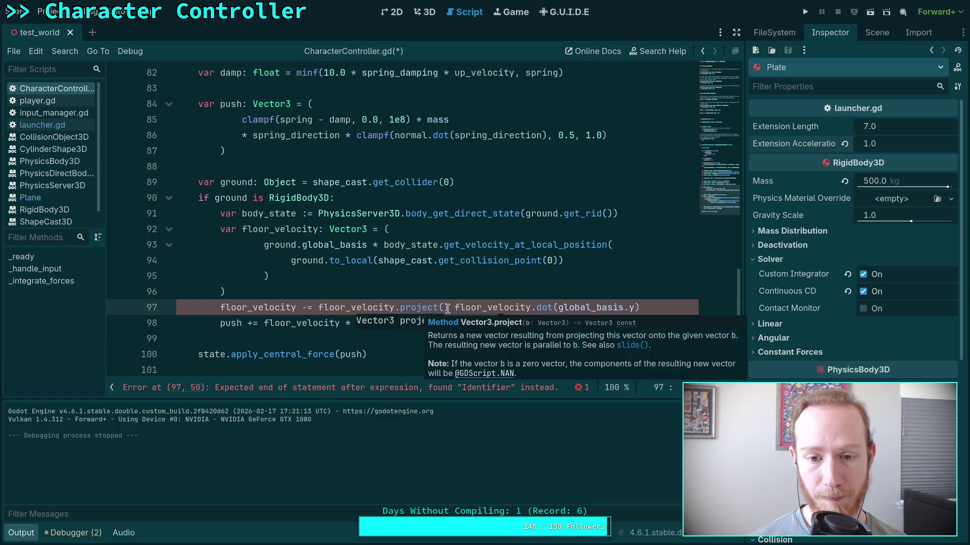
pyautogui.moveTo(445, 307); pyautogui.dragTo(557, 312)
pyautogui.press('BackSpace')
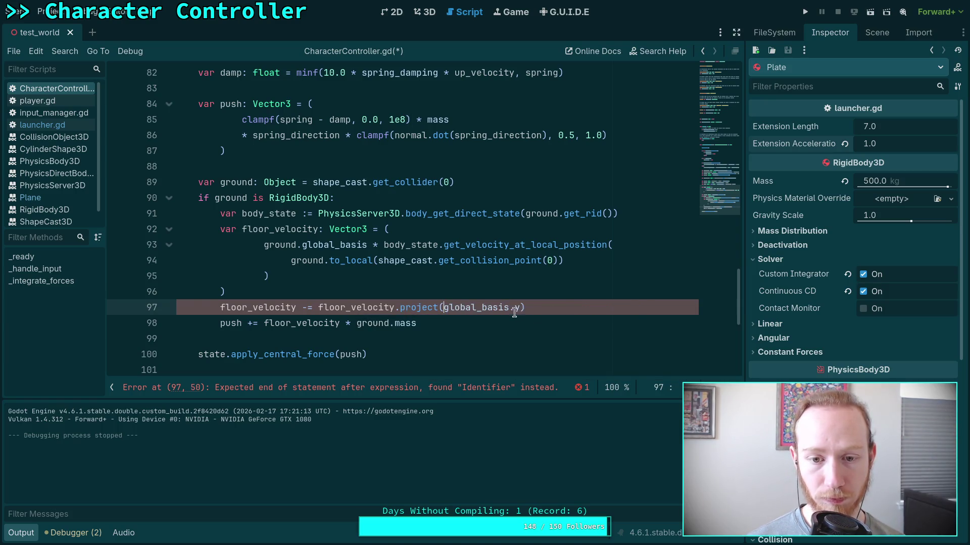
pyautogui.hotkey('ctrl', 's')
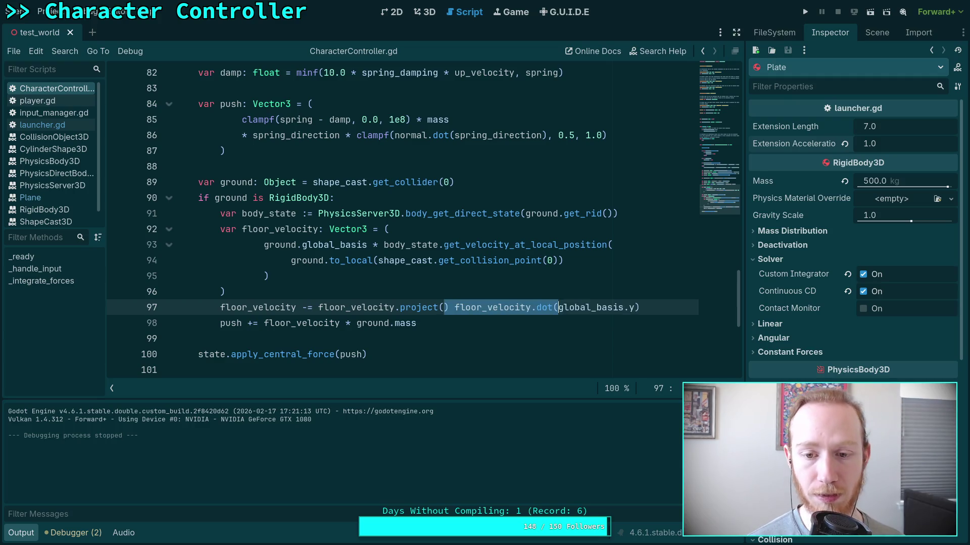
# - Replace the project call with floor_velocity * floor_velocity.dot(global_basis.y)
pyautogui.press('BackSpace')
pyautogui.press('BackSpace')
pyautogui.press('BackSpace')
pyautogui.press('BackSpace')
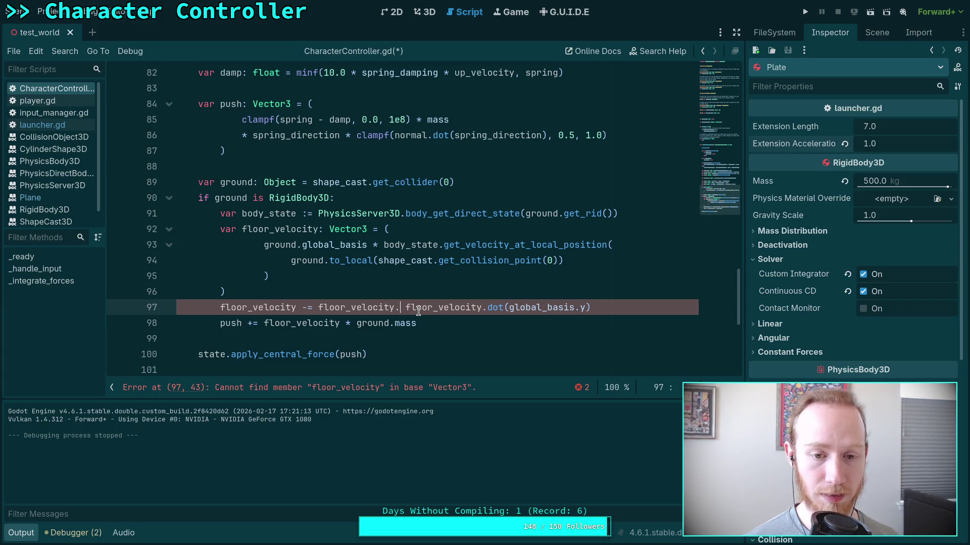
pyautogui.write('*')
pyautogui.press('BackSpace')
pyautogui.press('BackSpace')
pyautogui.press('BackSpace')
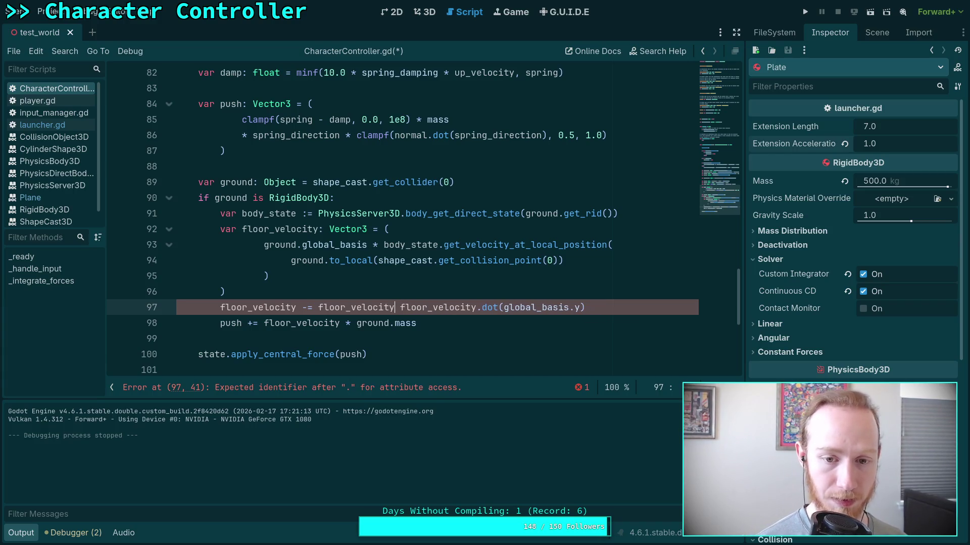
pyautogui.write('*')
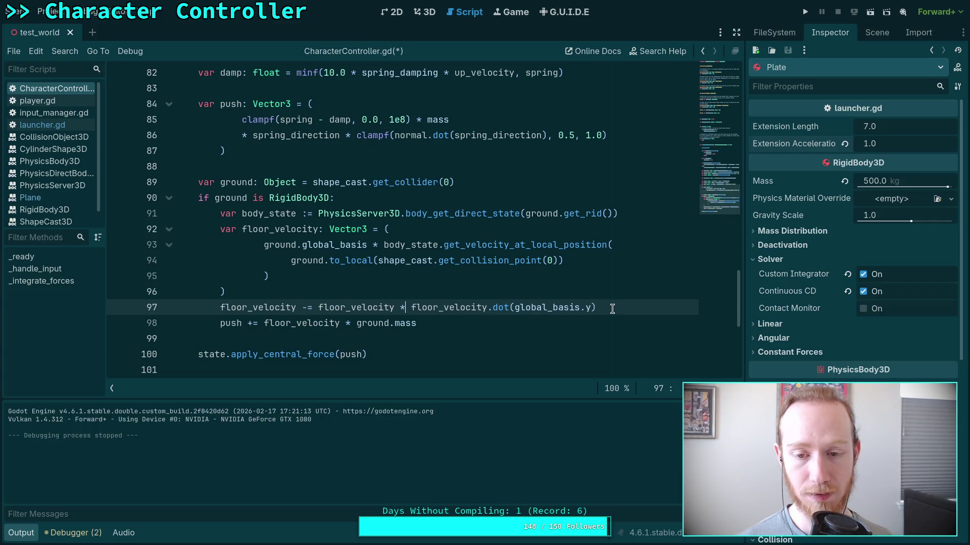
pyautogui.click(612, 309)
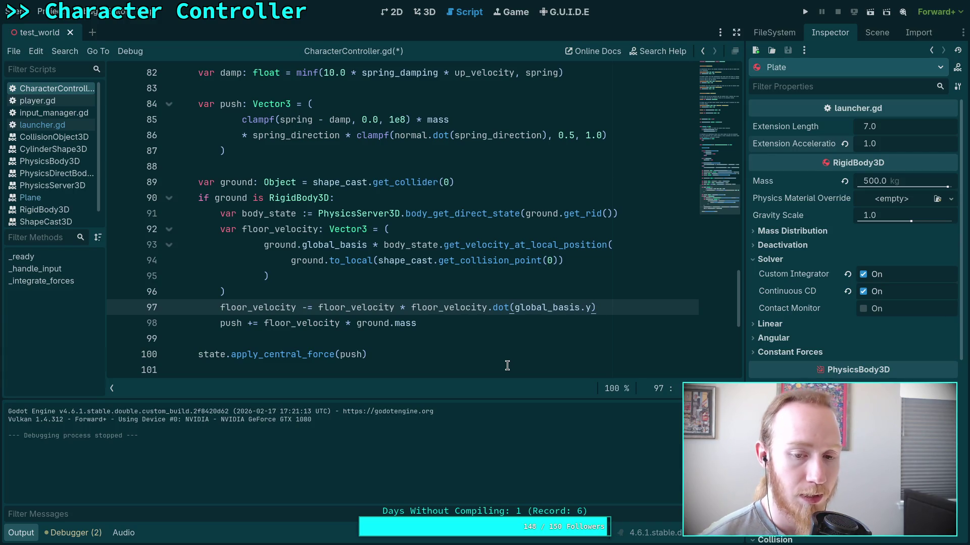
# - Replace line 97 with print(floor_velocity) and save the script
pyautogui.hotkey('shift', 'Up')
pyautogui.press('Down')
pyautogui.press('Home')
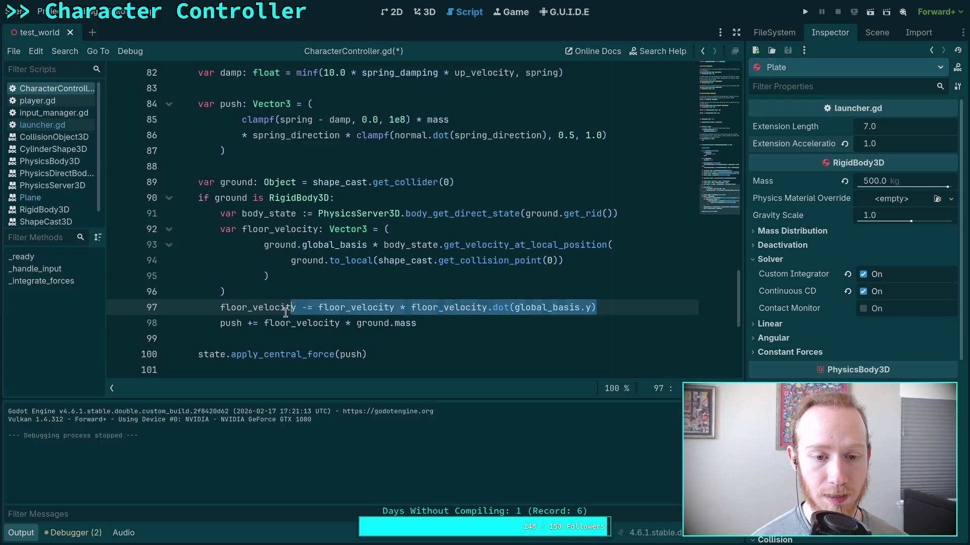
pyautogui.hotkey('shift', 'End')
pyautogui.write('print(f')
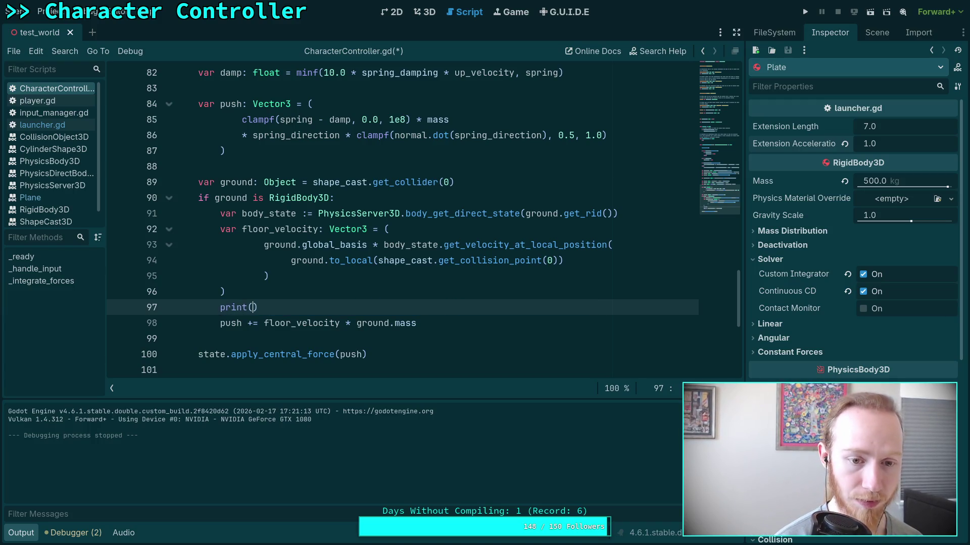
pyautogui.press('Return')
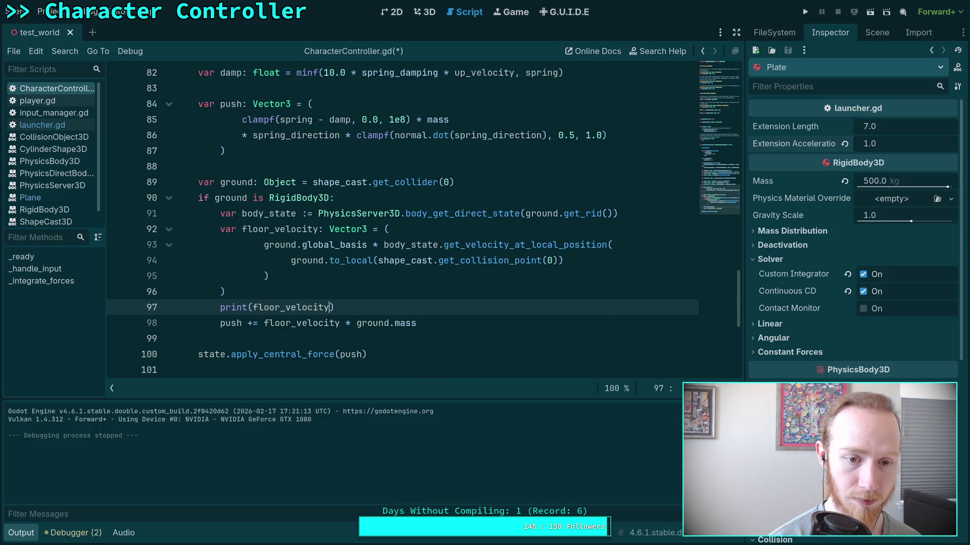
pyautogui.hotkey('ctrl', 's')
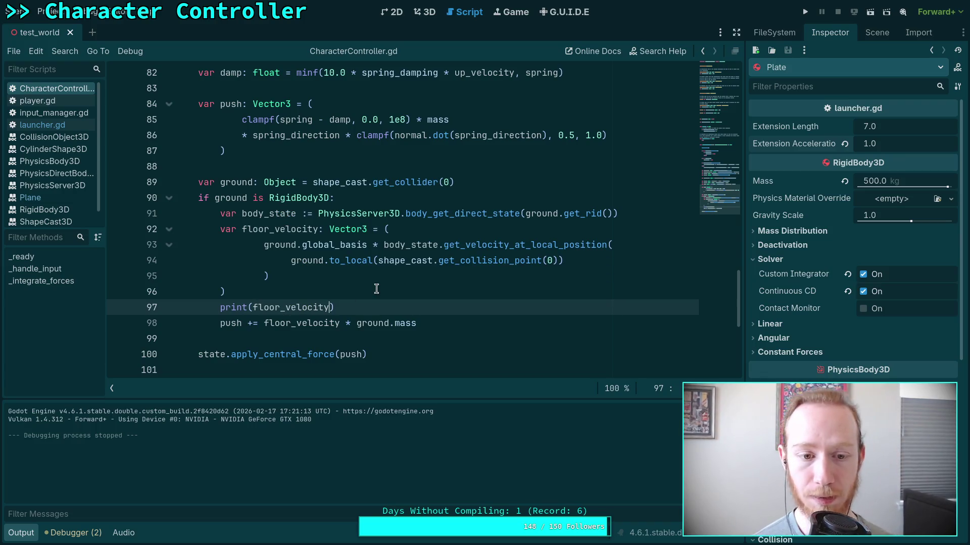
# - Run the game with F5 to log floor velocities, x climbing to about 1.82, then stop
pyautogui.press('F5')
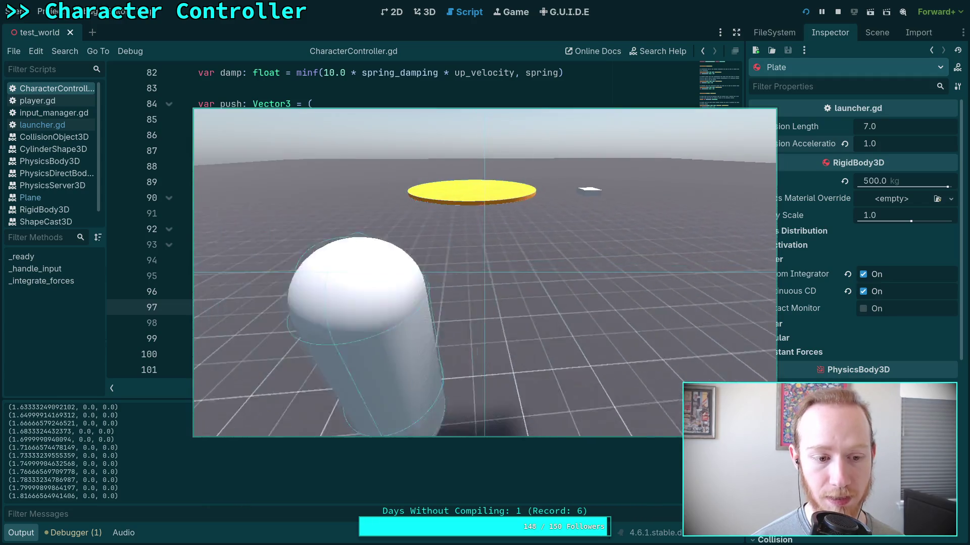
pyautogui.click(837, 12)
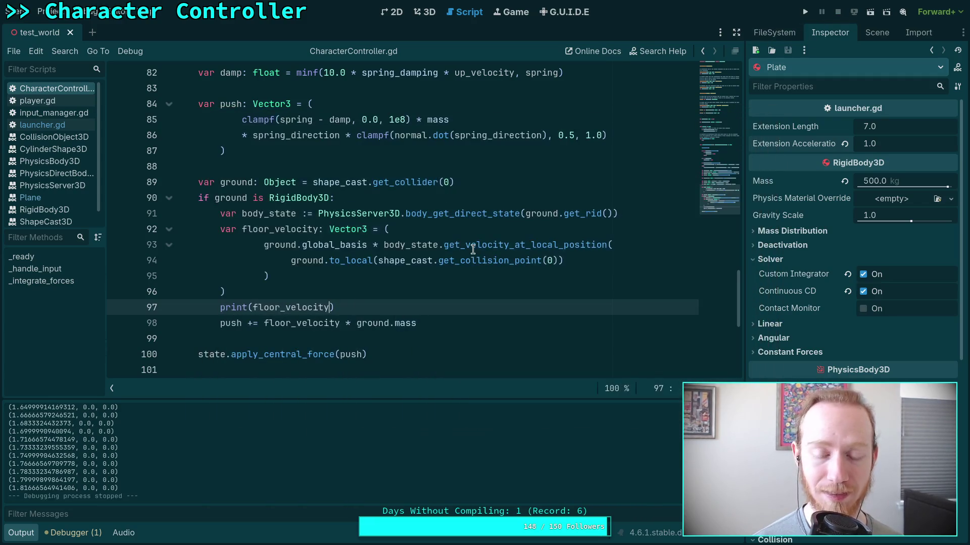
pyautogui.moveTo(473, 248)
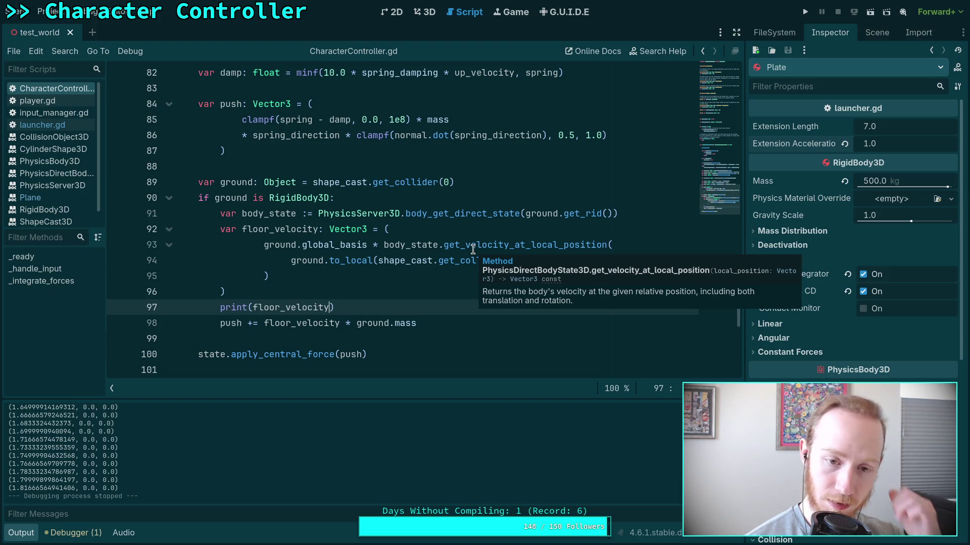
pyautogui.moveTo(384, 247); pyautogui.dragTo(264, 247)
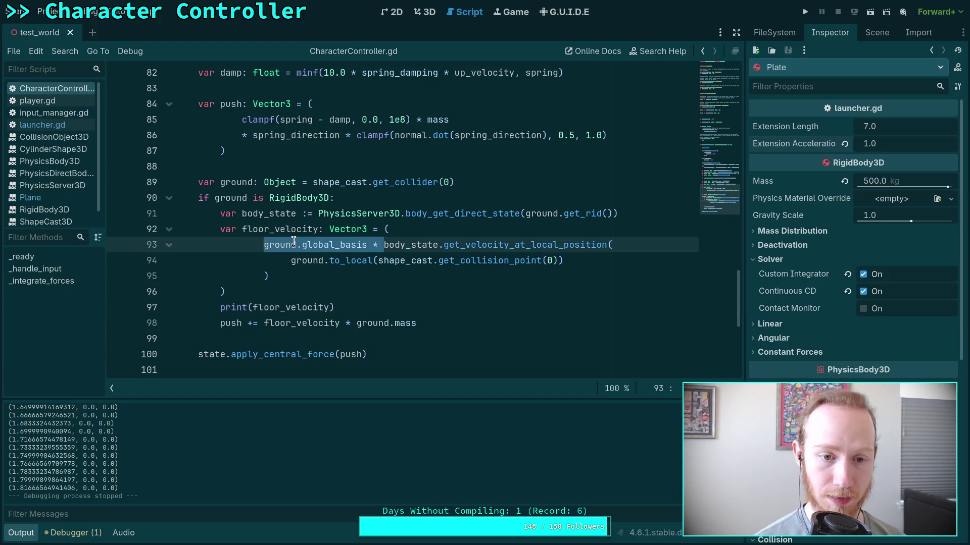
pyautogui.press('BackSpace')
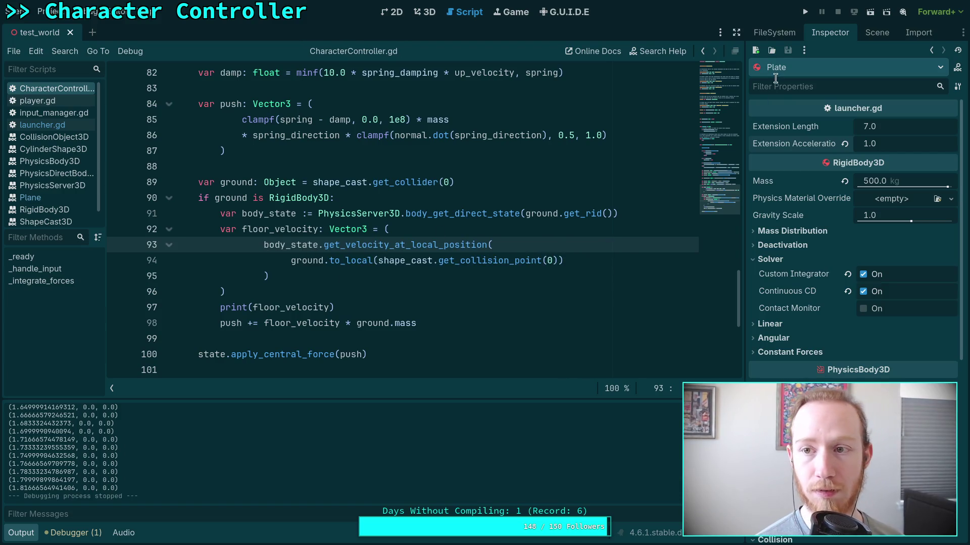
# - Run the game, watch floor_velocity log (0.0, 0.0, 0.0) throughout, then stop it
pyautogui.click(806, 13)
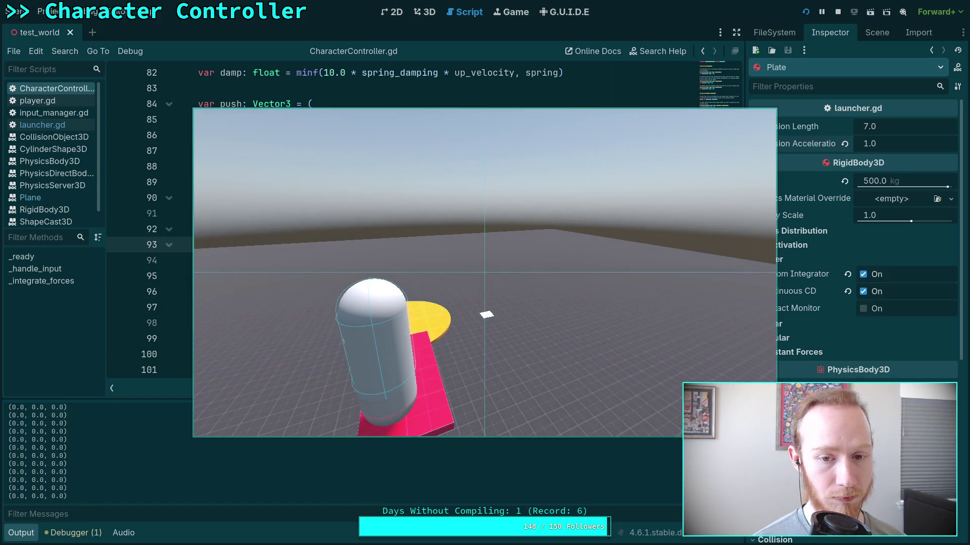
pyautogui.click(838, 13)
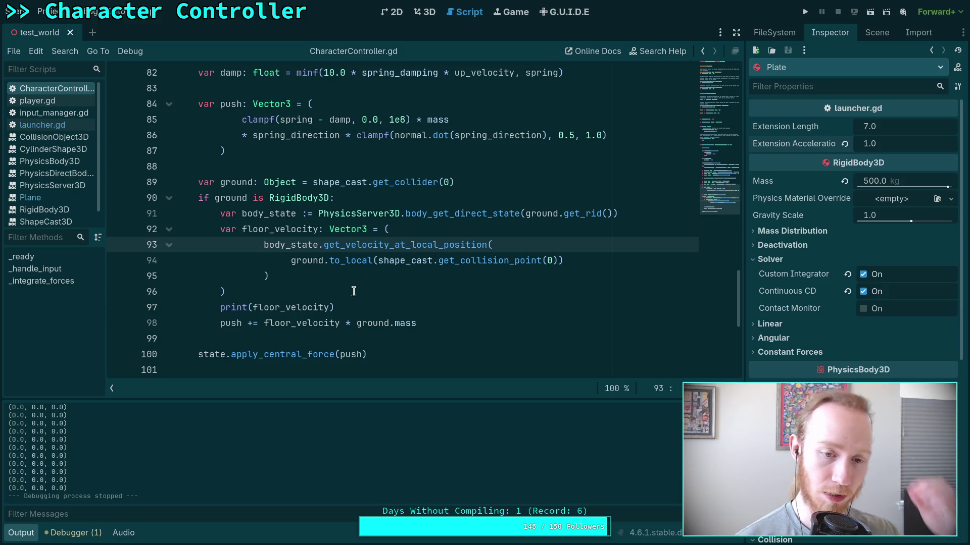
# - Run the game, stop it, and reframe the 3D view around the Plate
pyautogui.click(805, 12)
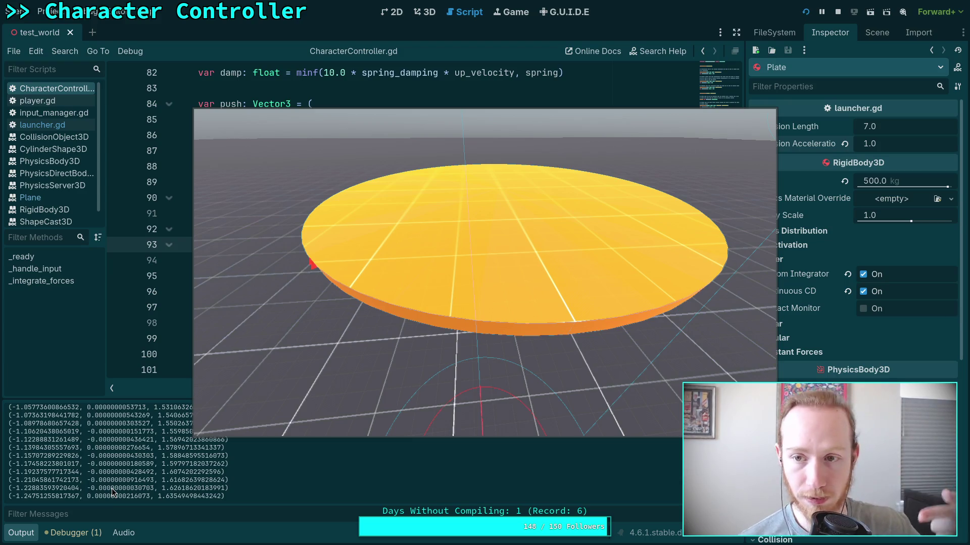
pyautogui.click(428, 12)
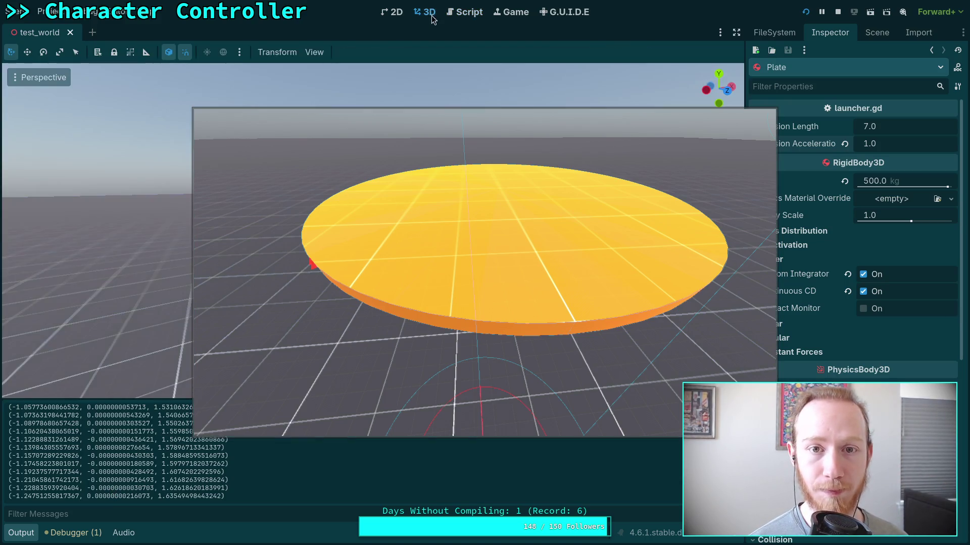
pyautogui.press('F8')
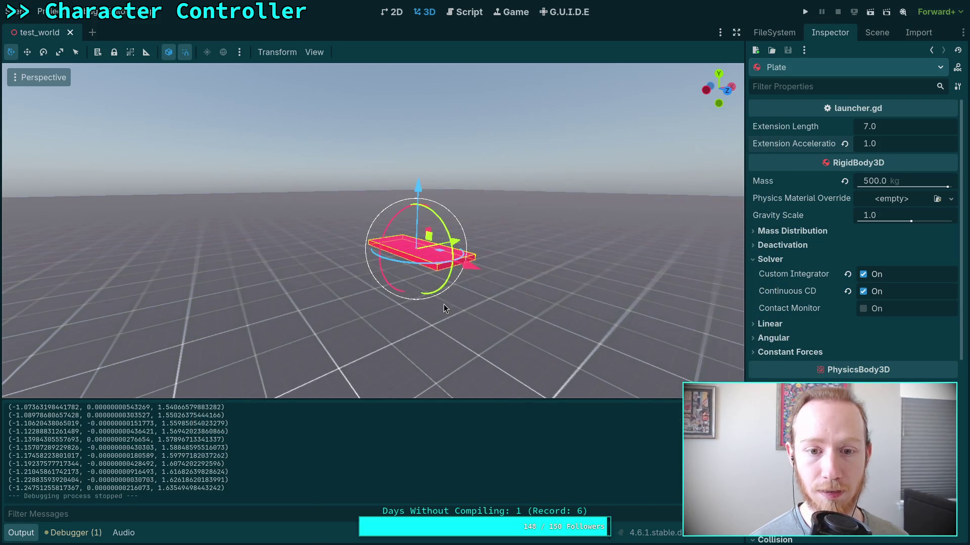
pyautogui.press('w')
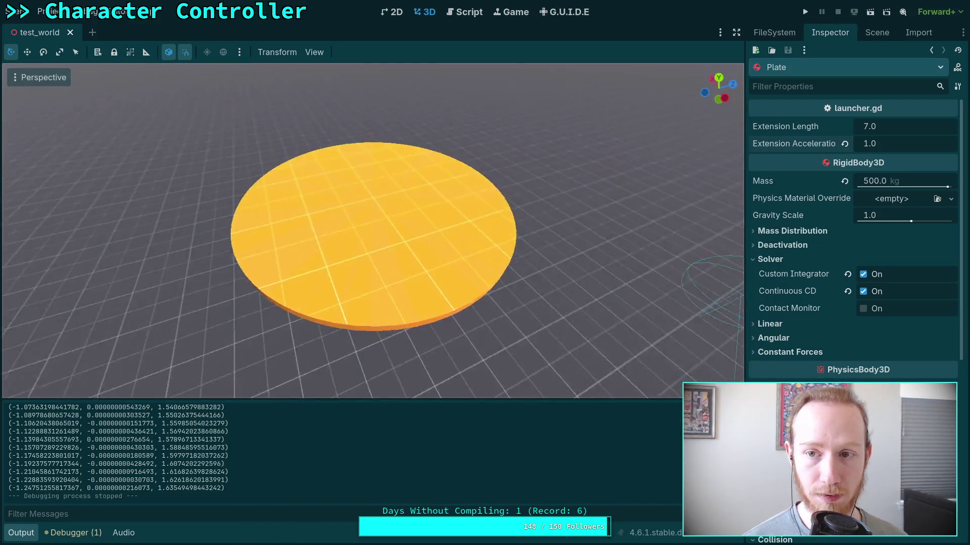
pyautogui.press('s')
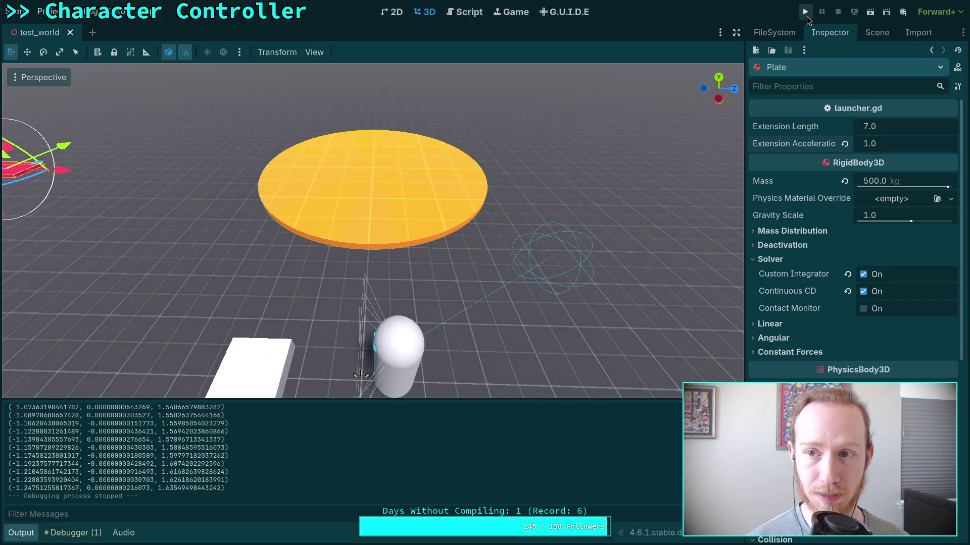
# - Rerun the game, logging floor_velocity x near -5.77 and z near 4.25, then return to the script
pyautogui.click(806, 15)
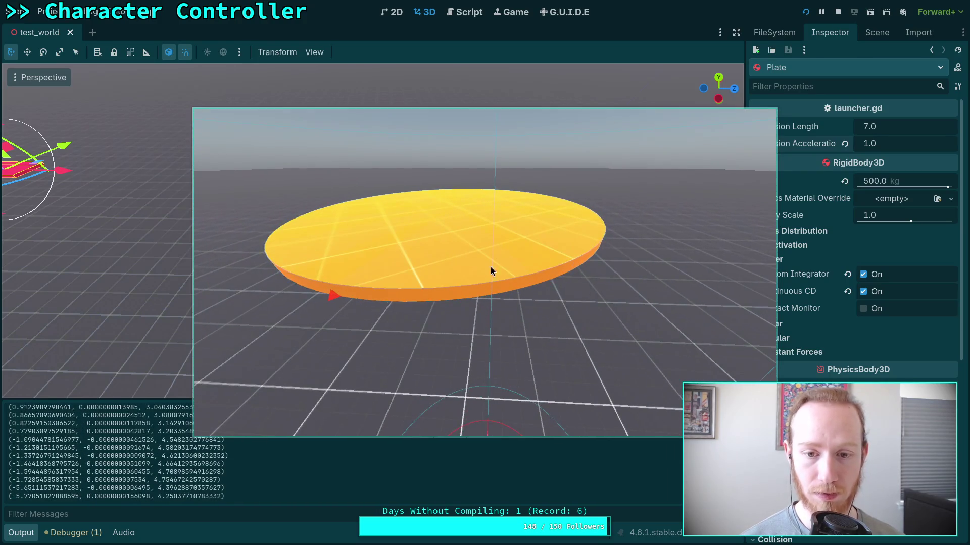
pyautogui.click(837, 12)
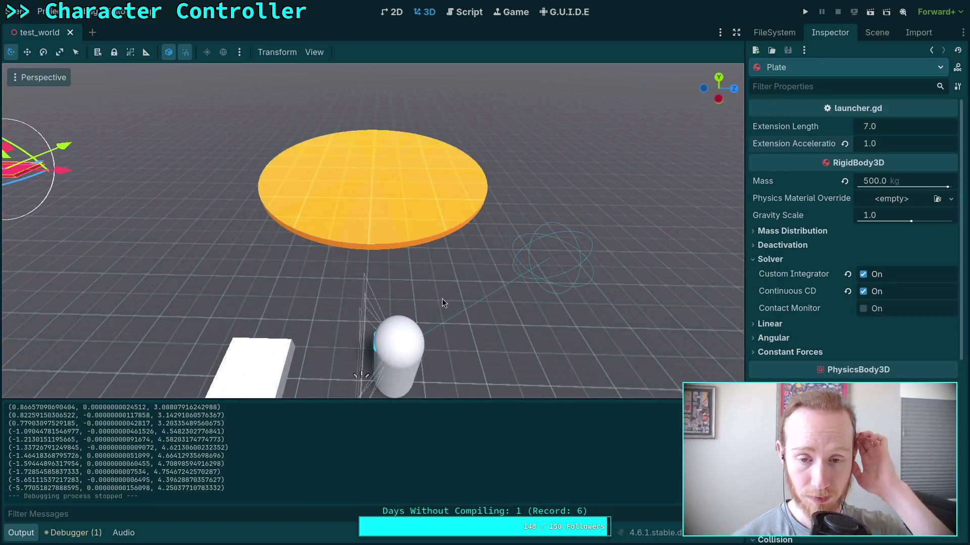
pyautogui.click(464, 11)
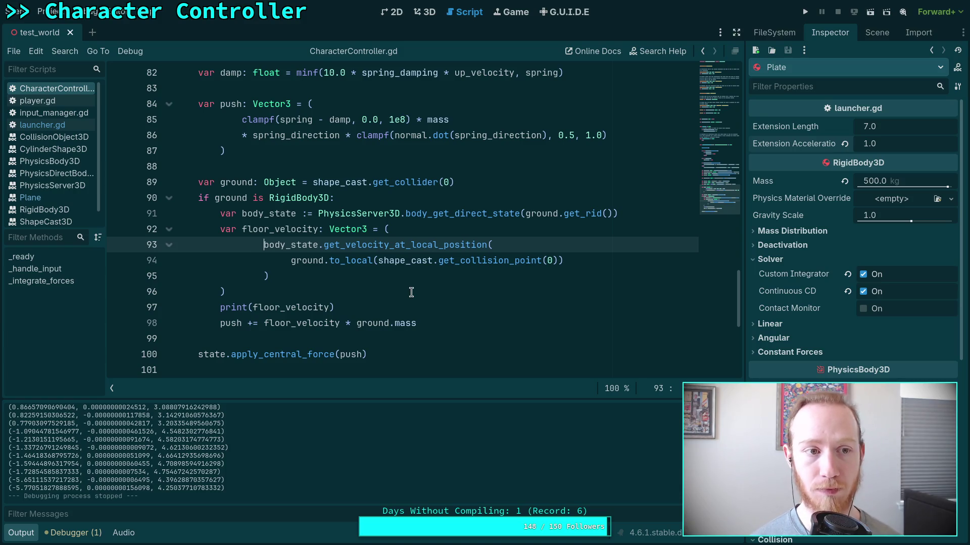
pyautogui.click(877, 32)
# - Inspect RotatingFloor's rigid body: 500 kg mass and constant Y torque of 1000
pyautogui.click(799, 170)
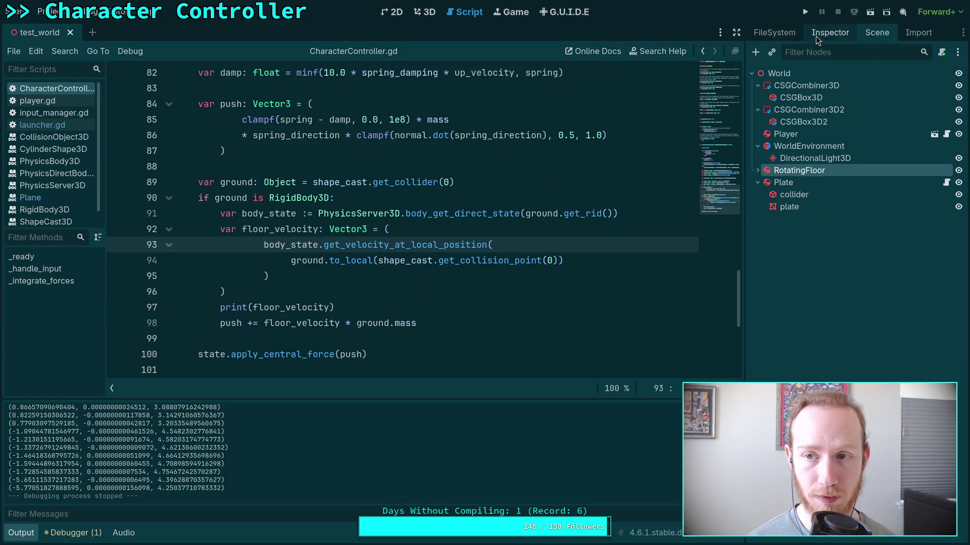
pyautogui.click(756, 171)
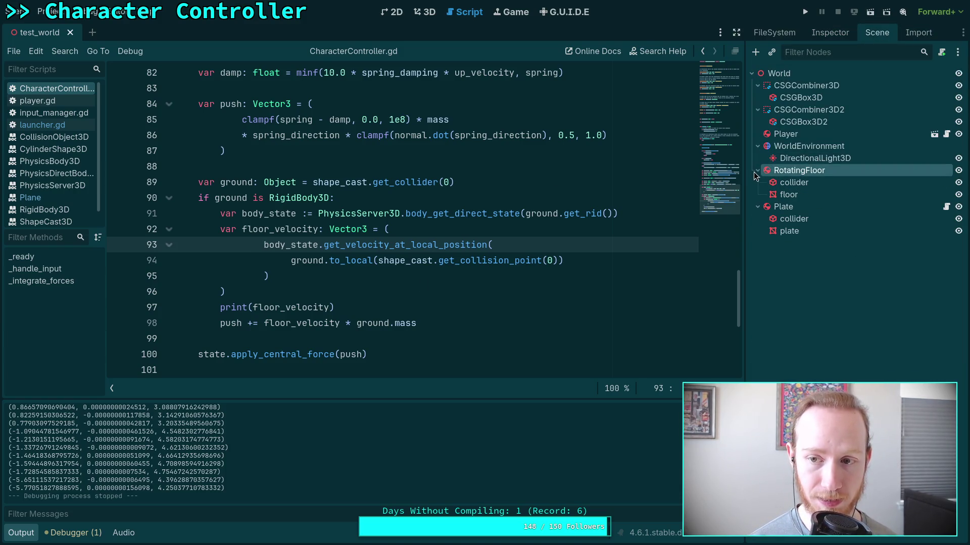
pyautogui.click(830, 32)
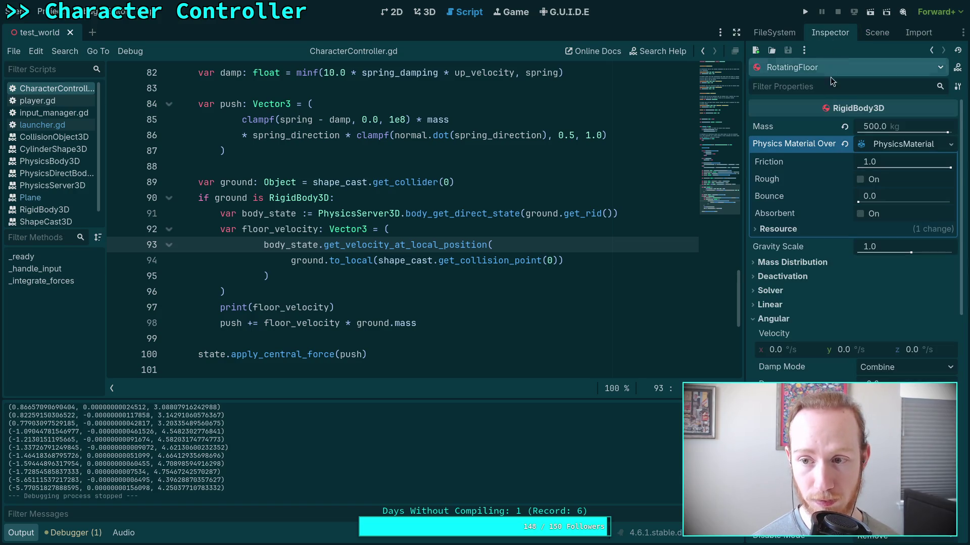
pyautogui.click(886, 145)
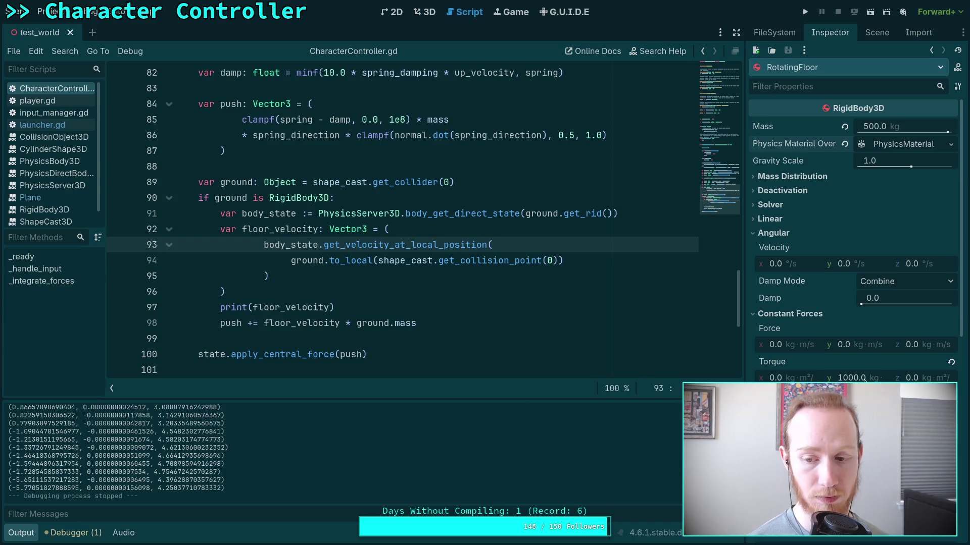
pyautogui.scroll(-4, 854, 227)
pyautogui.scroll(3, 771, 362)
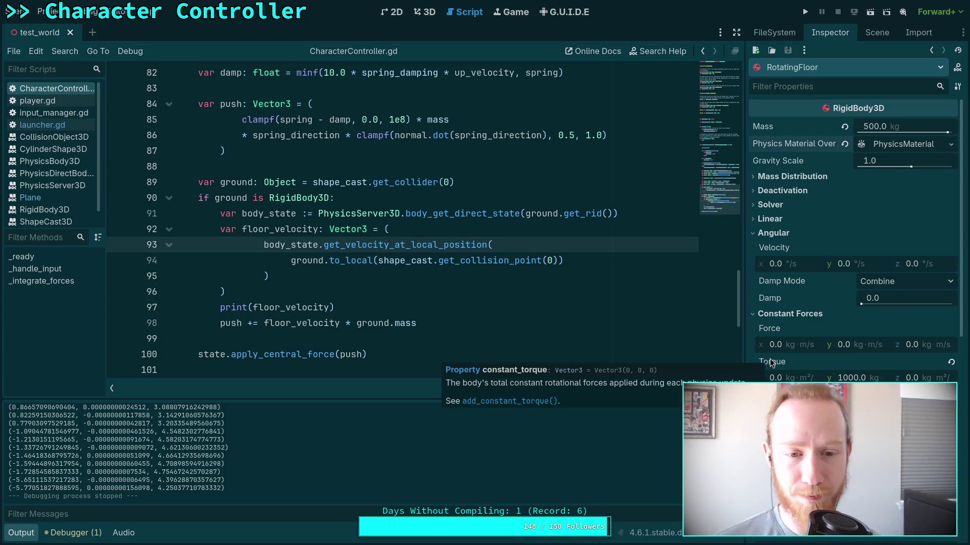
pyautogui.click(391, 277)
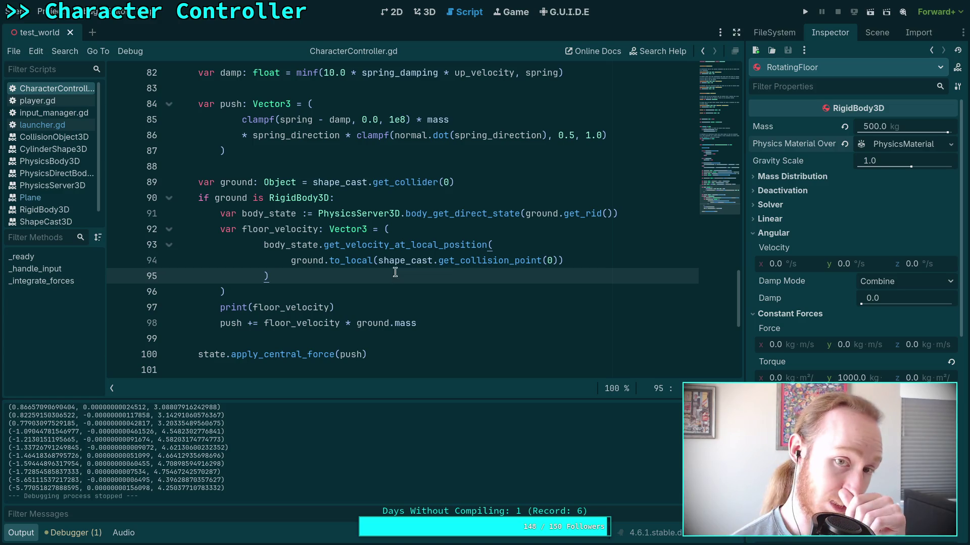
pyautogui.click(423, 13)
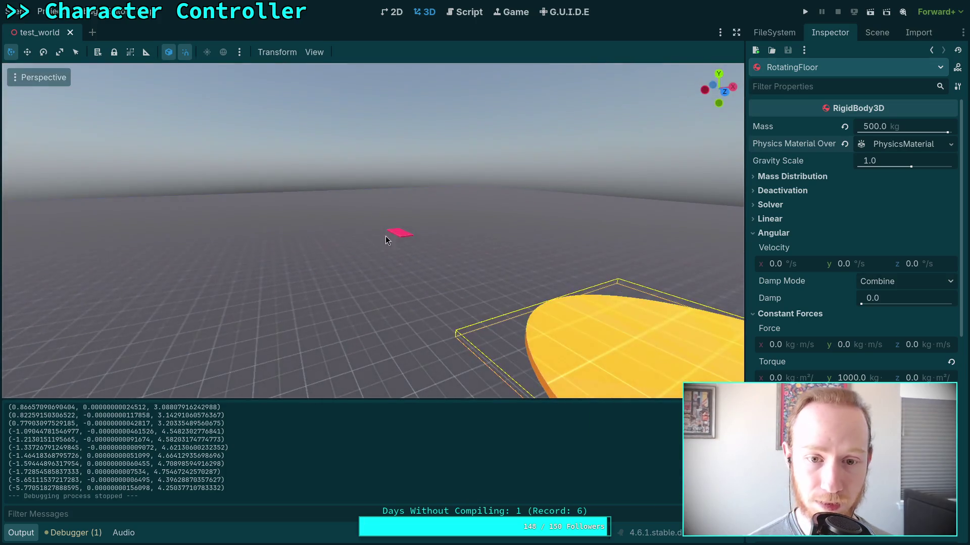
# - Raise the Plate and rotate it 90 degrees to stand upright like a wall
pyautogui.click(395, 233)
pyautogui.moveTo(386, 192)
pyautogui.mouseDown()
pyautogui.moveTo(332, 233)
pyautogui.moveTo(325, 261)
pyautogui.mouseUp()
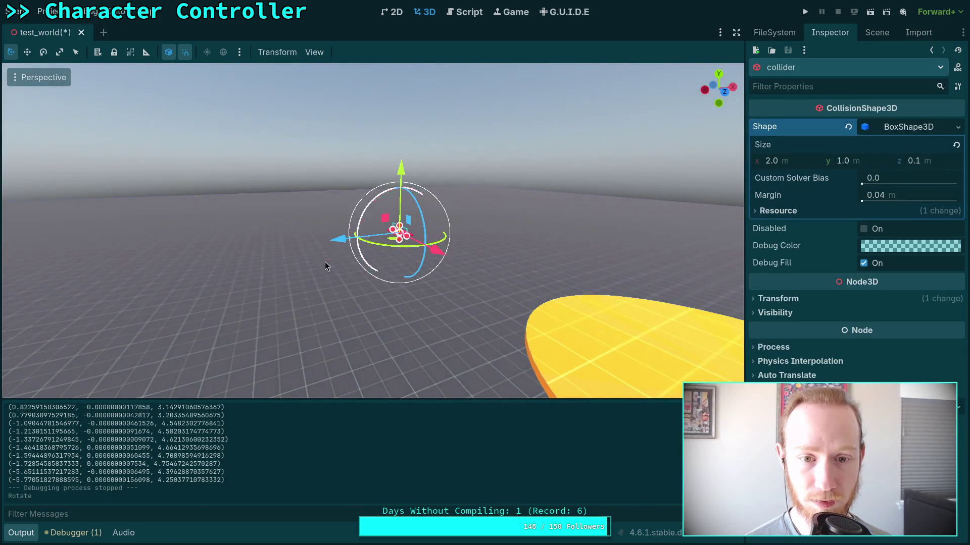
pyautogui.hotkey('ctrl', 'z')
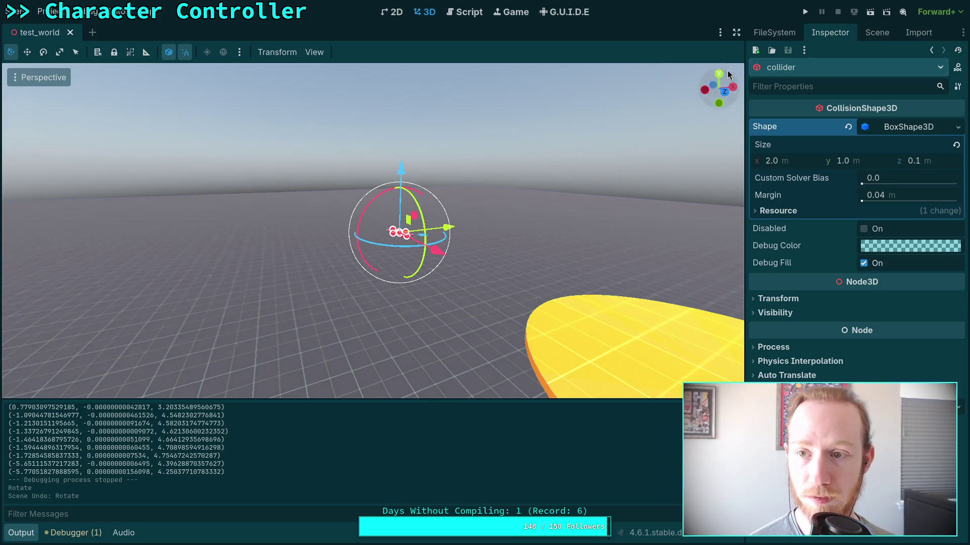
pyautogui.click(877, 31)
pyautogui.click(788, 207)
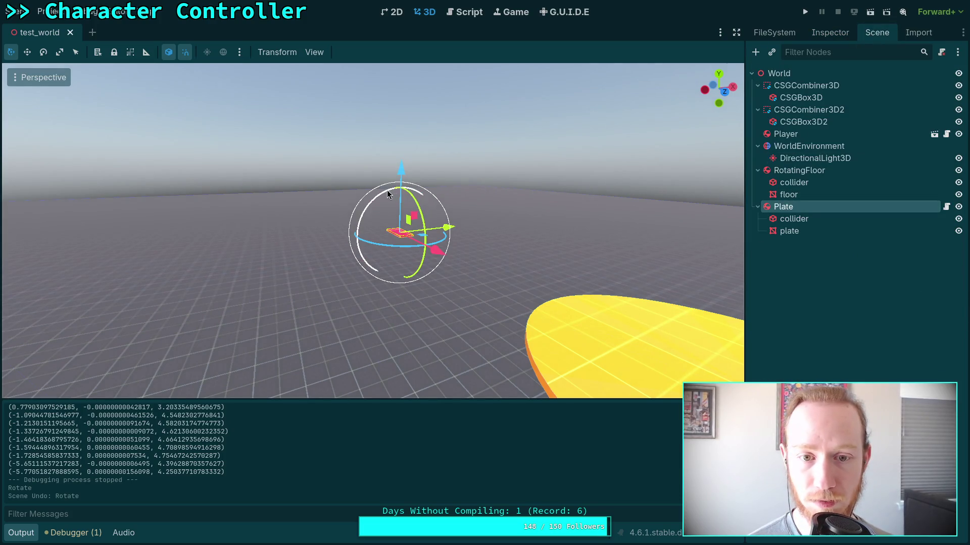
pyautogui.moveTo(387, 190)
pyautogui.mouseDown()
pyautogui.moveTo(338, 235)
pyautogui.moveTo(335, 255)
pyautogui.mouseUp()
pyautogui.moveTo(413, 172); pyautogui.dragTo(401, 150)
pyautogui.moveTo(404, 222)
pyautogui.mouseDown()
pyautogui.moveTo(474, 209)
pyautogui.moveTo(508, 184)
pyautogui.moveTo(408, 232)
pyautogui.mouseUp()
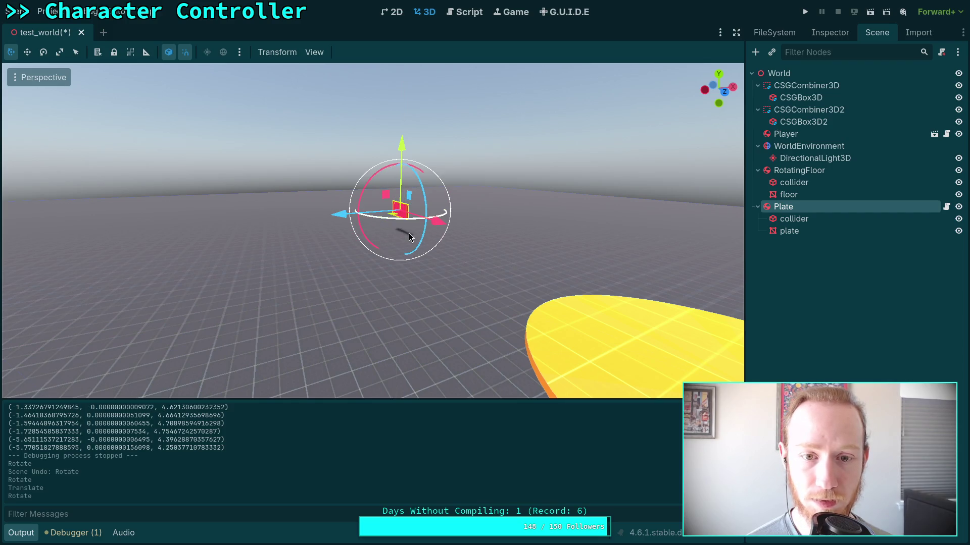
# - Test-play the game, walking the player up to the upright plate and back, then stop
pyautogui.click(805, 12)
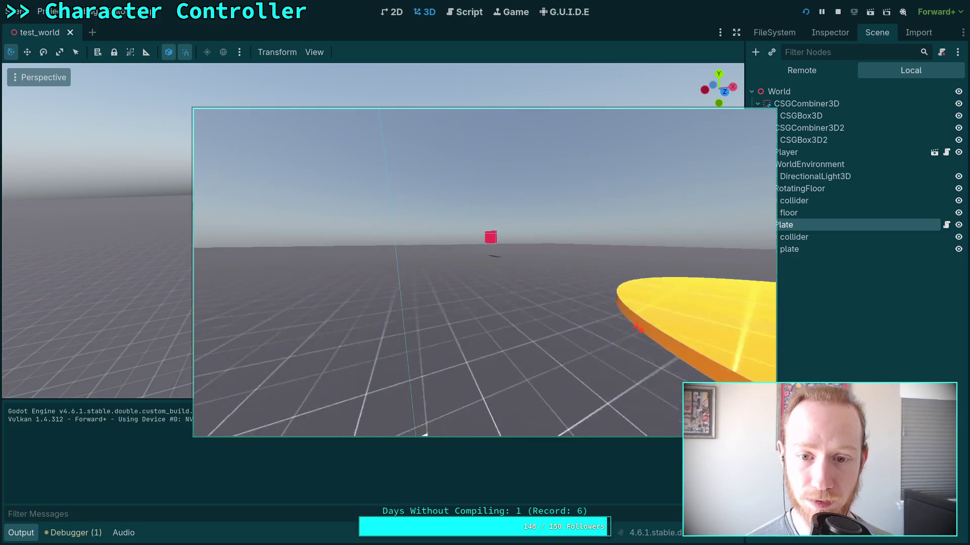
pyautogui.press('w')
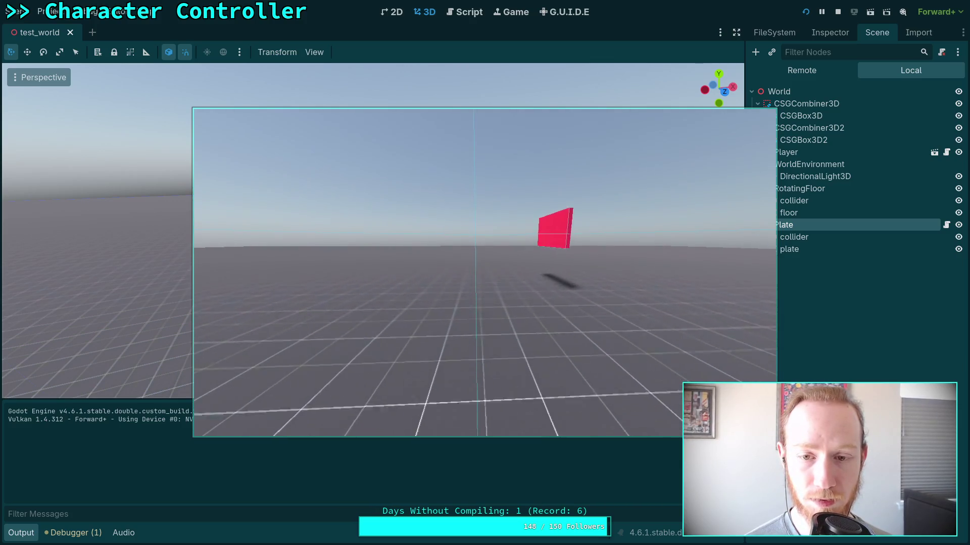
pyautogui.press('w')
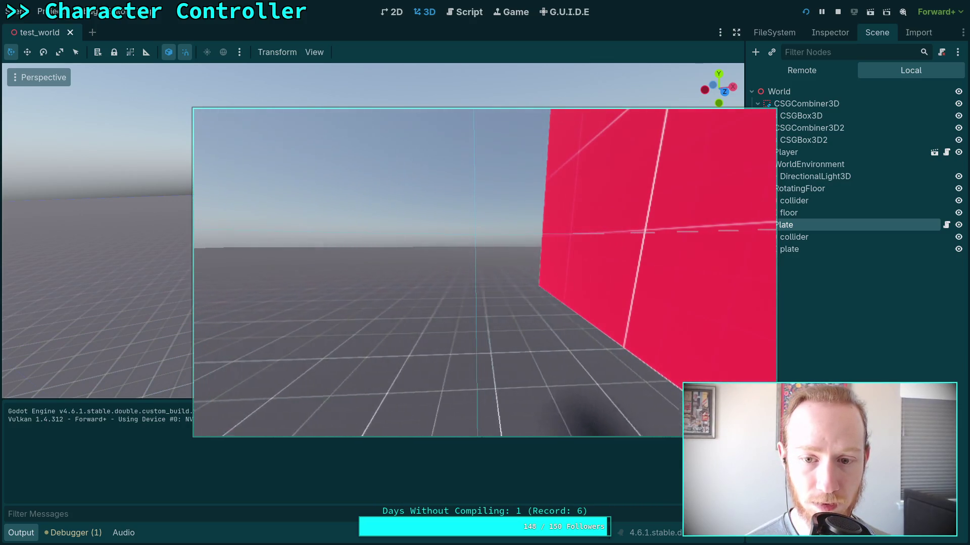
pyautogui.press('s')
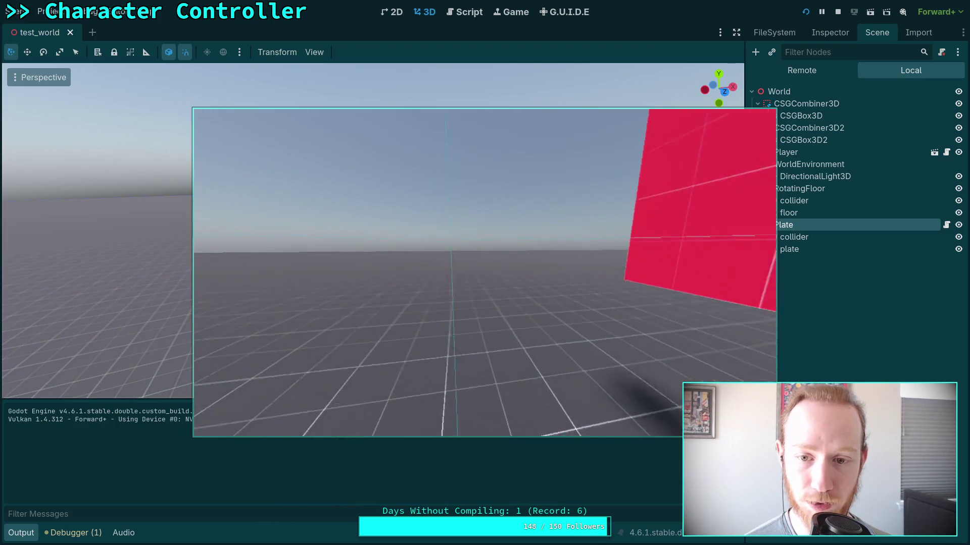
pyautogui.press('w')
pyautogui.press('s')
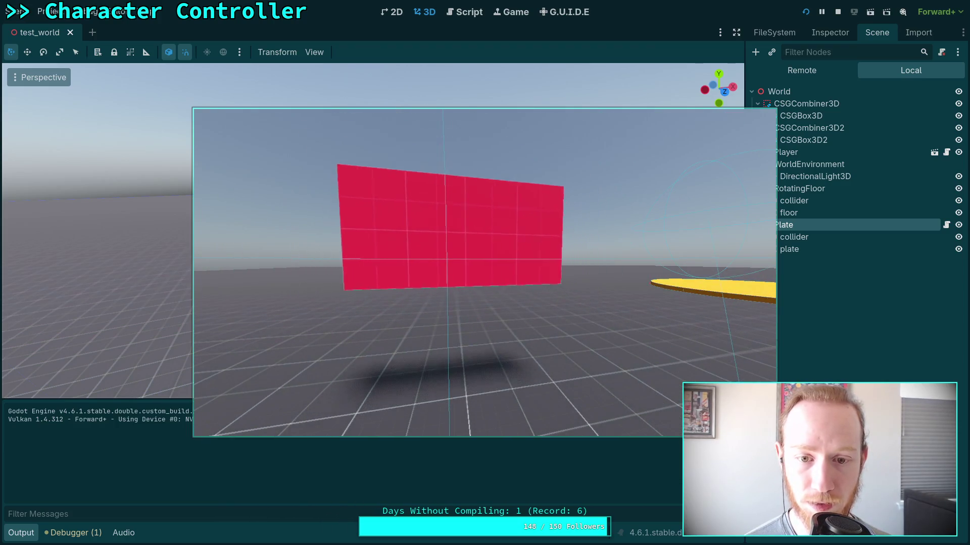
pyautogui.click(838, 11)
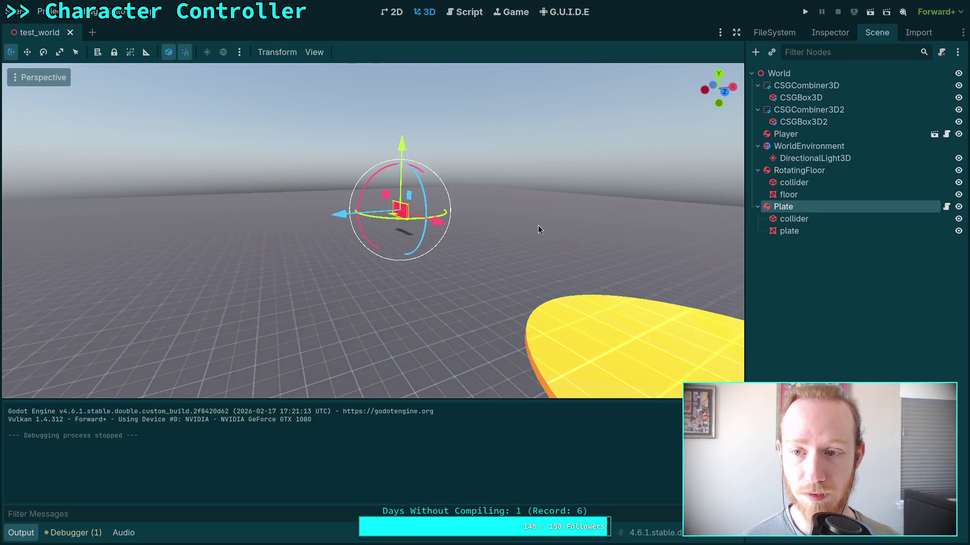
# - Rotate the plate back to lying flat, rename it Elevator and its mesh child floor
pyautogui.press('f')
pyautogui.moveTo(398, 191)
pyautogui.mouseDown()
pyautogui.moveTo(496, 167)
pyautogui.moveTo(423, 159)
pyautogui.moveTo(423, 219)
pyautogui.mouseUp()
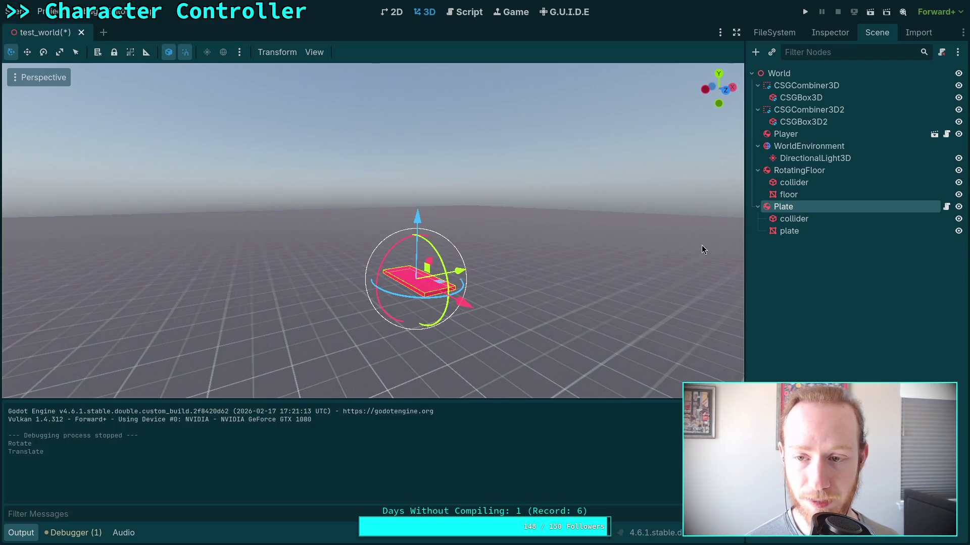
pyautogui.doubleClick(798, 211)
pyautogui.write('Elevator')
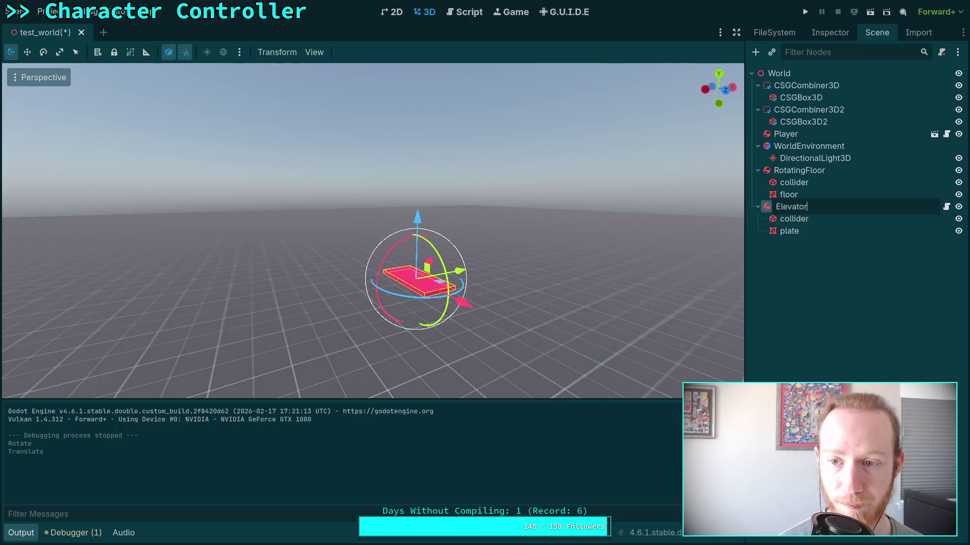
pyautogui.press('Return')
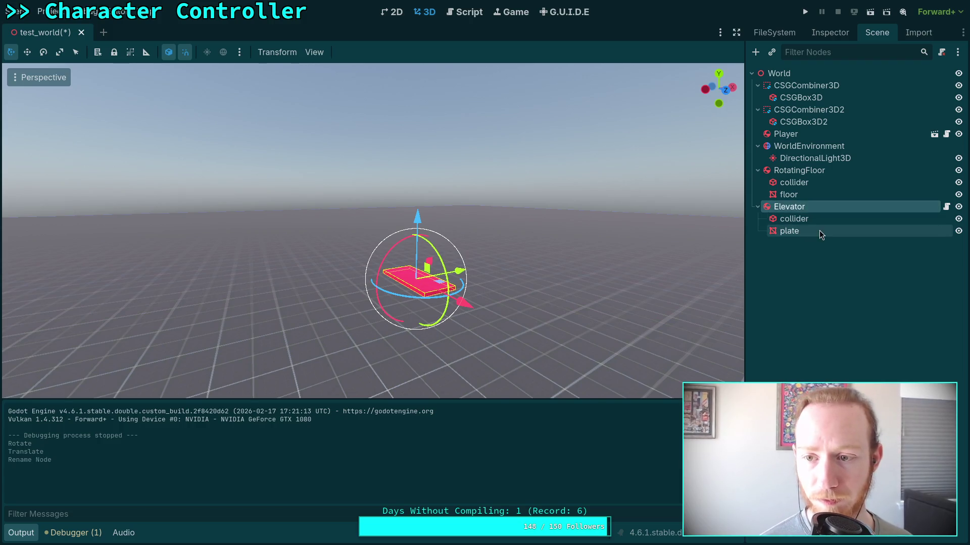
pyautogui.doubleClick(810, 231)
pyautogui.write('floor')
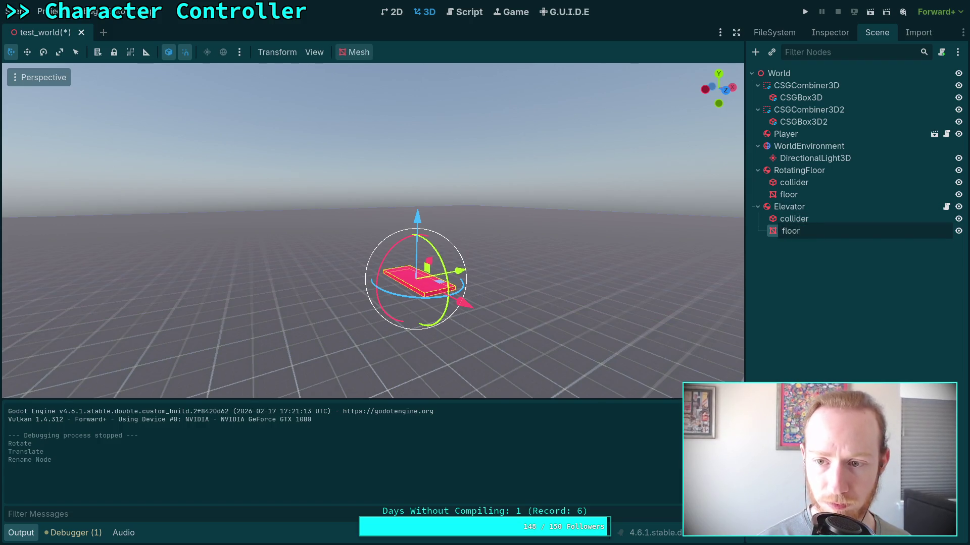
pyautogui.press('Return')
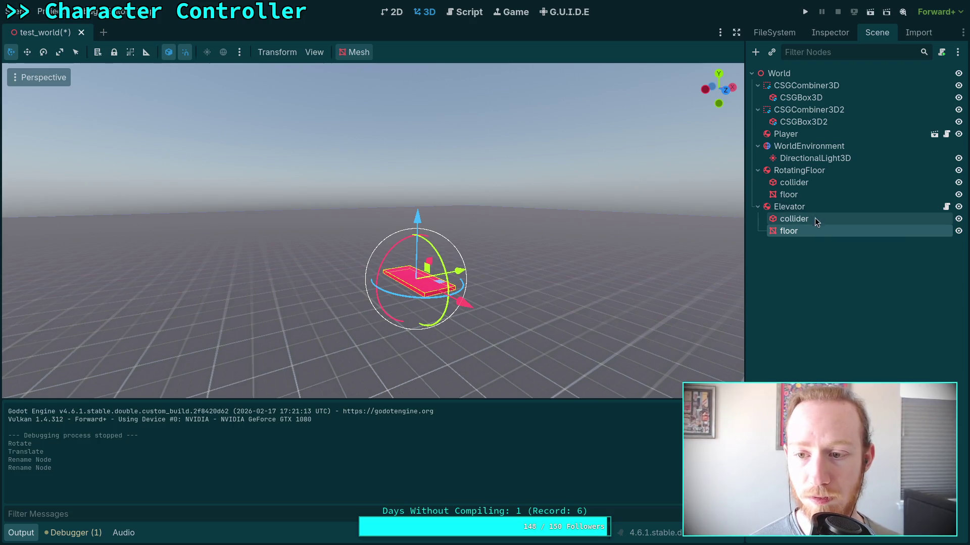
# - Set the Elevator collider's box size y to 2
pyautogui.click(814, 221)
pyautogui.click(827, 38)
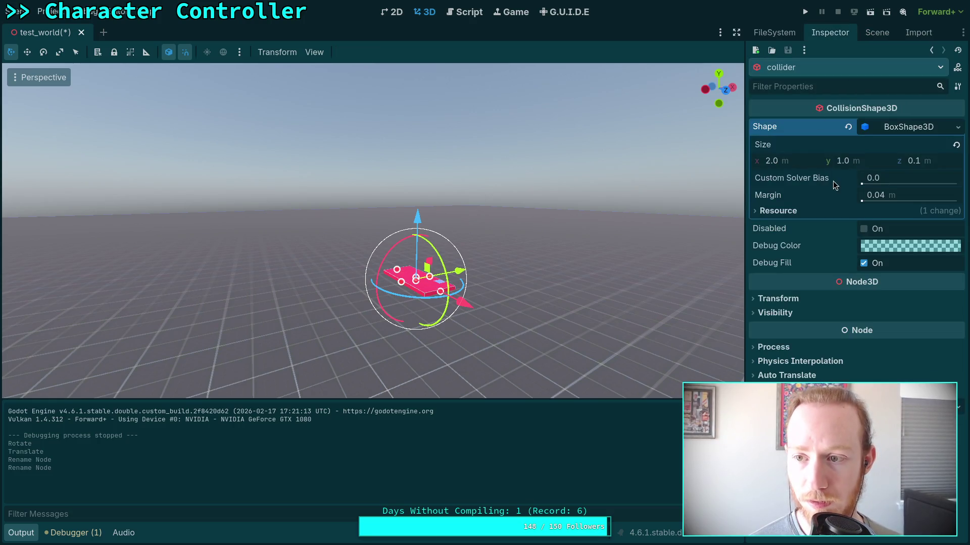
pyautogui.click(842, 161)
pyautogui.write('2')
pyautogui.press('Return')
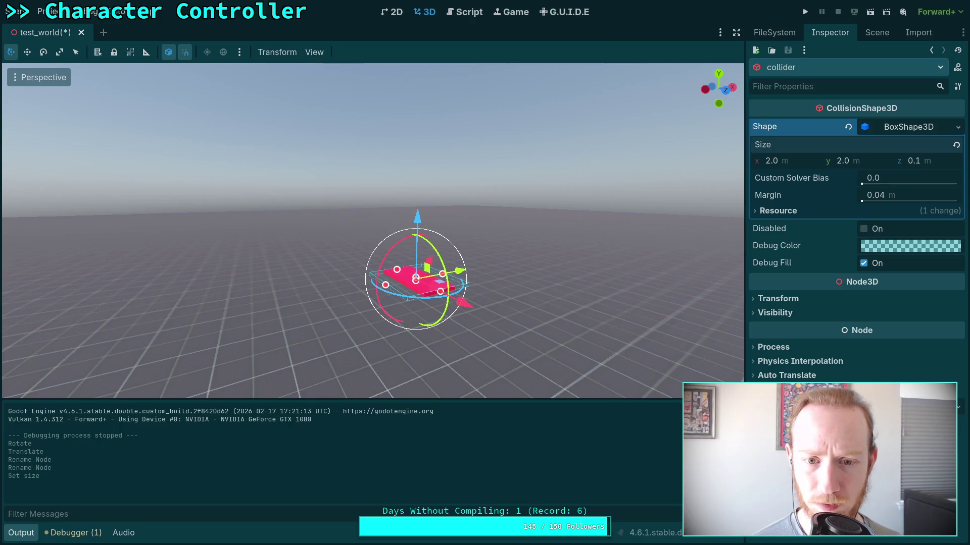
# - Set the floor mesh's size y to 2 so it matches the collider
pyautogui.click(876, 33)
pyautogui.click(808, 230)
pyautogui.click(826, 32)
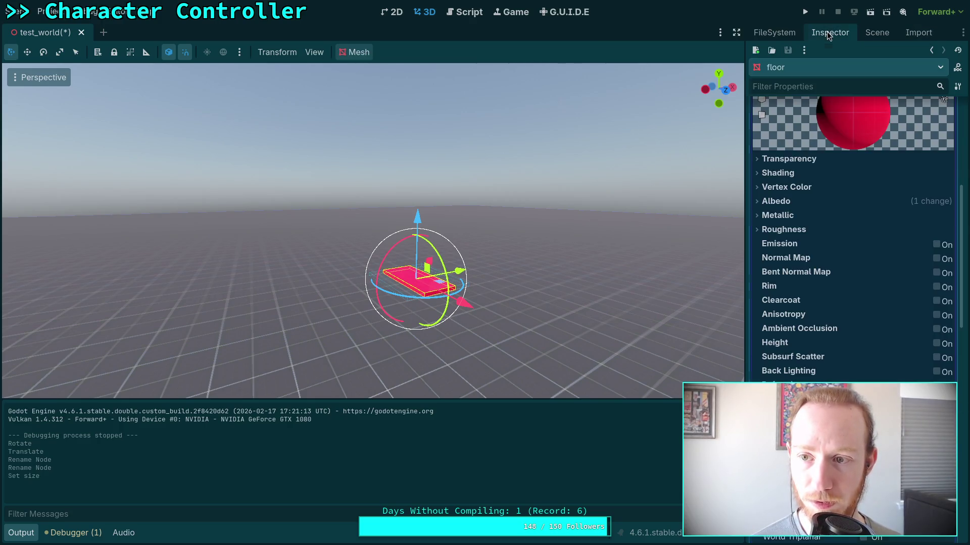
pyautogui.scroll(5, 838, 231)
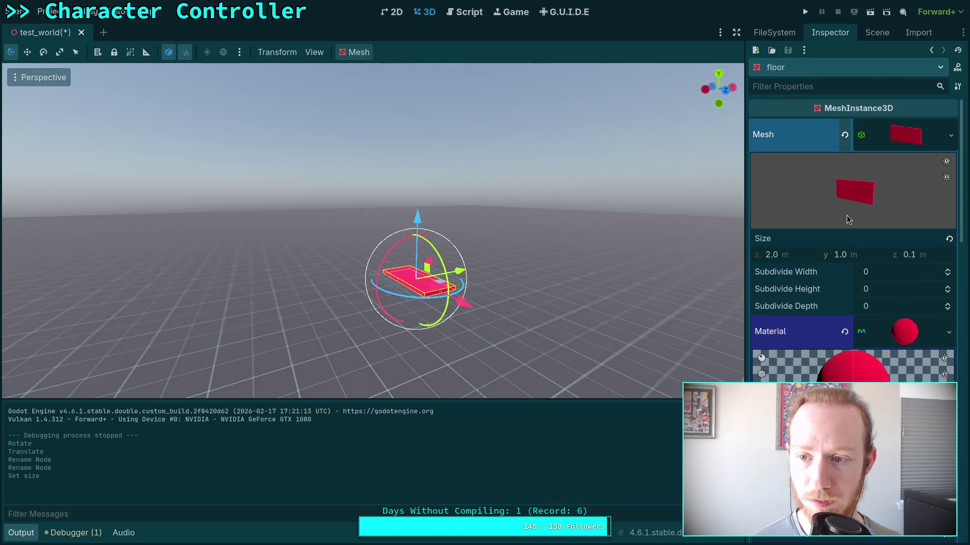
pyautogui.click(852, 257)
pyautogui.press('Return')
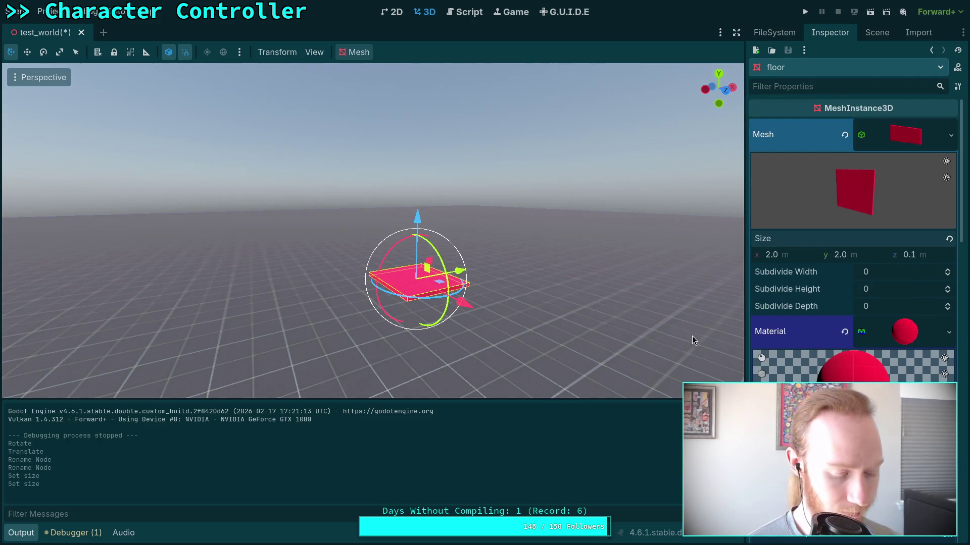
pyautogui.scroll(3, 692, 340)
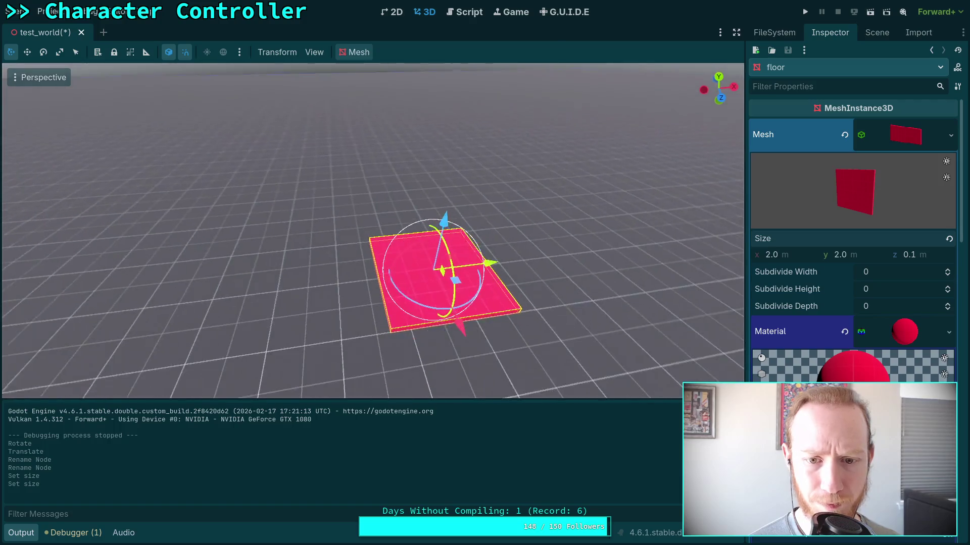
pyautogui.scroll(3, 692, 341)
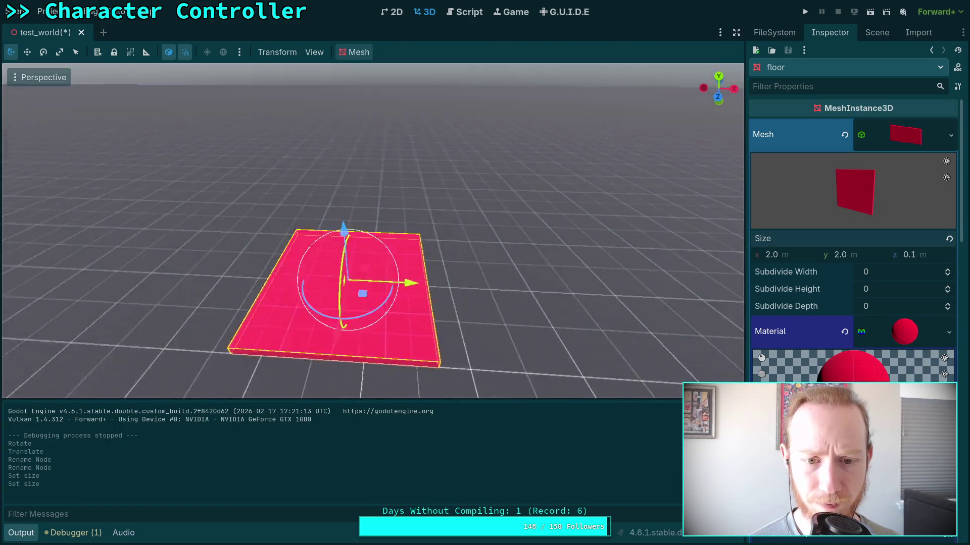
pyautogui.click(877, 33)
pyautogui.rightClick(791, 208)
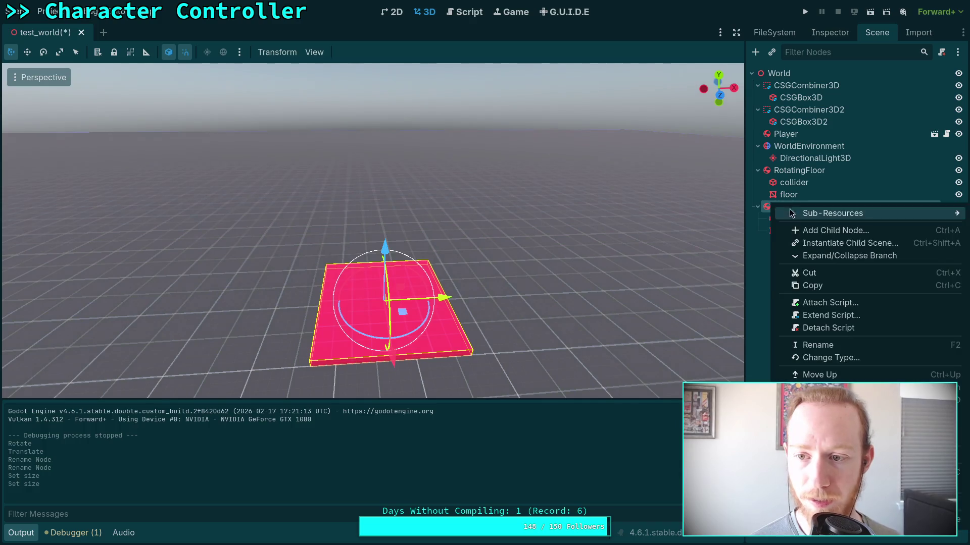
# - Duplicate the Elevator, rename the copy Slider, and drag it left of the original
pyautogui.click(813, 400)
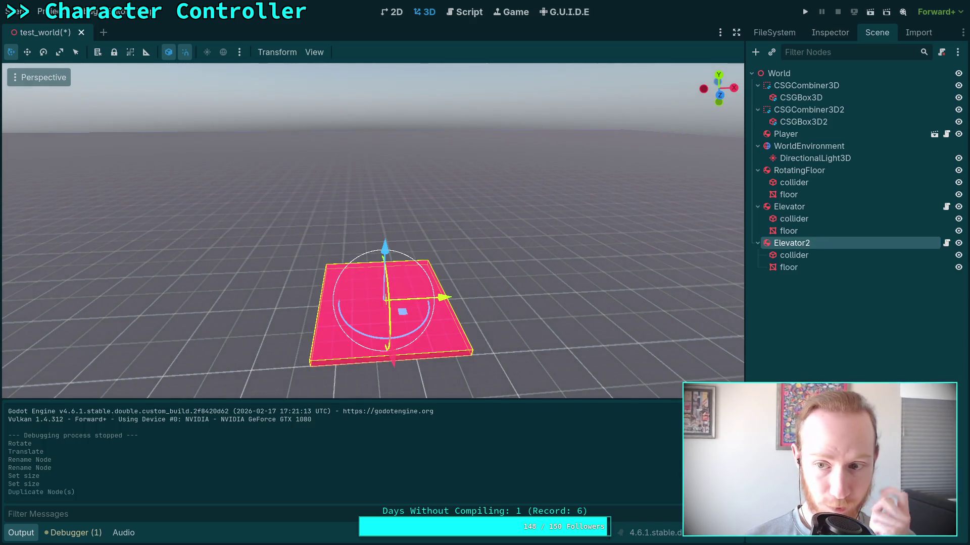
pyautogui.doubleClick(809, 244)
pyautogui.write('L')
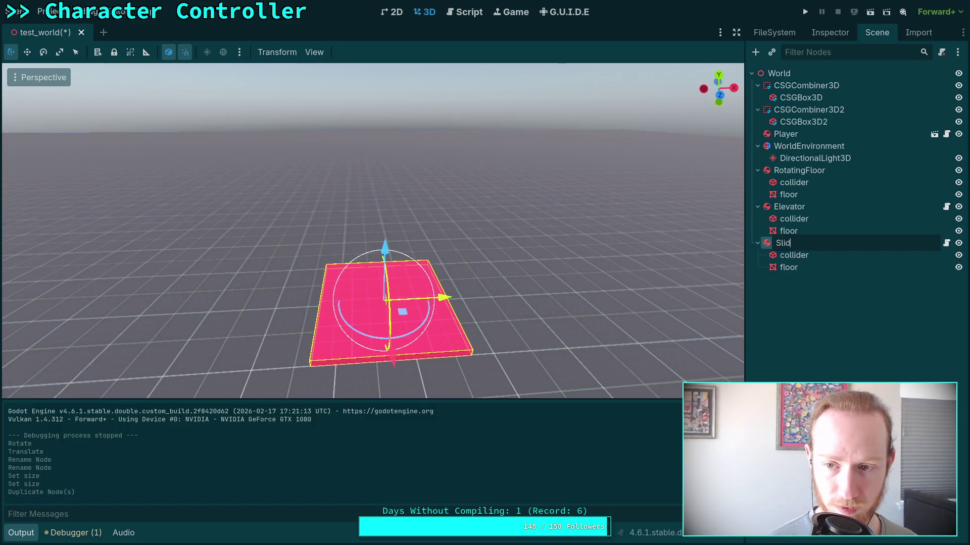
pyautogui.write('er')
pyautogui.press('Return')
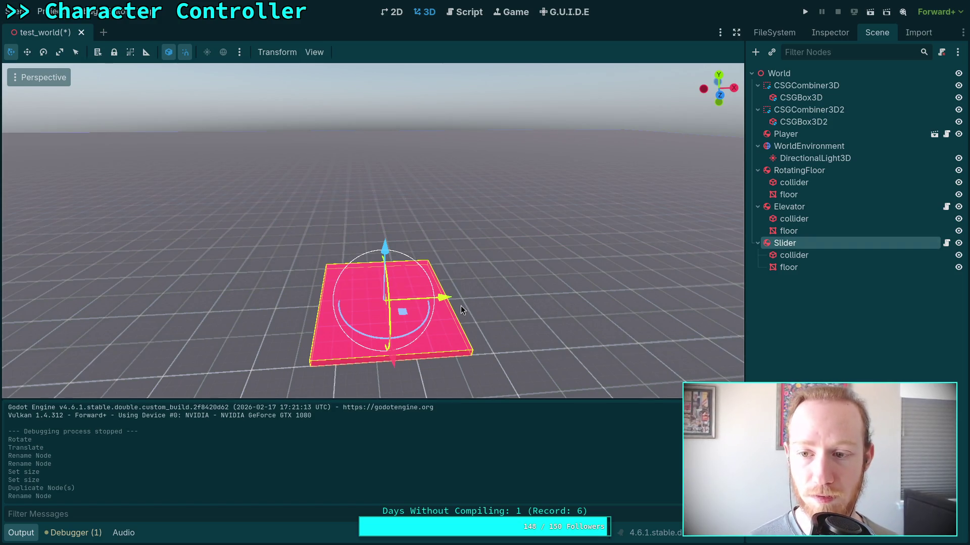
pyautogui.moveTo(428, 319)
pyautogui.mouseDown()
pyautogui.moveTo(407, 300)
pyautogui.moveTo(443, 288)
pyautogui.moveTo(419, 243)
pyautogui.moveTo(371, 189)
pyautogui.moveTo(303, 172)
pyautogui.moveTo(704, 237)
pyautogui.mouseUp()
# - Expand the Slider collider's box shape in the Inspector to check its size
pyautogui.click(820, 256)
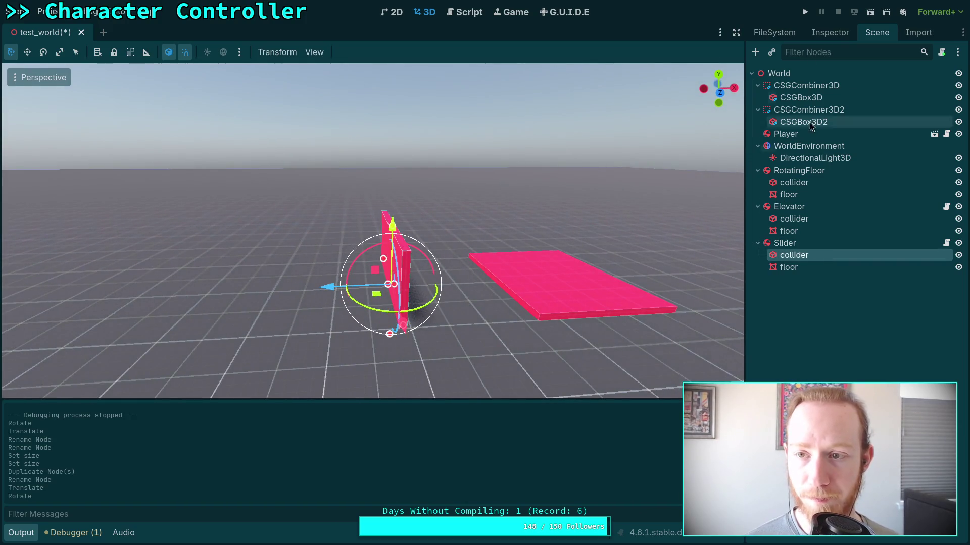
pyautogui.click(828, 34)
pyautogui.click(903, 133)
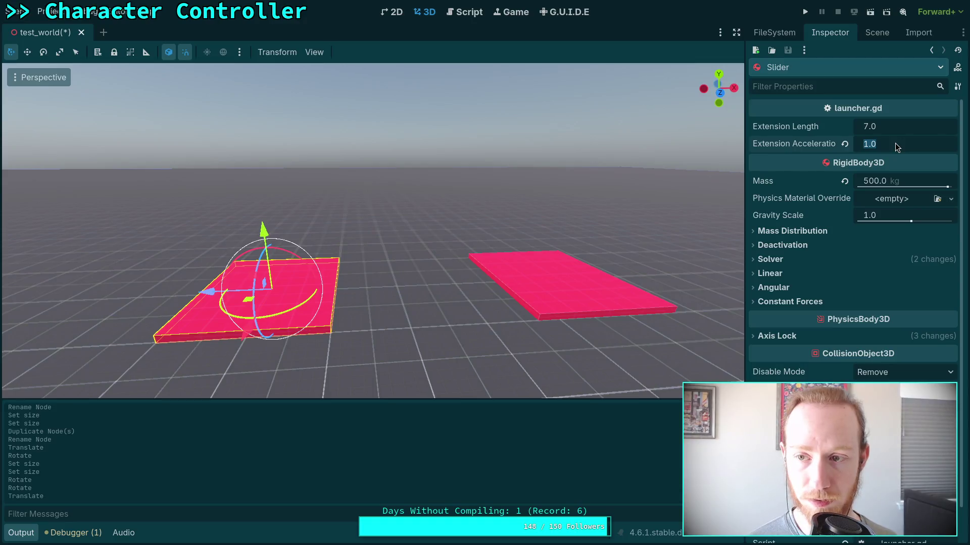
# - Apply Extension Acceleration 2.0, save test_world, and test-run walking across the pink platform
pyautogui.press('Return')
pyautogui.hotkey('ctrl', 's')
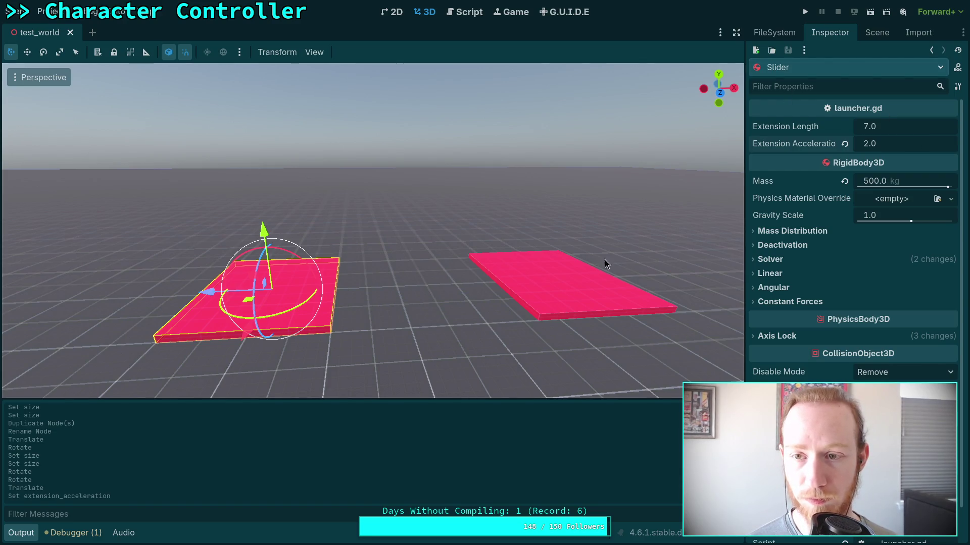
pyautogui.click(805, 12)
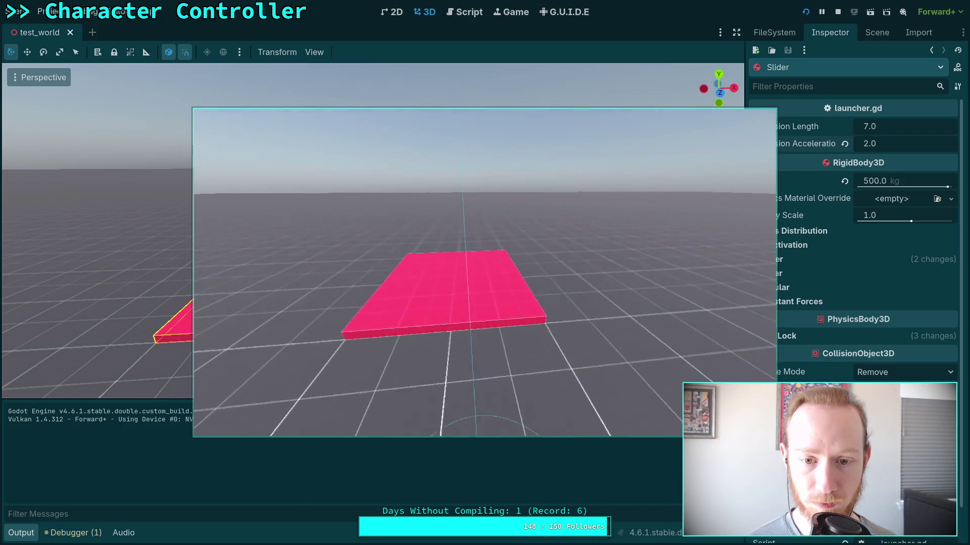
pyautogui.press('d')
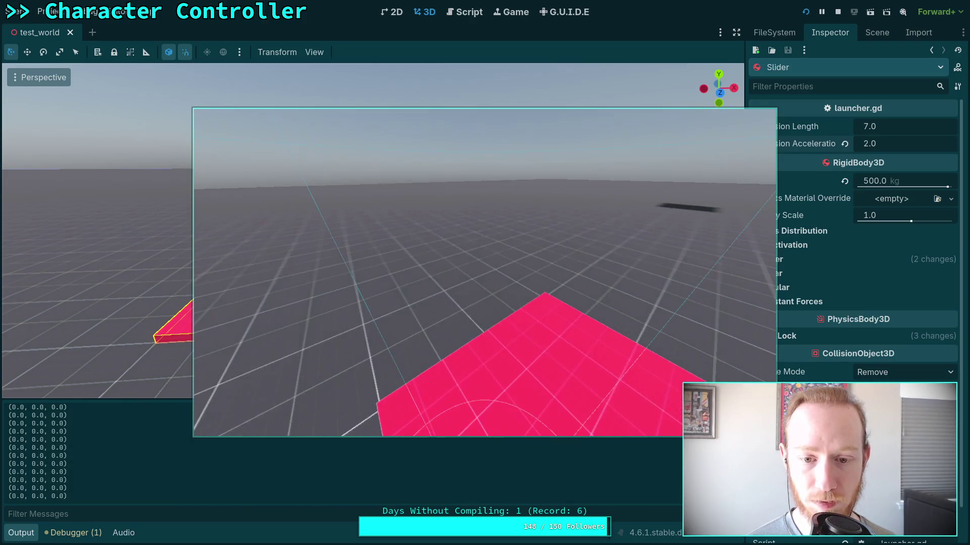
pyautogui.click(836, 15)
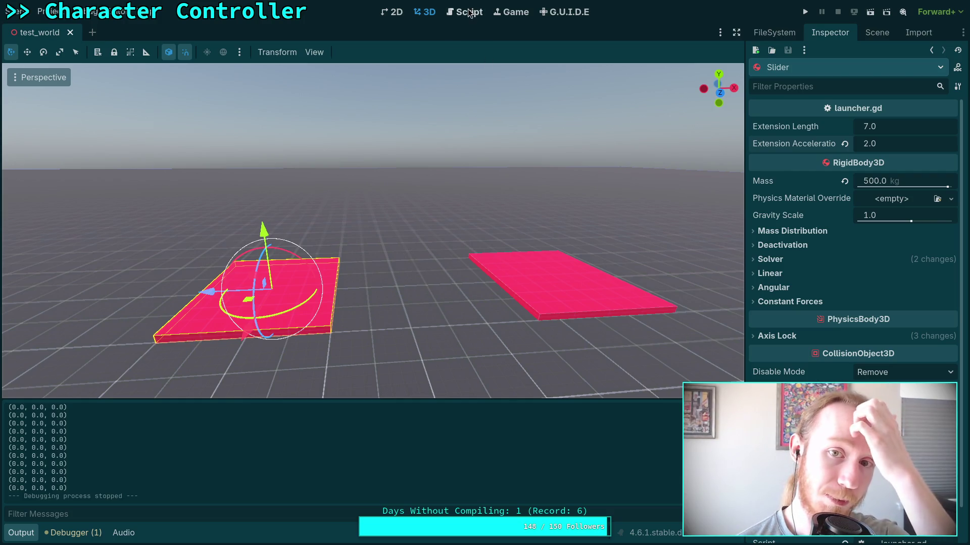
# - Show CharacterController.gd in the script editor and select ground.mass on line 98
pyautogui.hotkey('ctrl', 'F3')
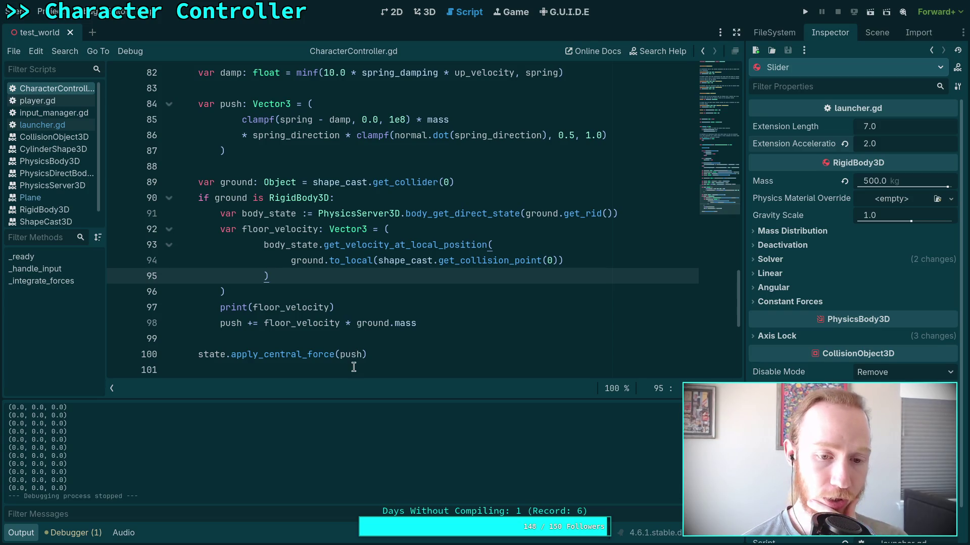
pyautogui.click(431, 321)
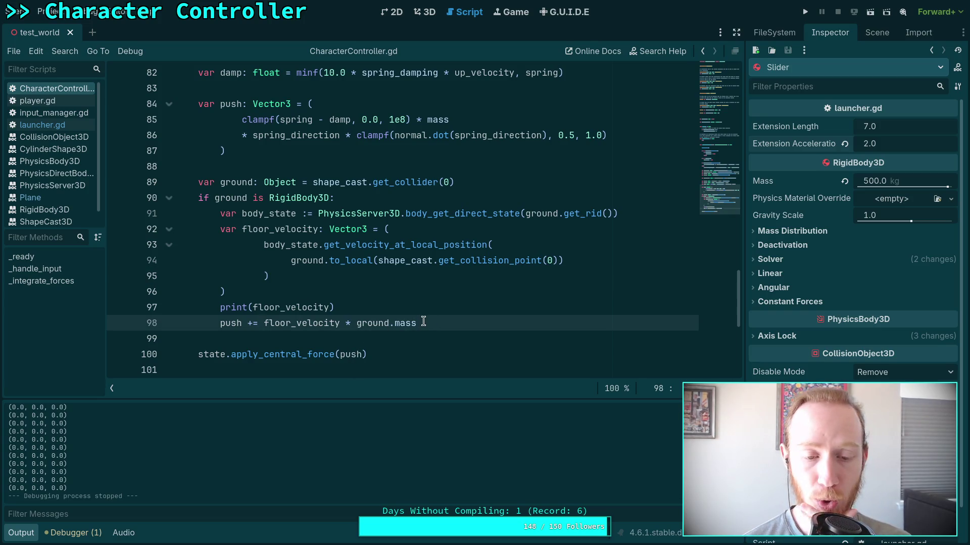
pyautogui.moveTo(414, 323); pyautogui.dragTo(356, 323)
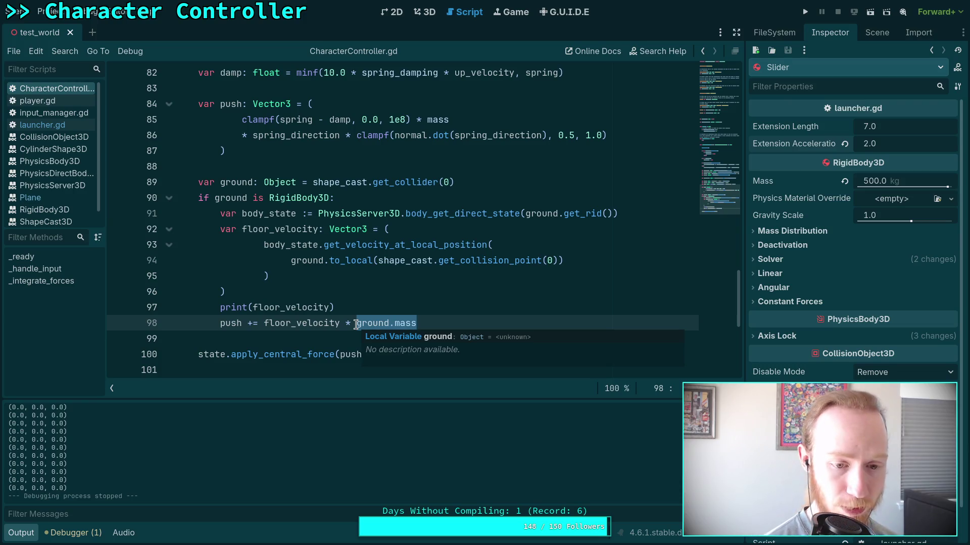
pyautogui.hotkey('alt', 'Tab')
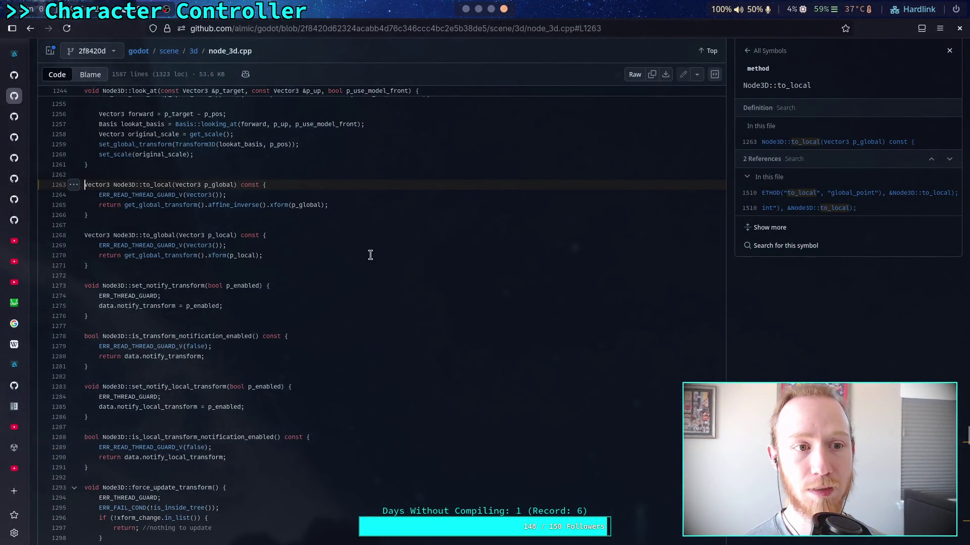
# - Search the repository for apply_central_force and open the RigidBody3D definition
pyautogui.scroll(20, 461, 197)
pyautogui.scroll(10, 454, 210)
pyautogui.moveTo(966, 325); pyautogui.dragTo(961, 22)
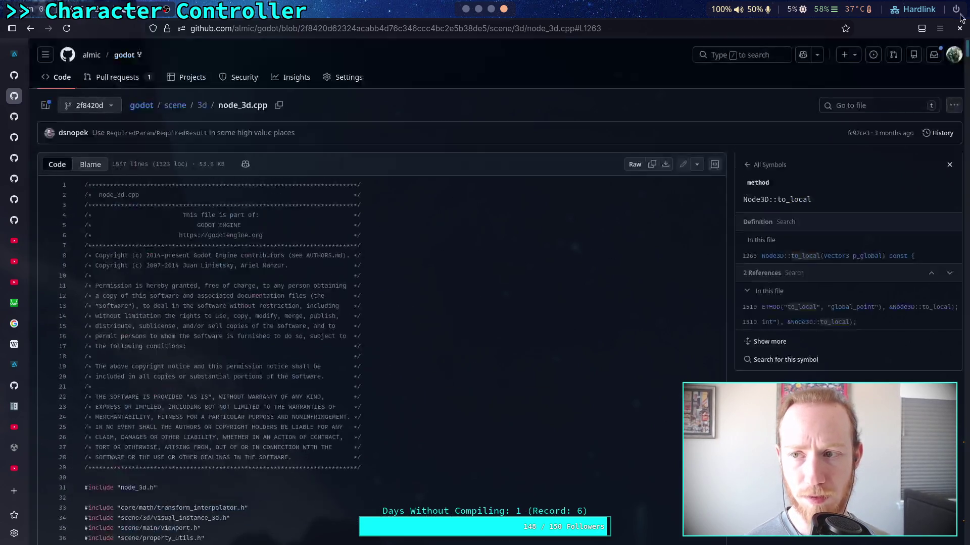
pyautogui.click(748, 61)
pyautogui.write('apply_central_force')
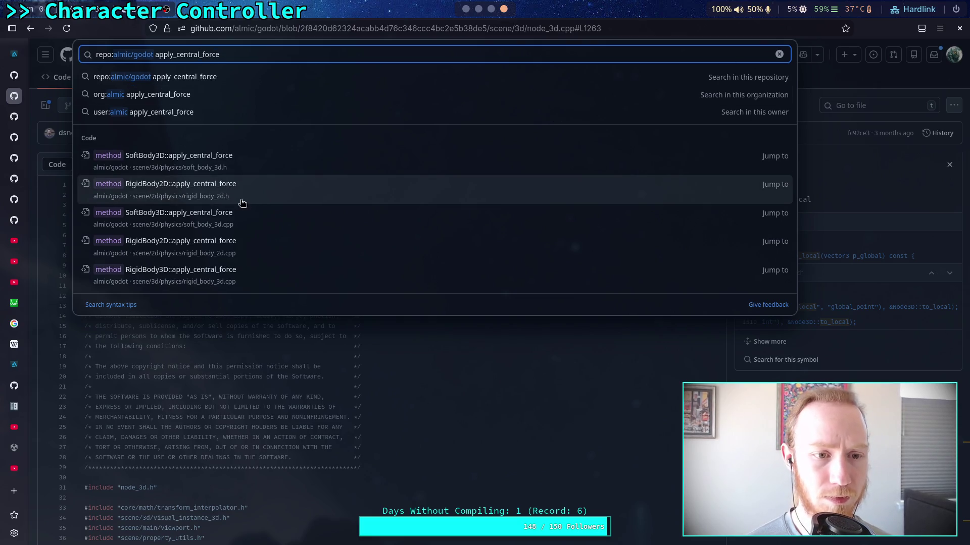
pyautogui.click(244, 274)
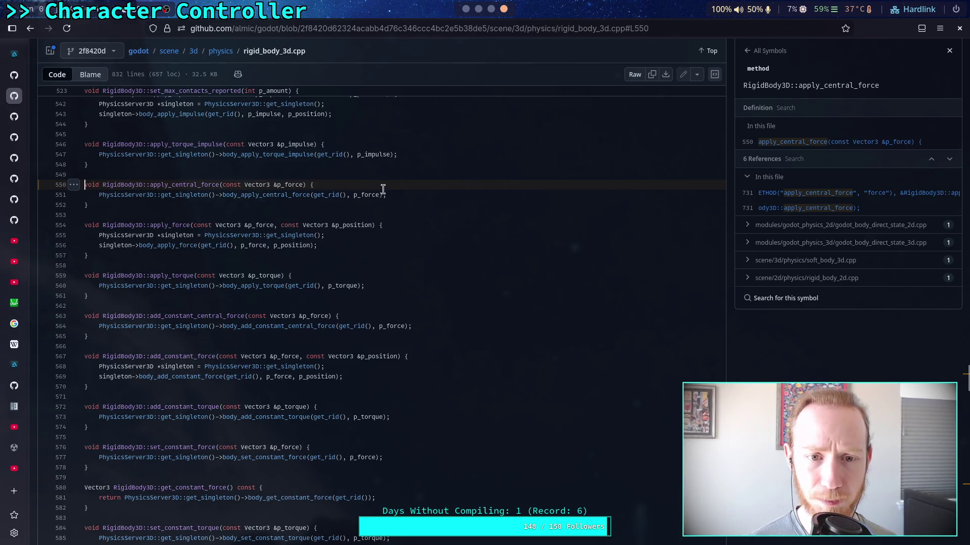
# - Search body_apply_central_force and open its PhysicsServer3D declaration in physics_server_3d.h
pyautogui.moveTo(966, 378); pyautogui.dragTo(963, 5)
pyautogui.click(722, 57)
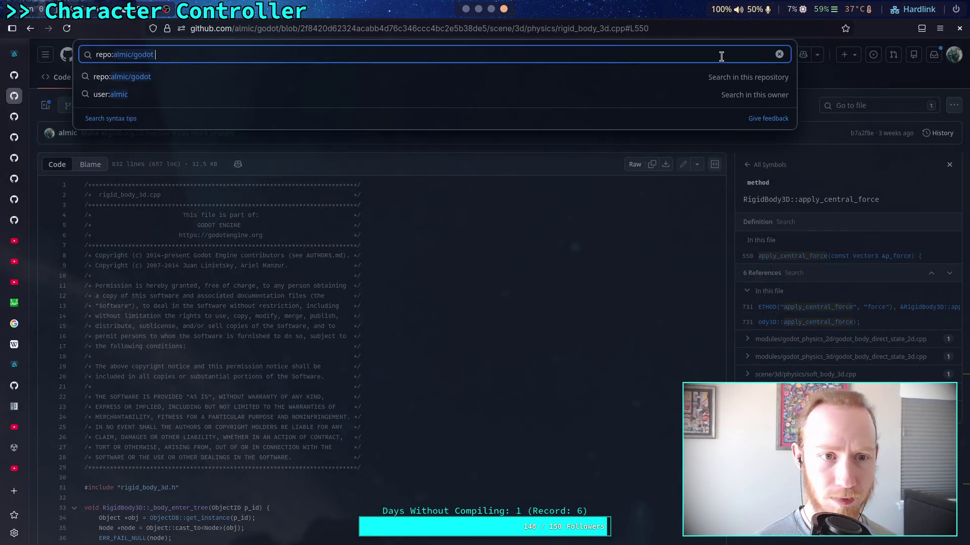
pyautogui.write('boy')
pyautogui.press('BackSpace')
pyautogui.write('dy_apply')
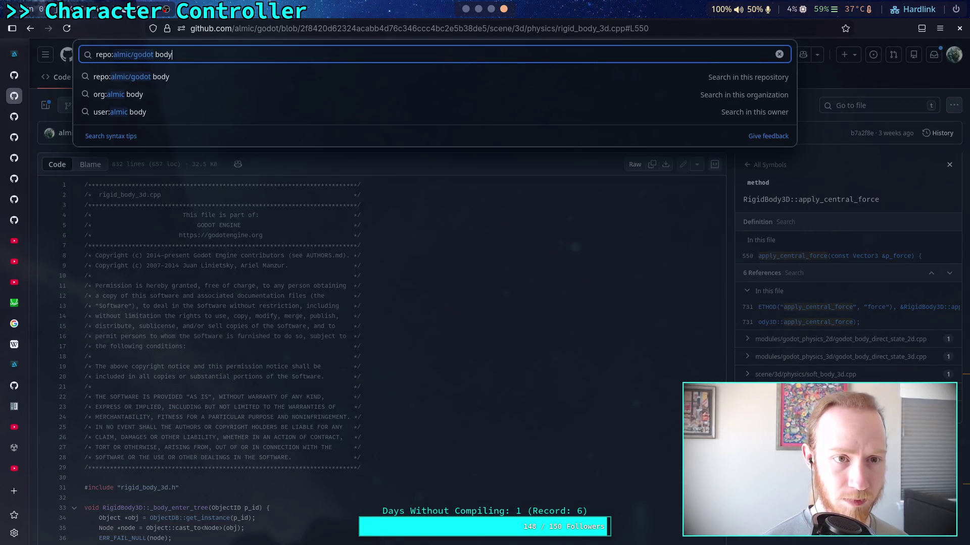
pyautogui.write('_centra')
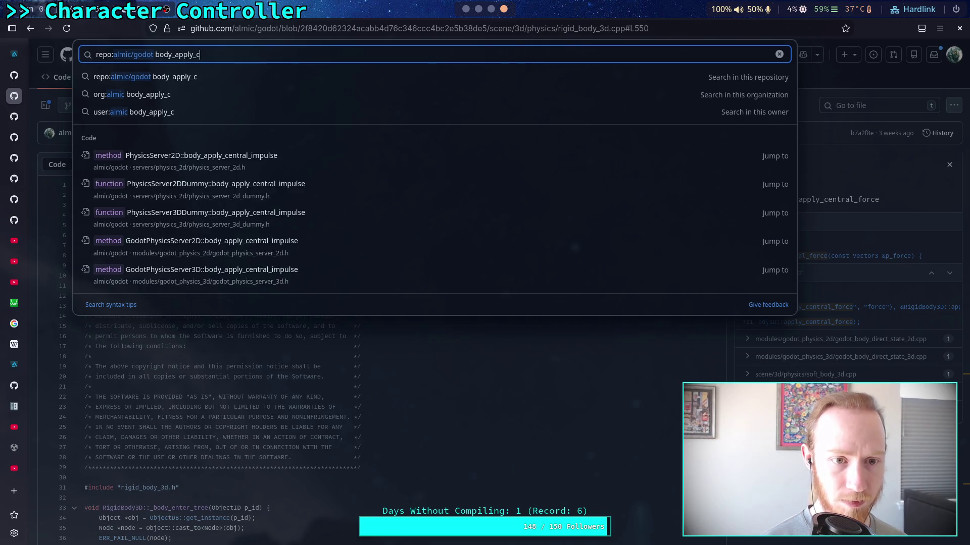
pyautogui.write('l_for')
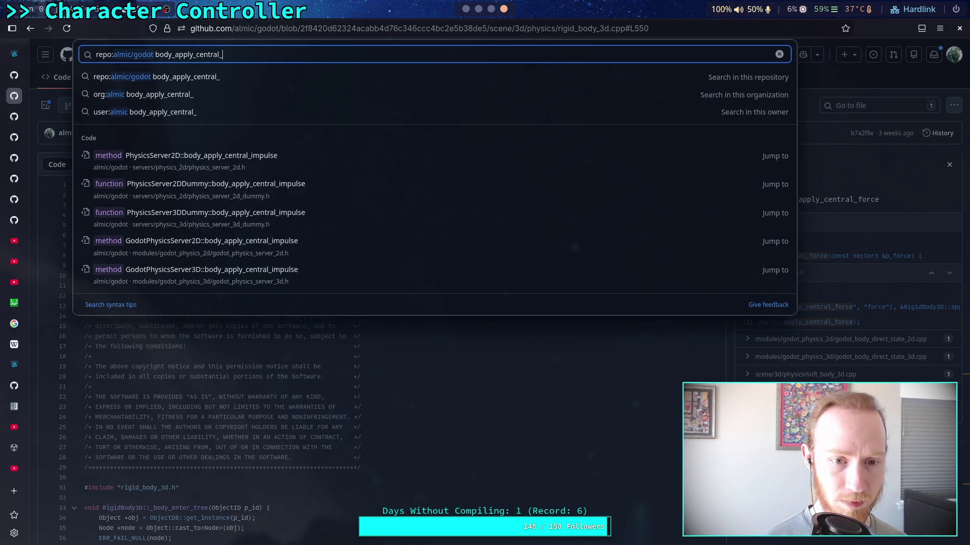
pyautogui.write('ce')
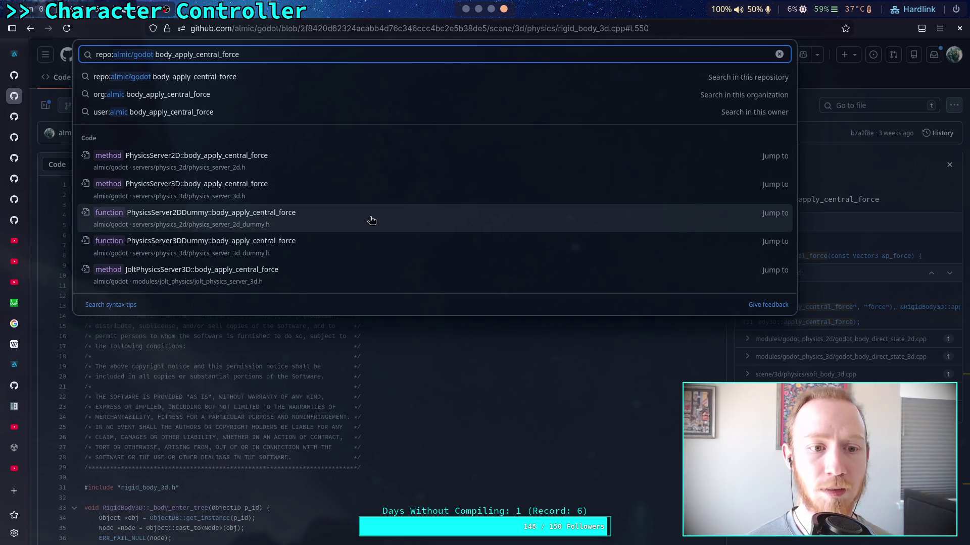
pyautogui.click(333, 194)
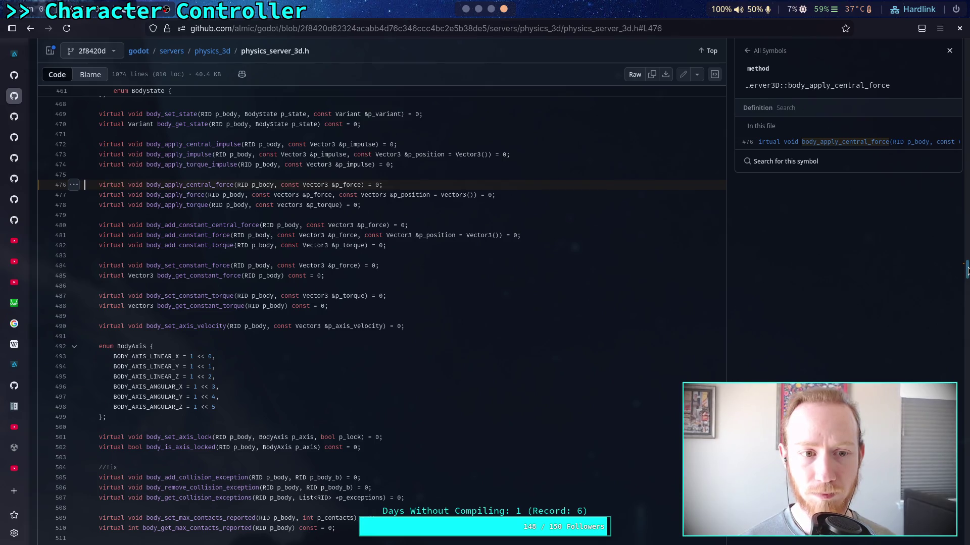
# - Search body_apply_central_force, open the Jolt definition, and jump to the file's top
pyautogui.moveTo(966, 270); pyautogui.dragTo(966, 45)
pyautogui.click(759, 61)
pyautogui.write('body_a')
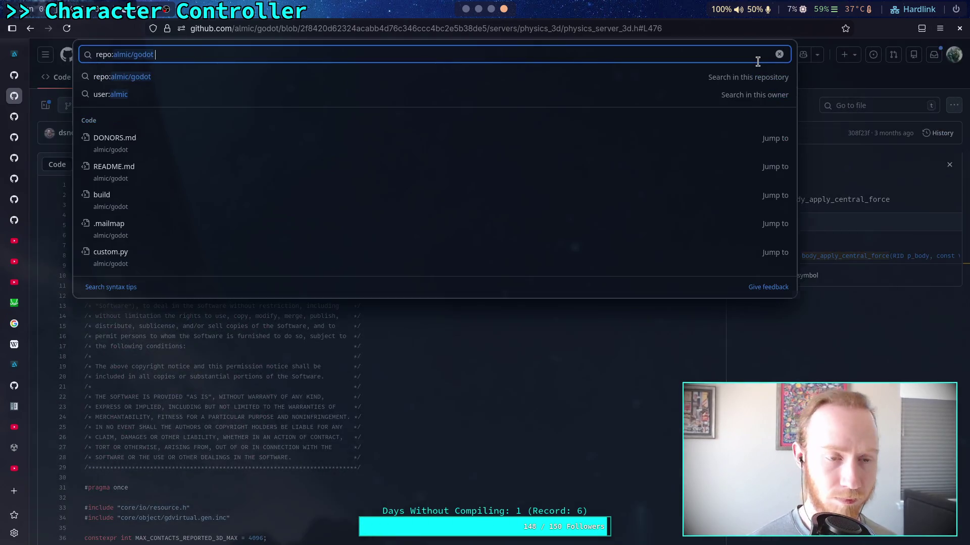
pyautogui.write('pplyS')
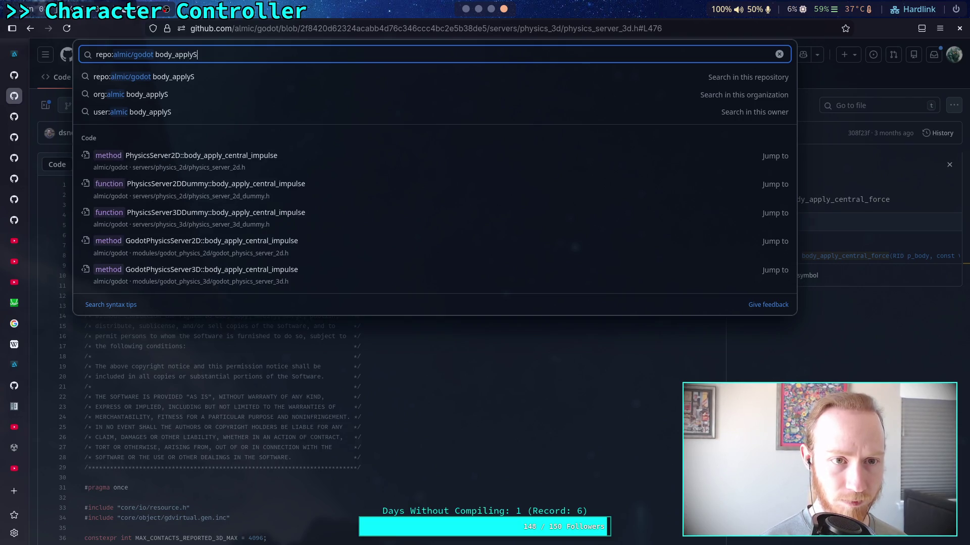
pyautogui.press('BackSpace')
pyautogui.write('_')
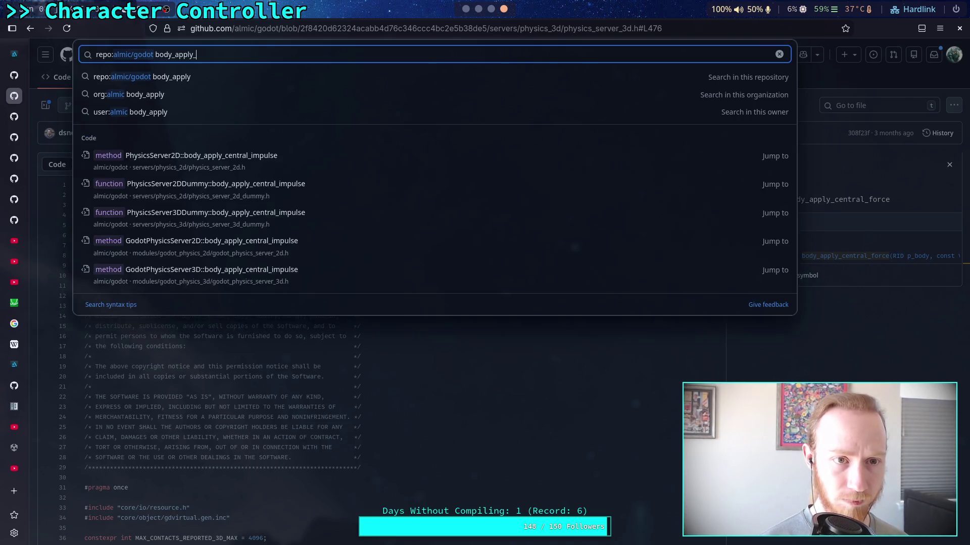
pyautogui.write('centra')
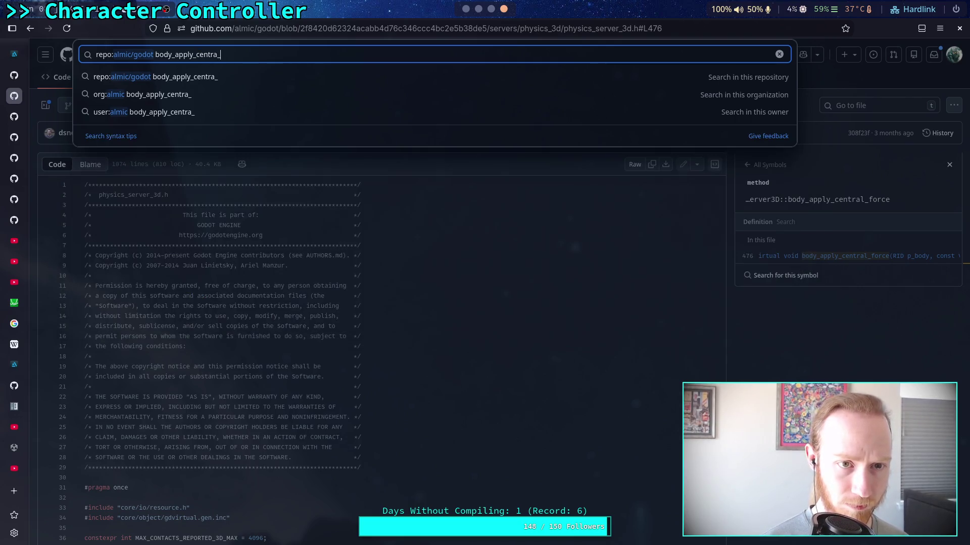
pyautogui.write('l_force')
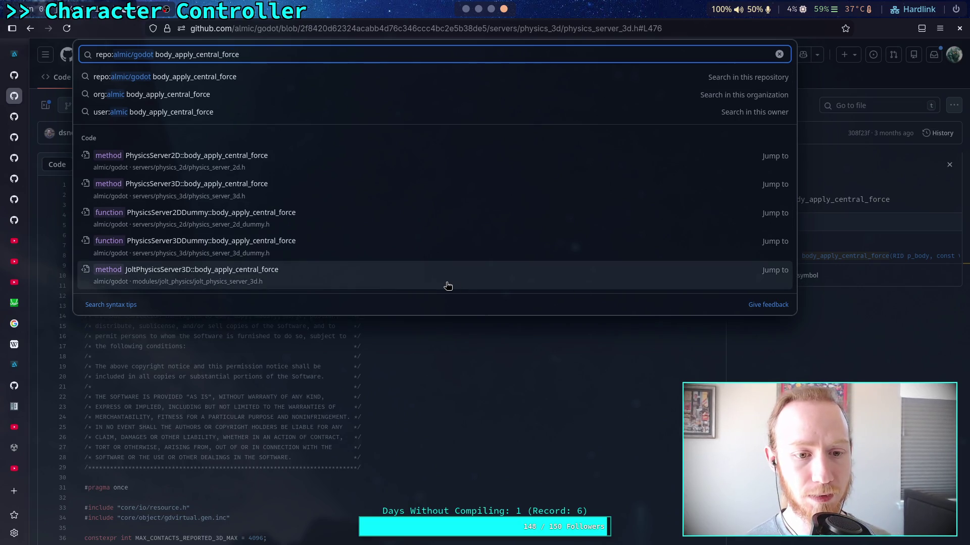
pyautogui.click(448, 286)
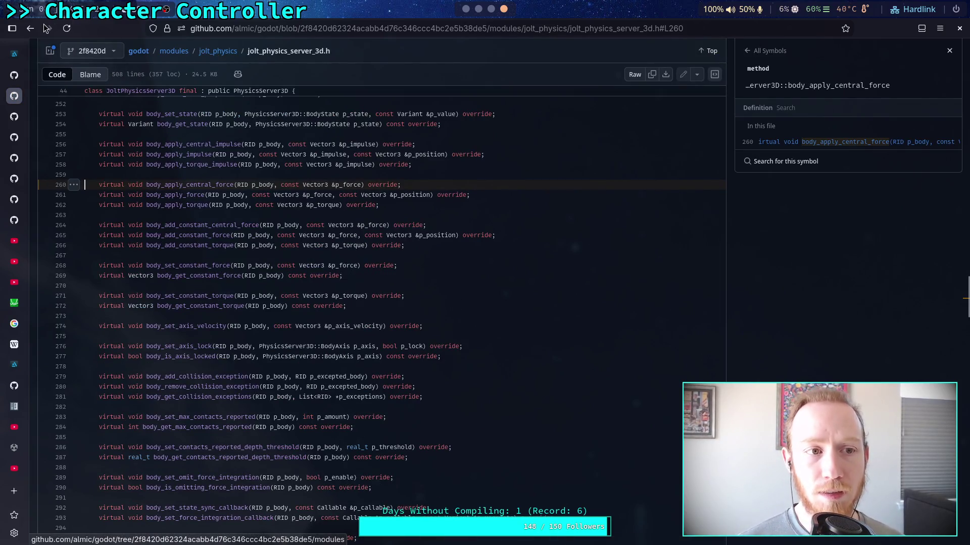
pyautogui.press('Home')
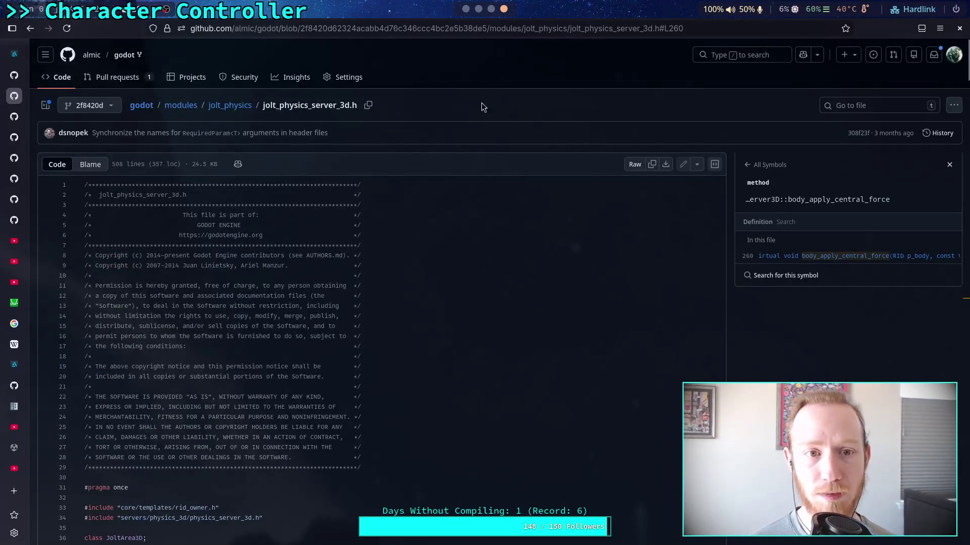
# - Run the body_apply_central_force search again and open the jolt_physics_server_3d.cpp match
pyautogui.press('/')
pyautogui.write('body-')
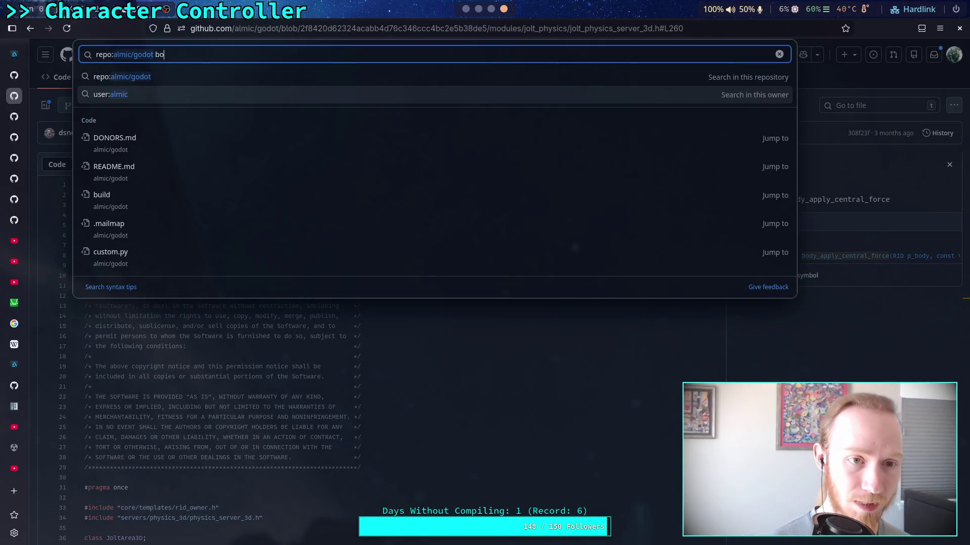
pyautogui.press('BackSpace')
pyautogui.write('_apply_')
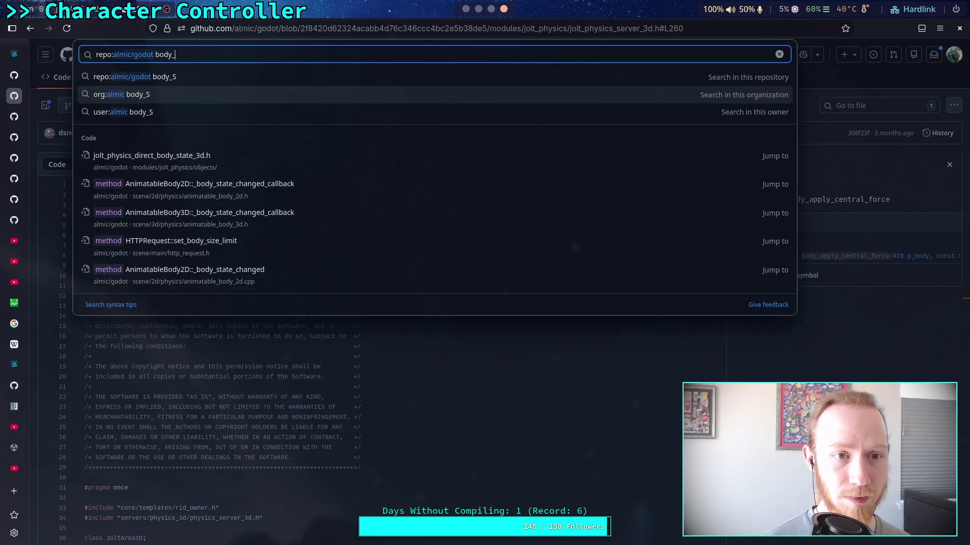
pyautogui.write('central')
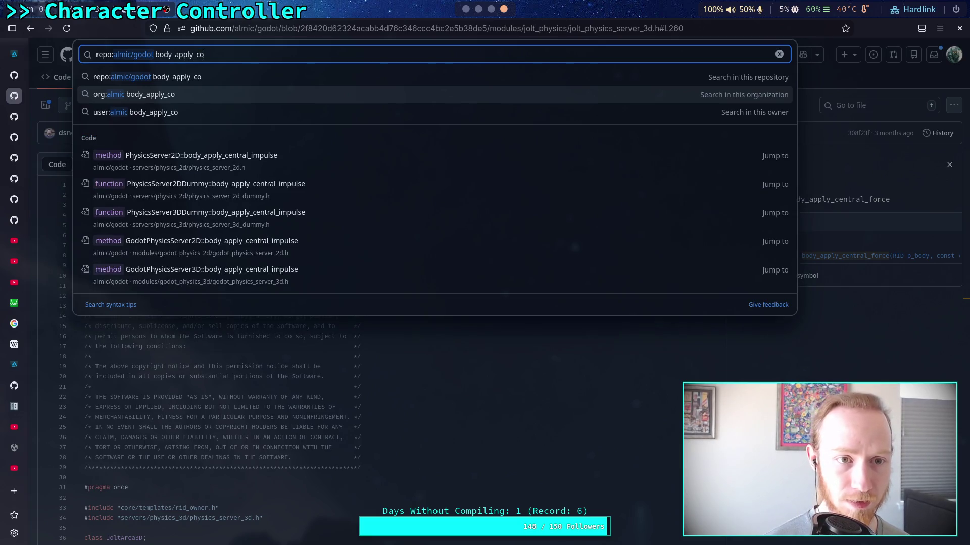
pyautogui.write('_force')
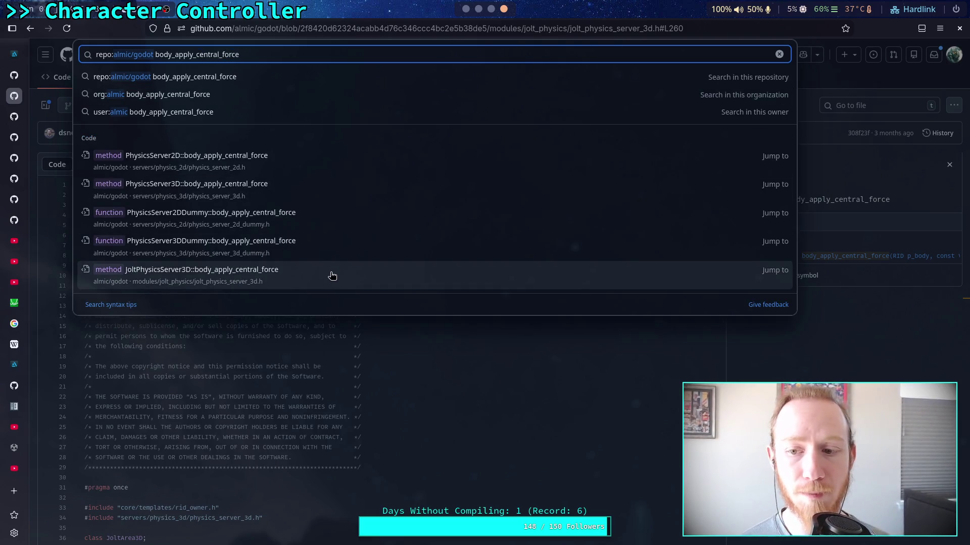
pyautogui.click(334, 84)
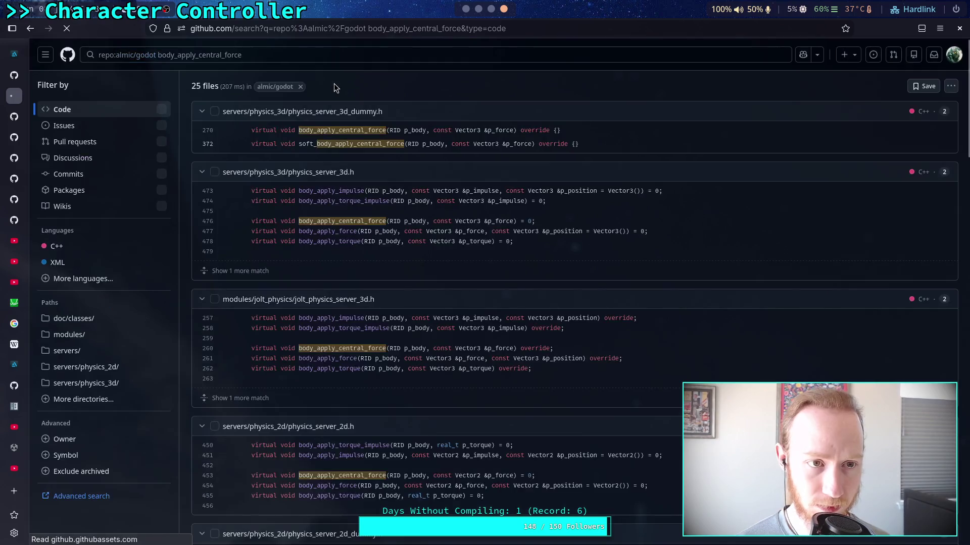
pyautogui.scroll(-10, 405, 243)
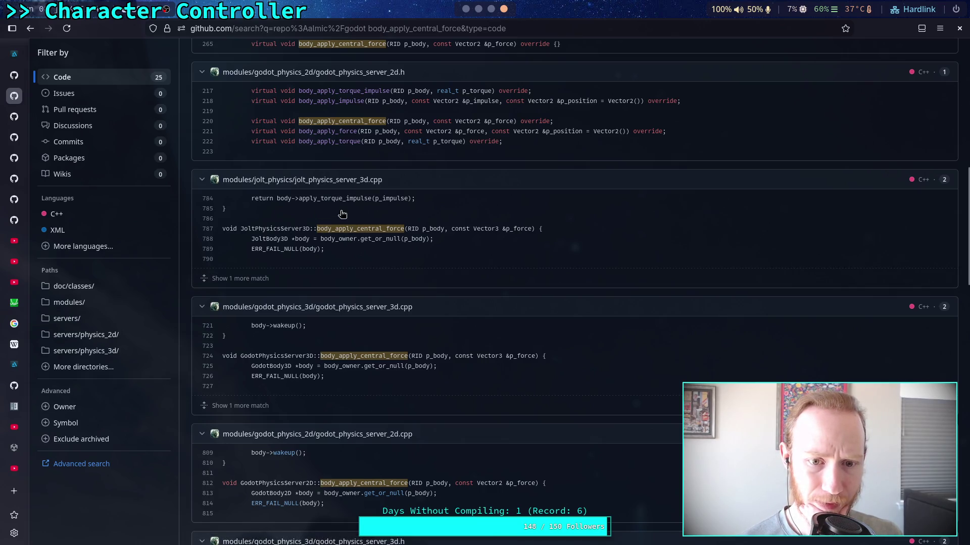
pyautogui.click(371, 182)
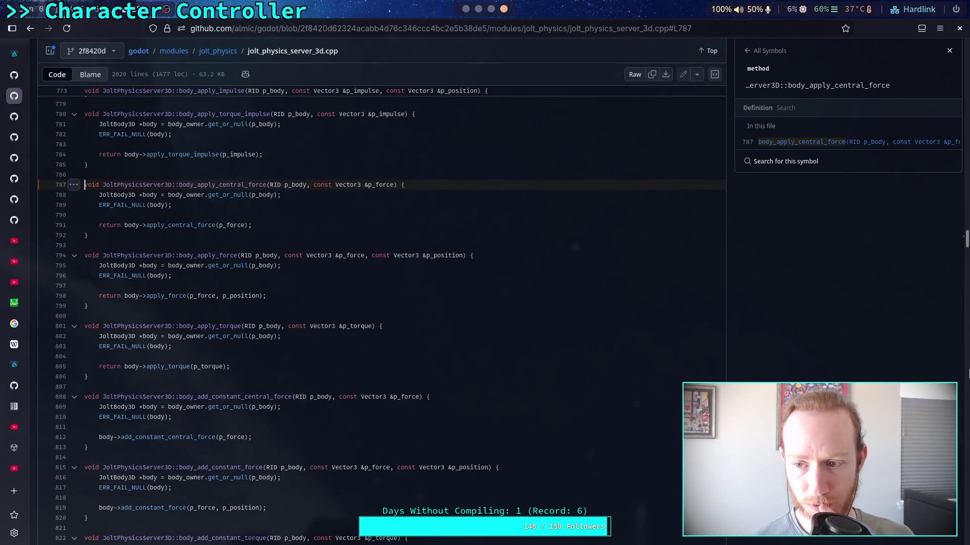
pyautogui.moveTo(965, 238); pyautogui.dragTo(949, 65)
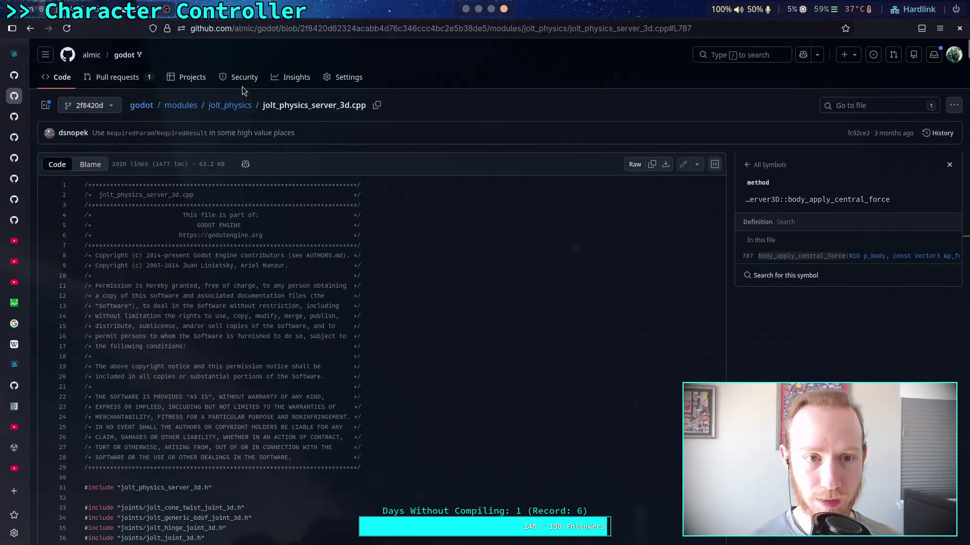
pyautogui.click(762, 57)
pyautogui.write('apply_')
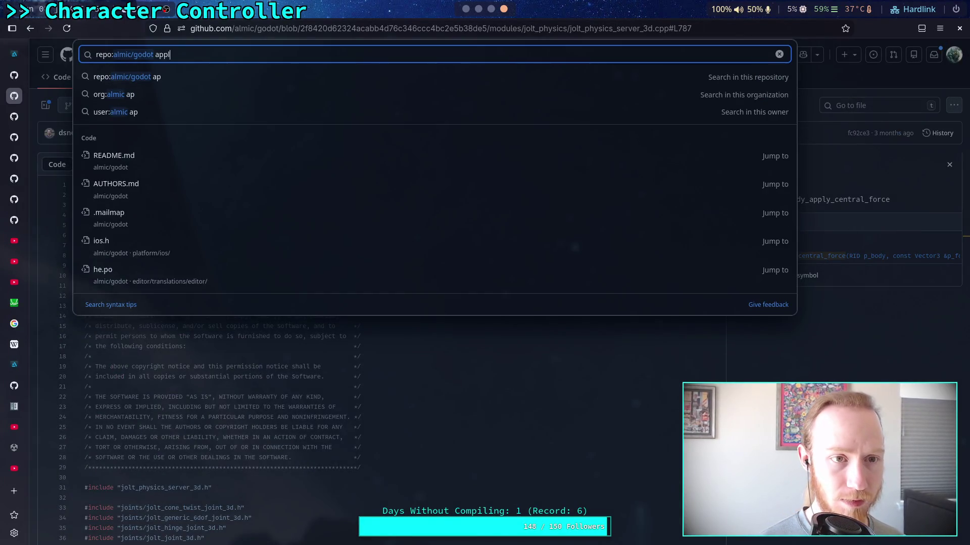
pyautogui.write('cgntr')
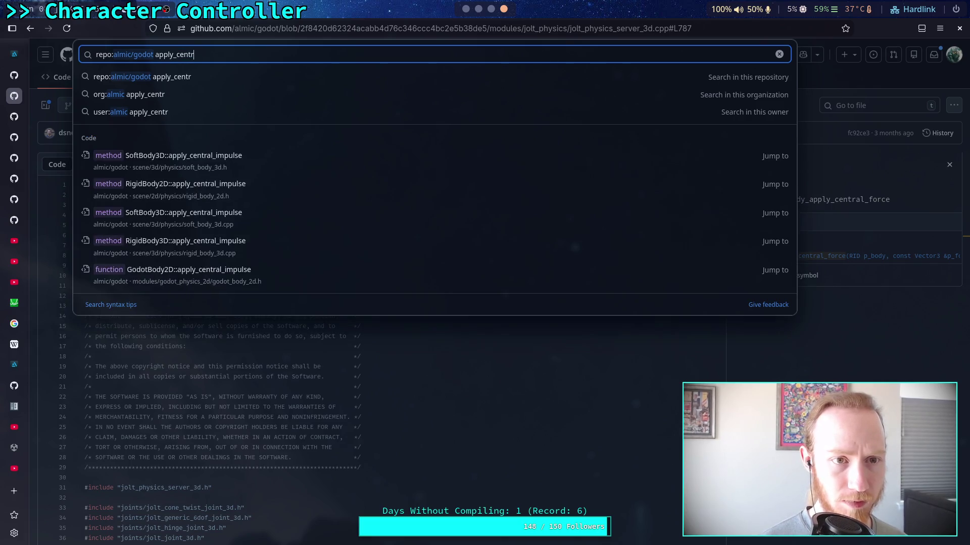
pyautogui.write('rce')
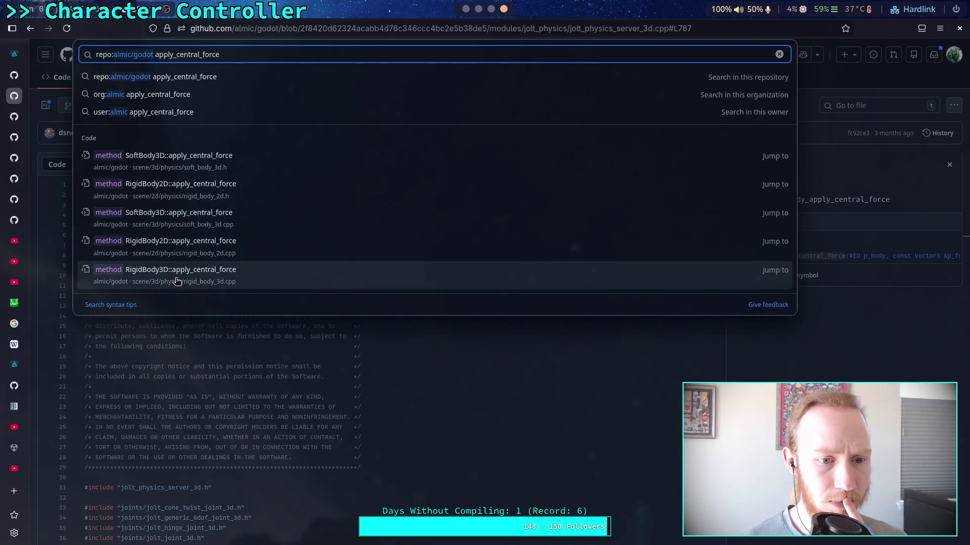
# - Search almic/godot for apply_central_force and read through the results onto page 2
pyautogui.click(217, 78)
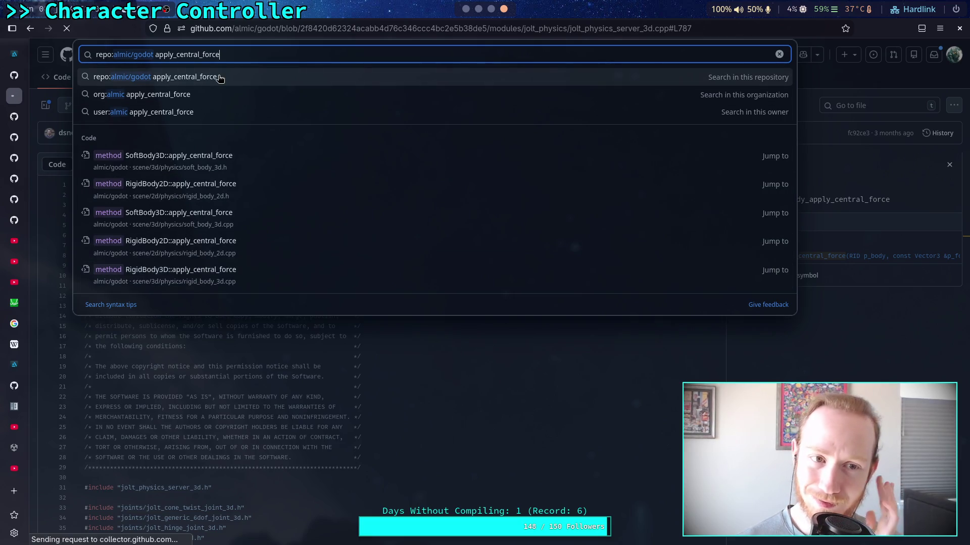
pyautogui.scroll(-4, 388, 278)
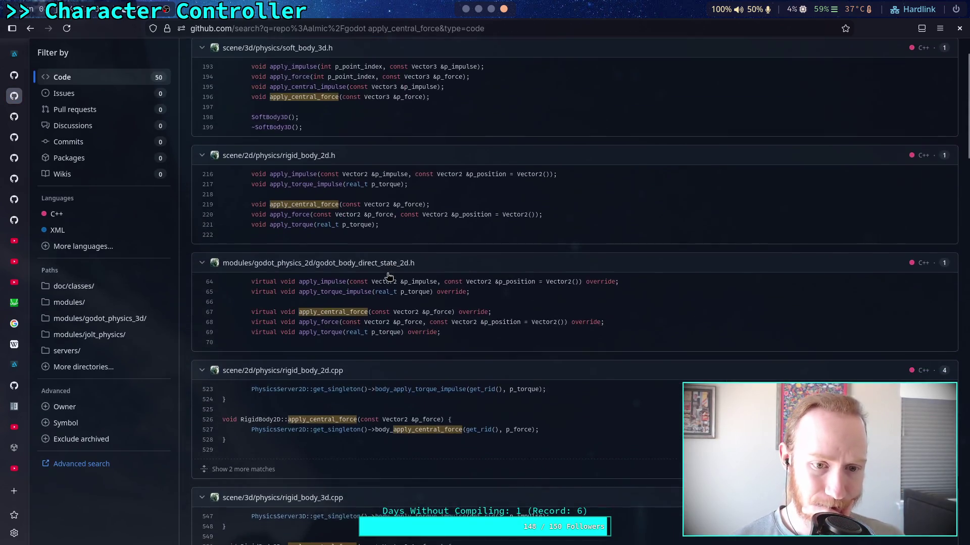
pyautogui.scroll(-3, 390, 272)
pyautogui.scroll(3, 389, 271)
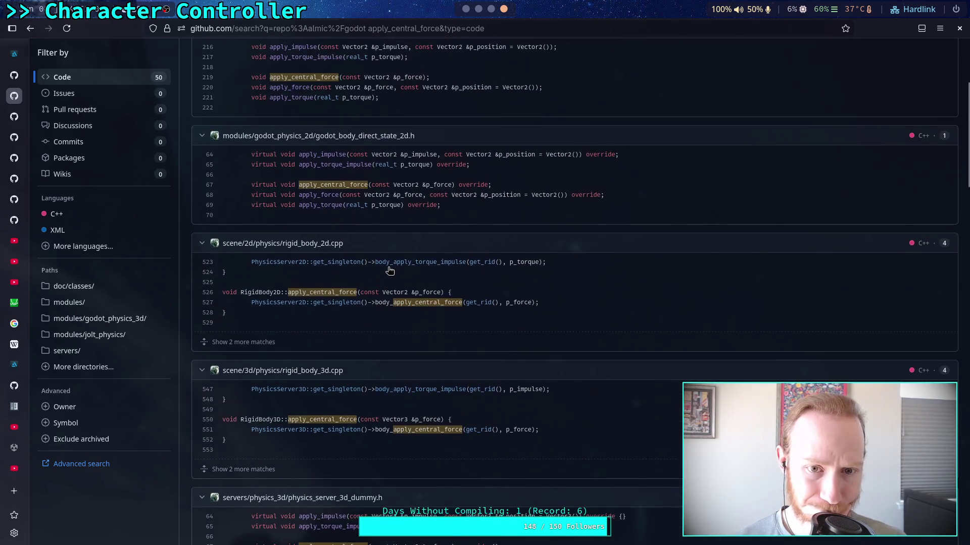
pyautogui.scroll(-3, 389, 271)
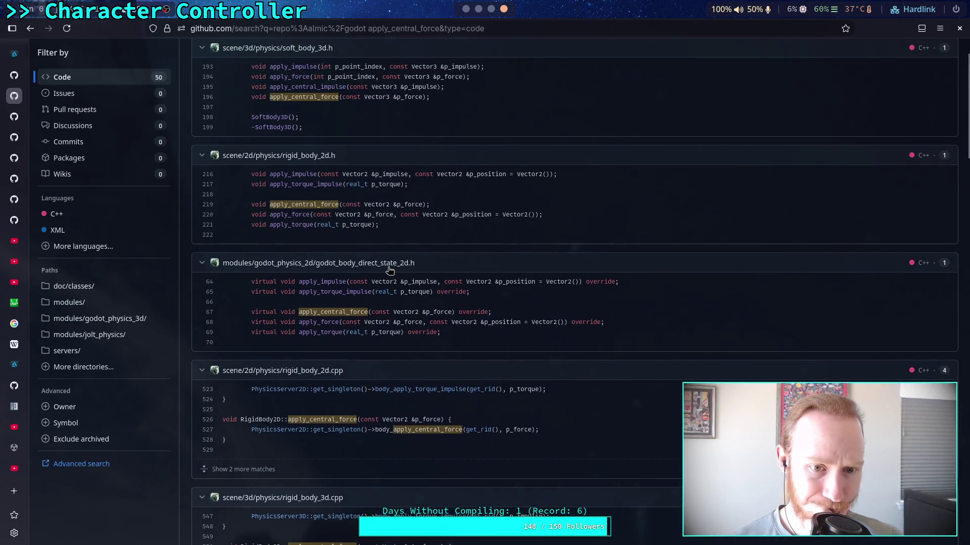
pyautogui.scroll(-4, 389, 271)
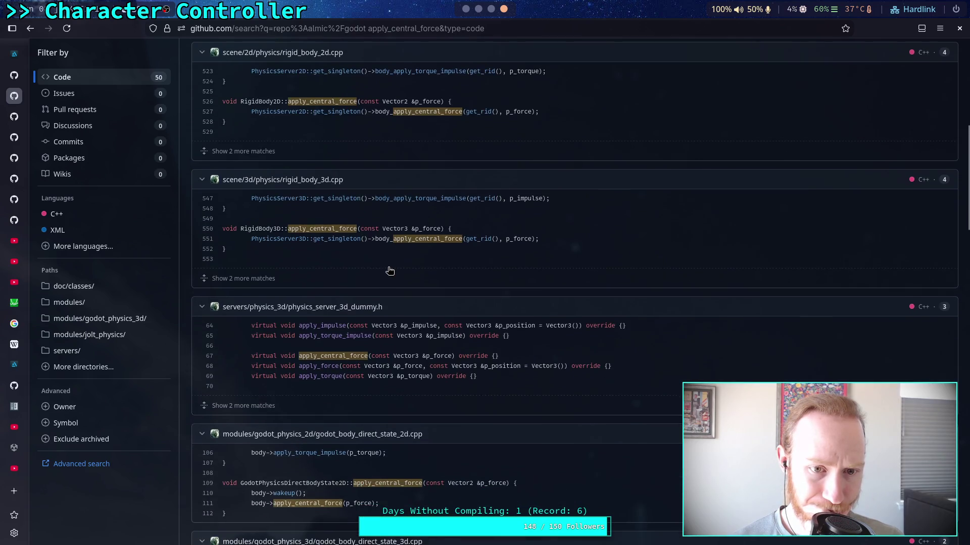
pyautogui.scroll(-3, 389, 271)
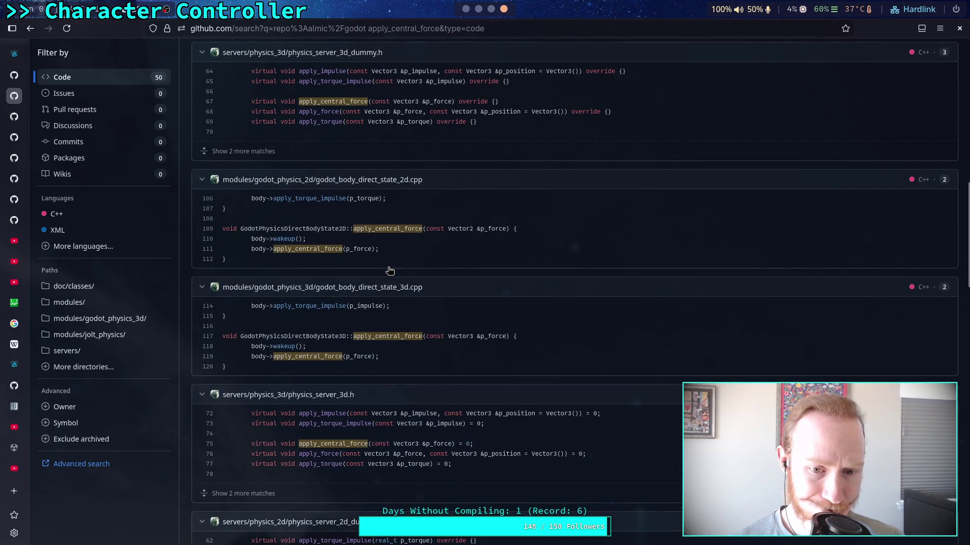
pyautogui.scroll(-3, 390, 272)
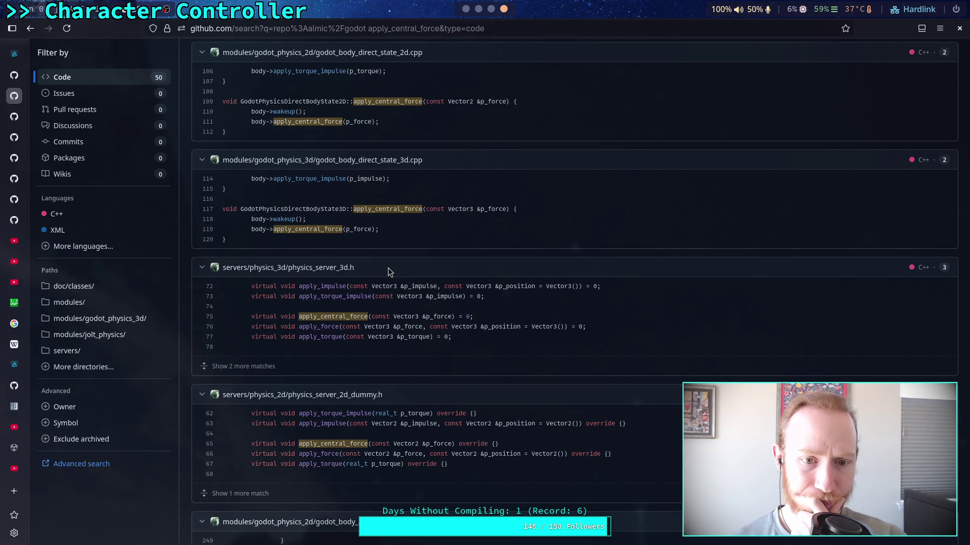
pyautogui.scroll(-7, 390, 272)
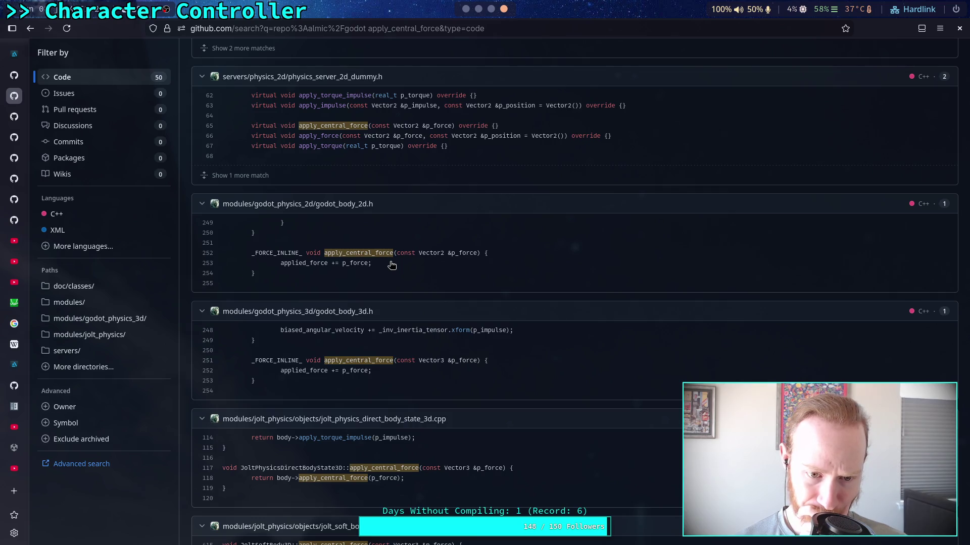
pyautogui.scroll(-1, 391, 265)
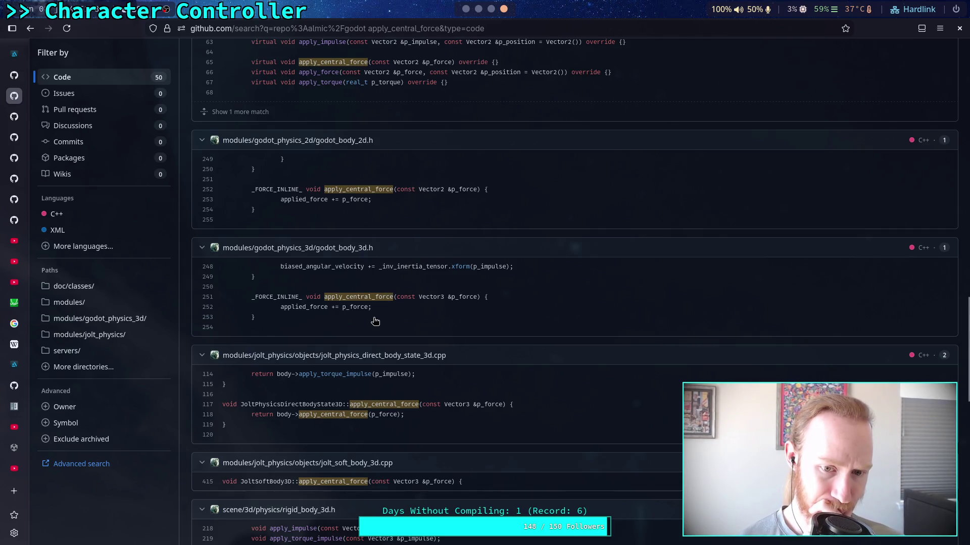
pyautogui.scroll(-2, 374, 321)
pyautogui.scroll(-2, 375, 321)
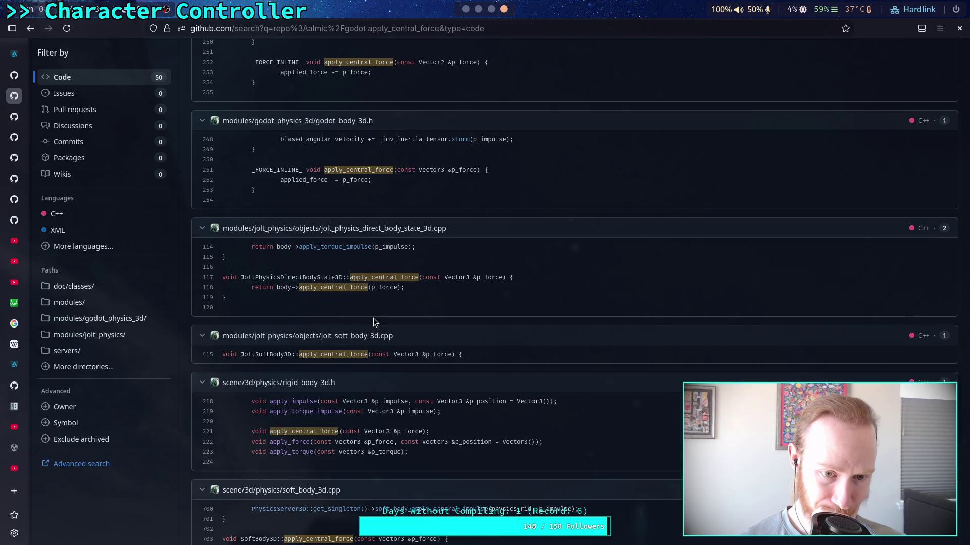
pyautogui.scroll(-2, 375, 323)
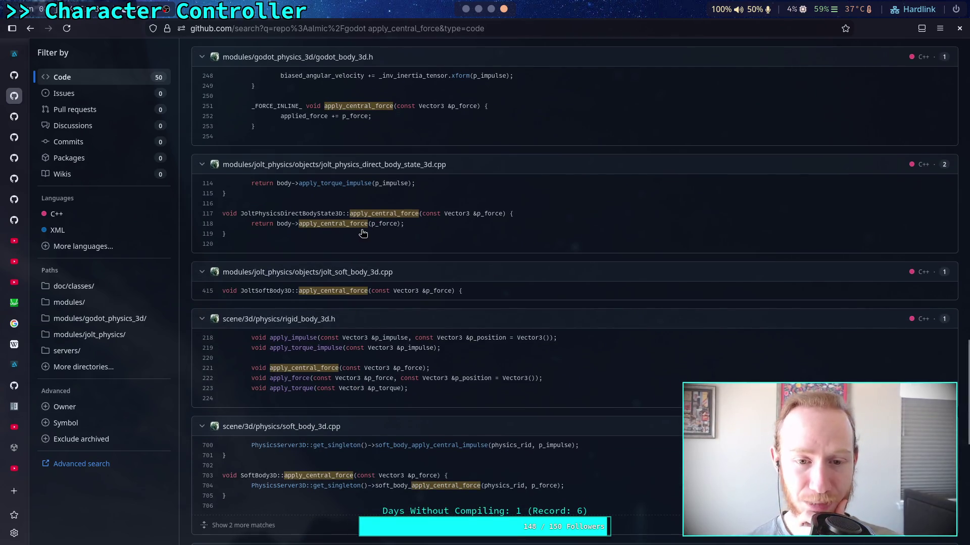
pyautogui.scroll(-2, 339, 235)
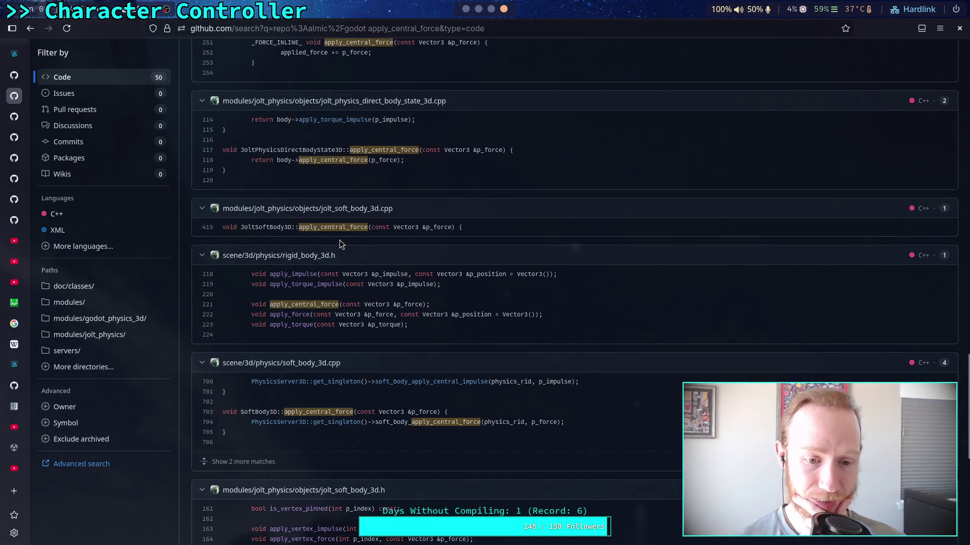
pyautogui.scroll(-4, 340, 240)
pyautogui.scroll(-5, 339, 240)
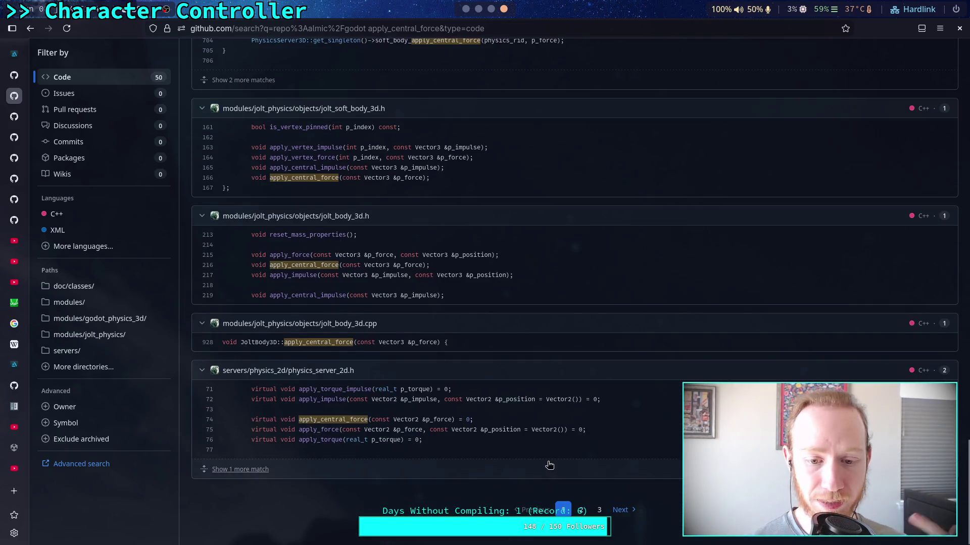
pyautogui.click(580, 510)
pyautogui.scroll(-12, 443, 379)
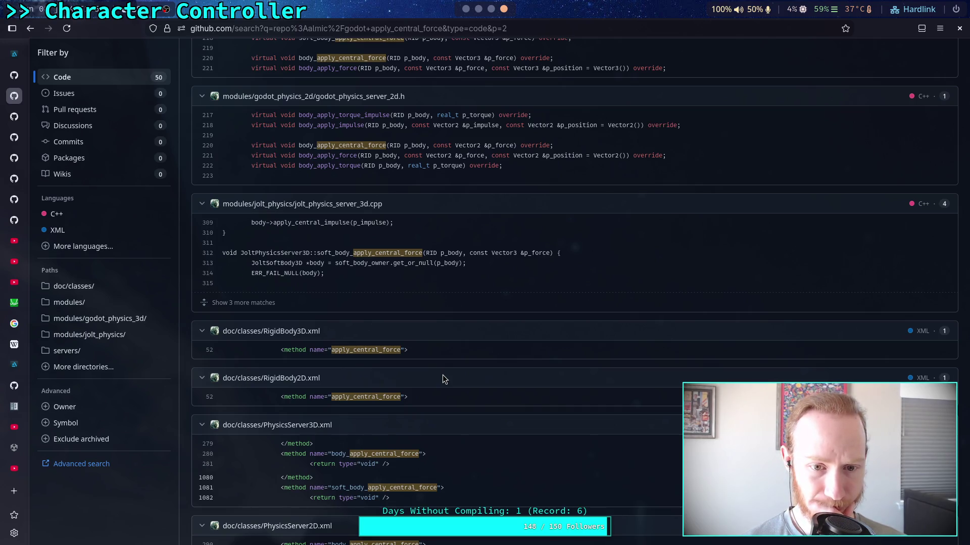
pyautogui.click(237, 303)
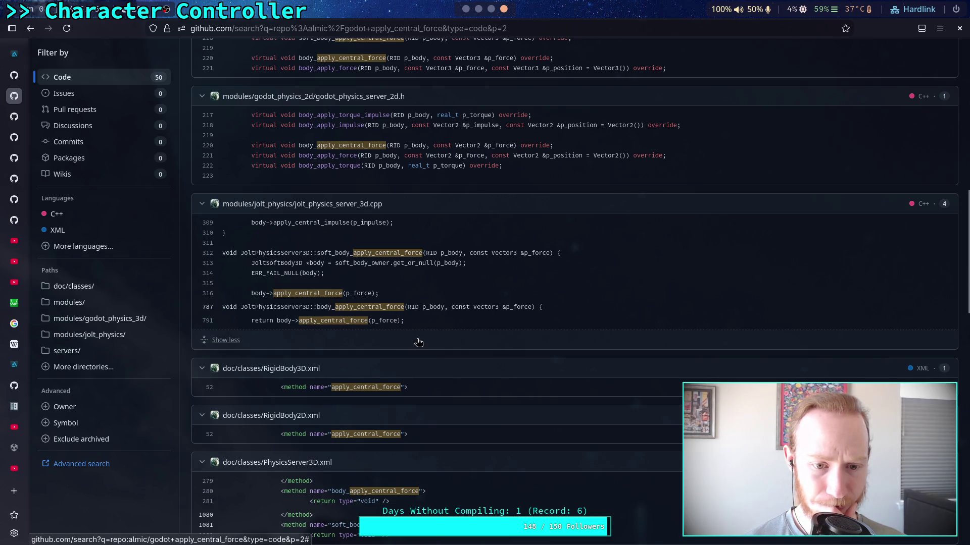
pyautogui.scroll(-6, 417, 340)
pyautogui.scroll(-10, 417, 340)
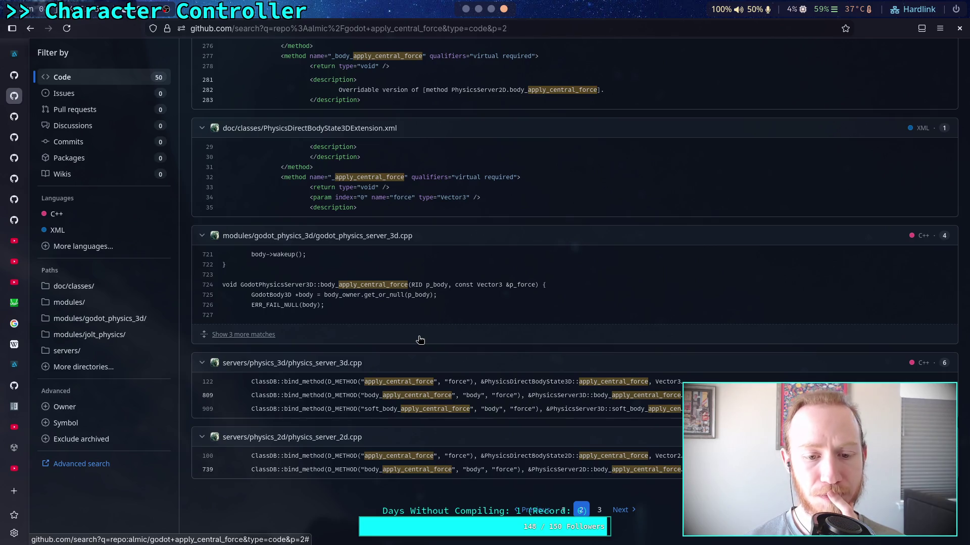
pyautogui.click(599, 510)
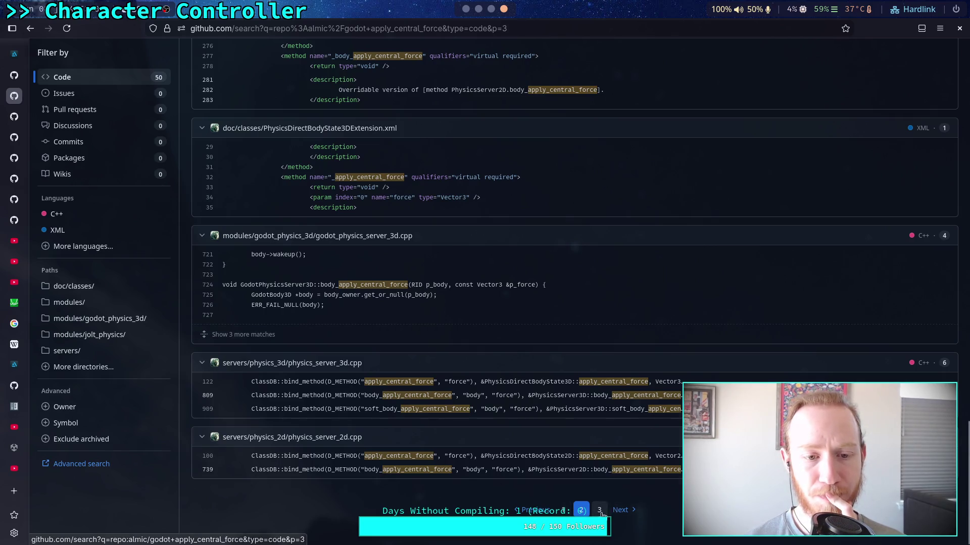
pyautogui.scroll(-3, 439, 437)
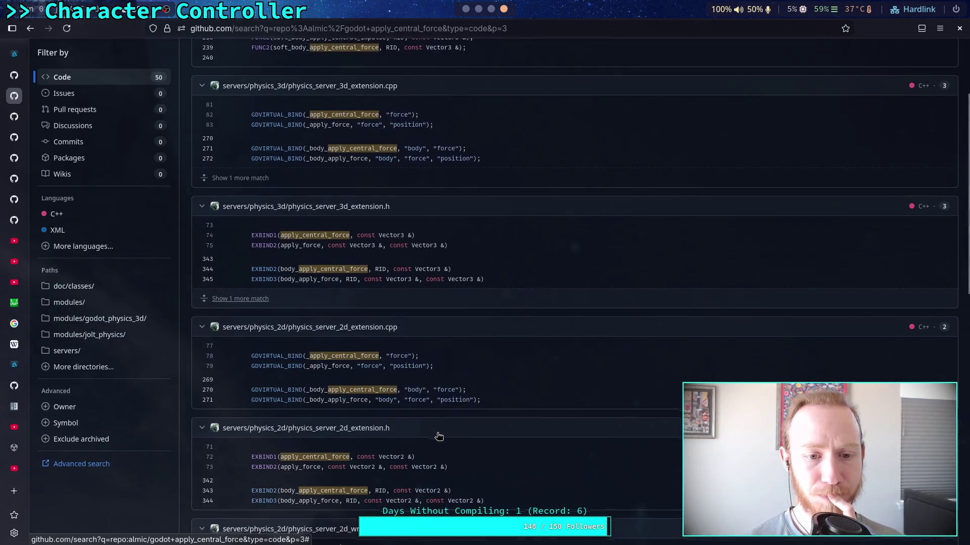
pyautogui.scroll(-10, 438, 433)
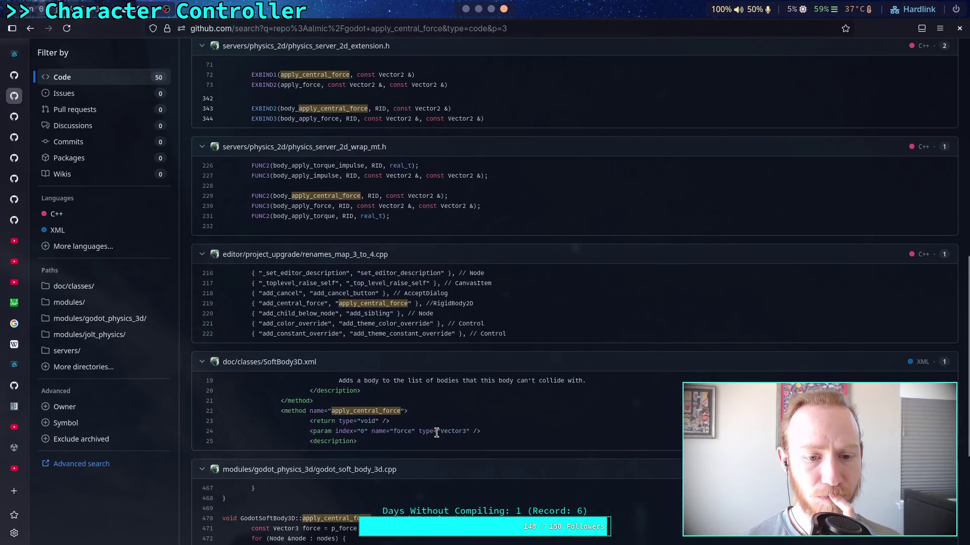
pyautogui.scroll(-3, 438, 433)
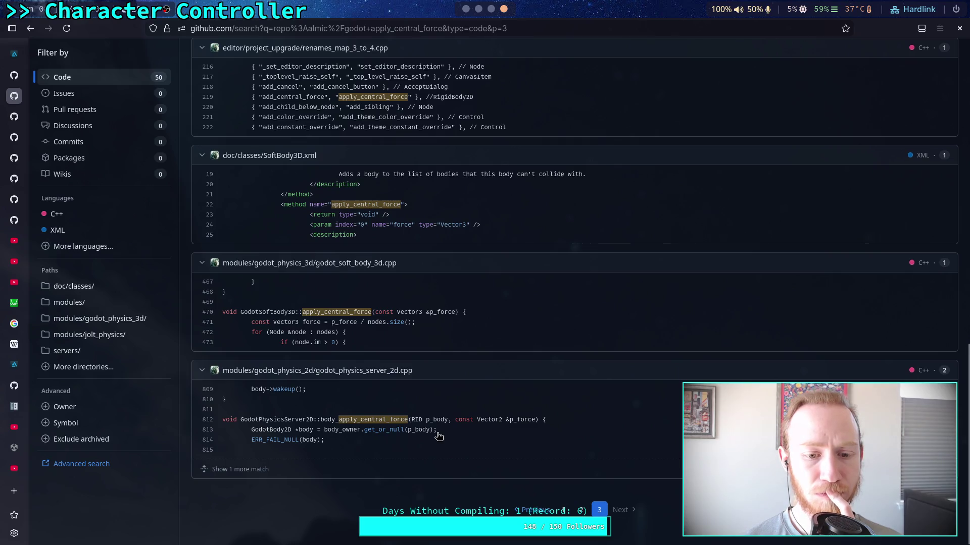
pyautogui.click(563, 510)
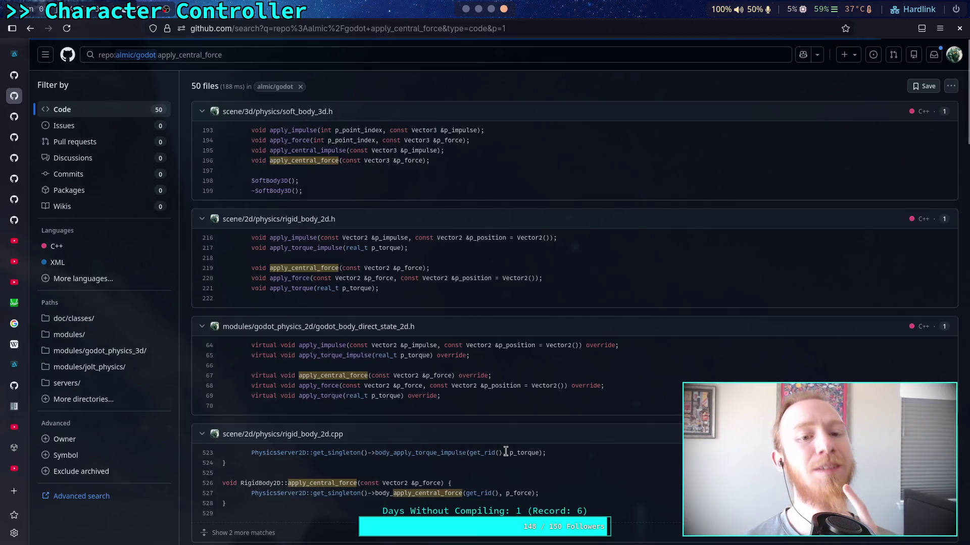
pyautogui.scroll(-8, 503, 444)
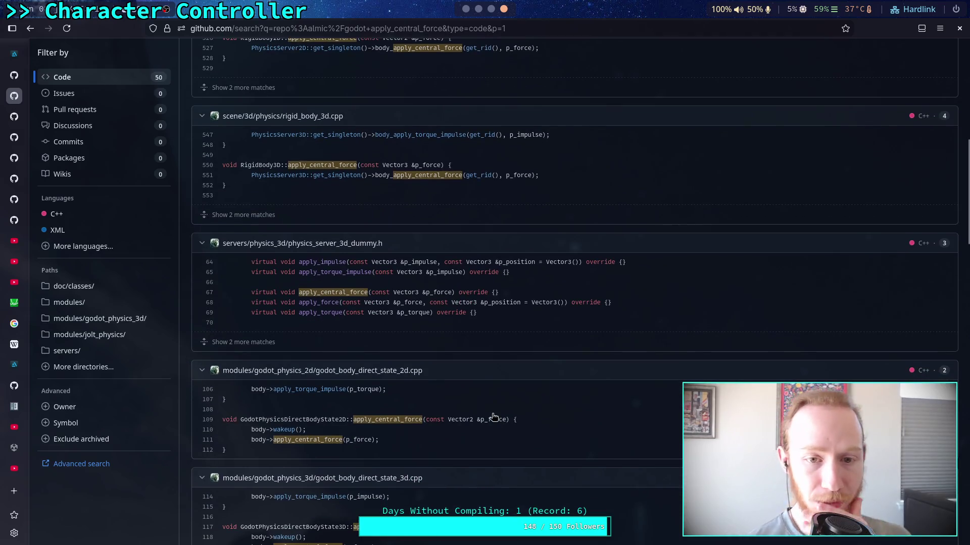
pyautogui.scroll(2, 390, 393)
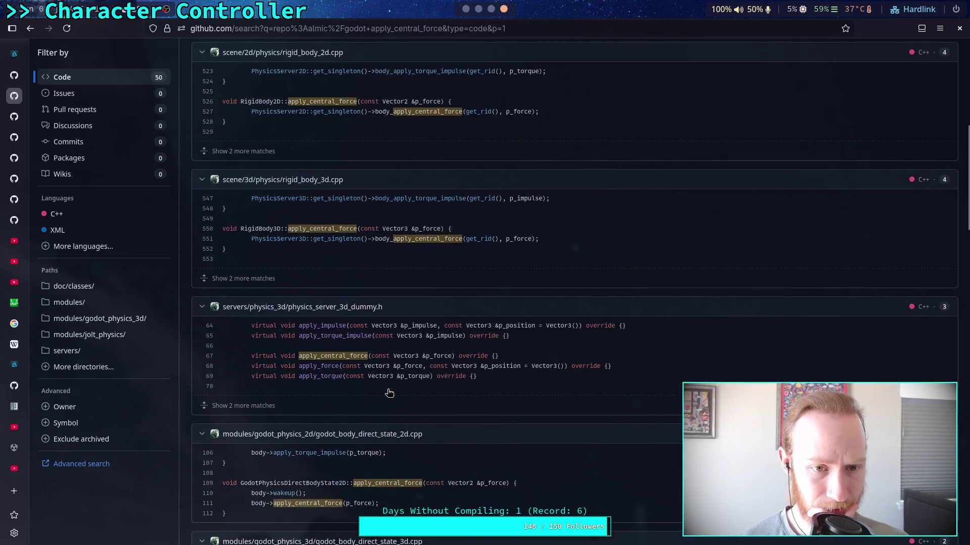
pyautogui.scroll(-10, 389, 393)
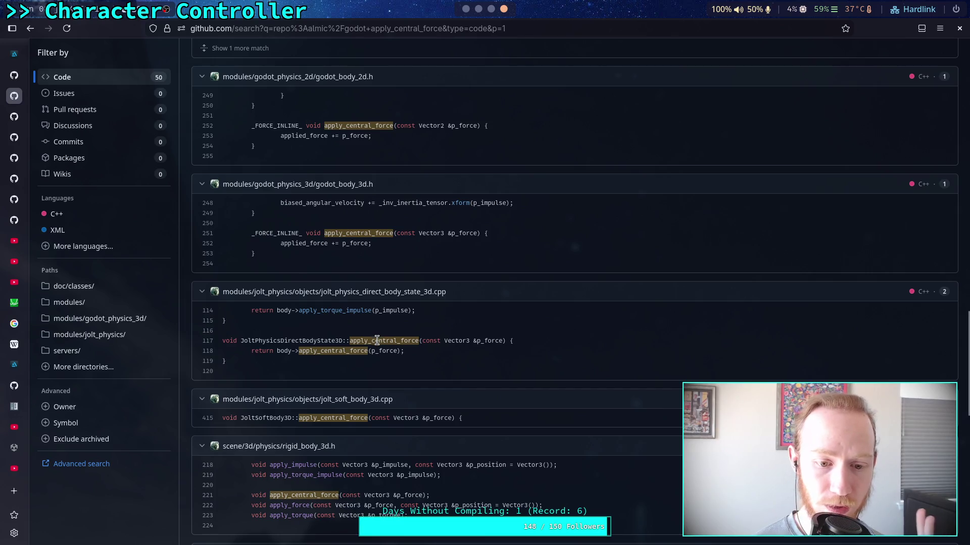
pyautogui.scroll(-3, 376, 345)
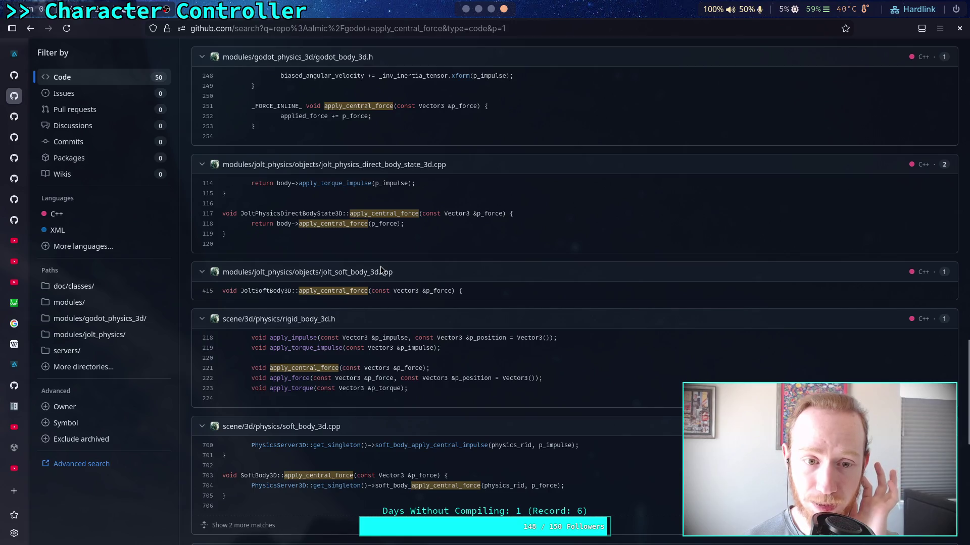
pyautogui.scroll(-3, 381, 270)
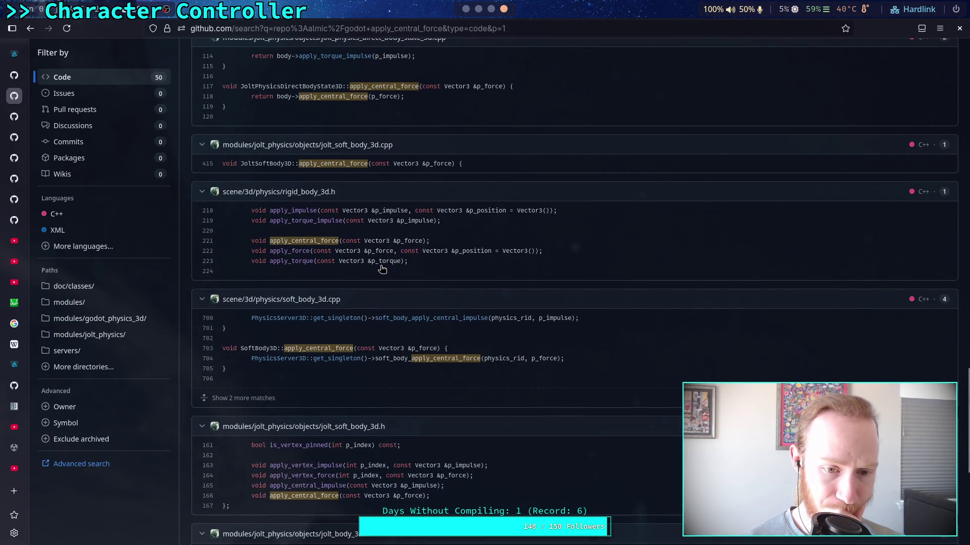
pyautogui.scroll(-1, 383, 270)
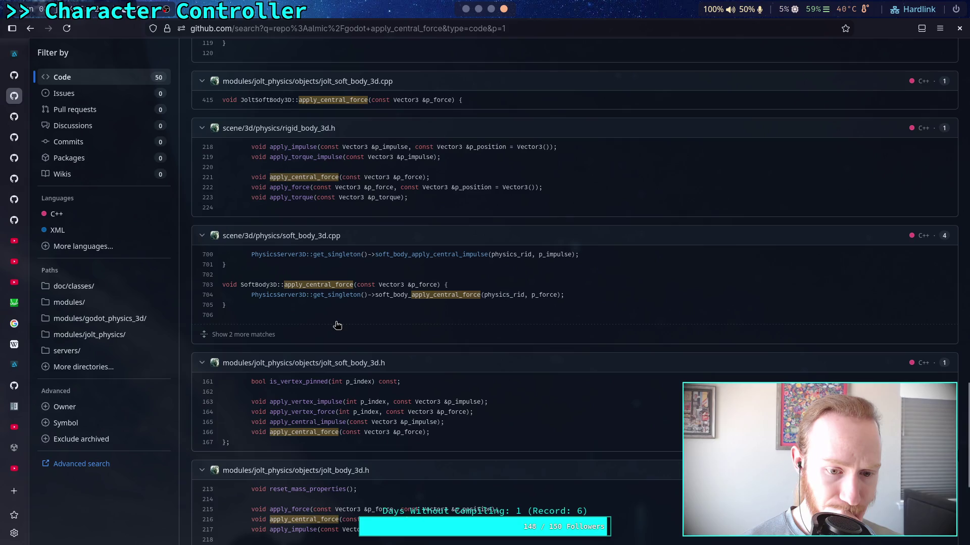
pyautogui.scroll(-5, 338, 326)
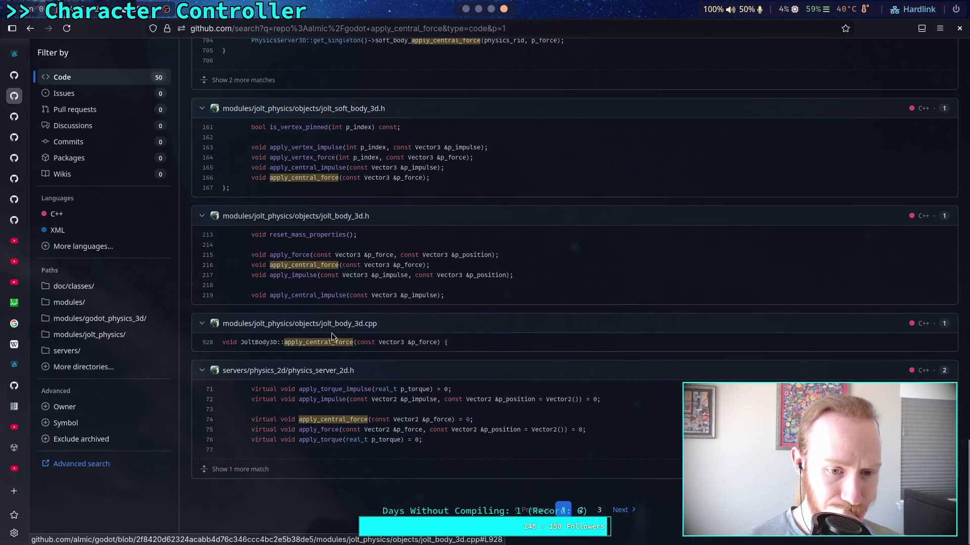
pyautogui.click(377, 348)
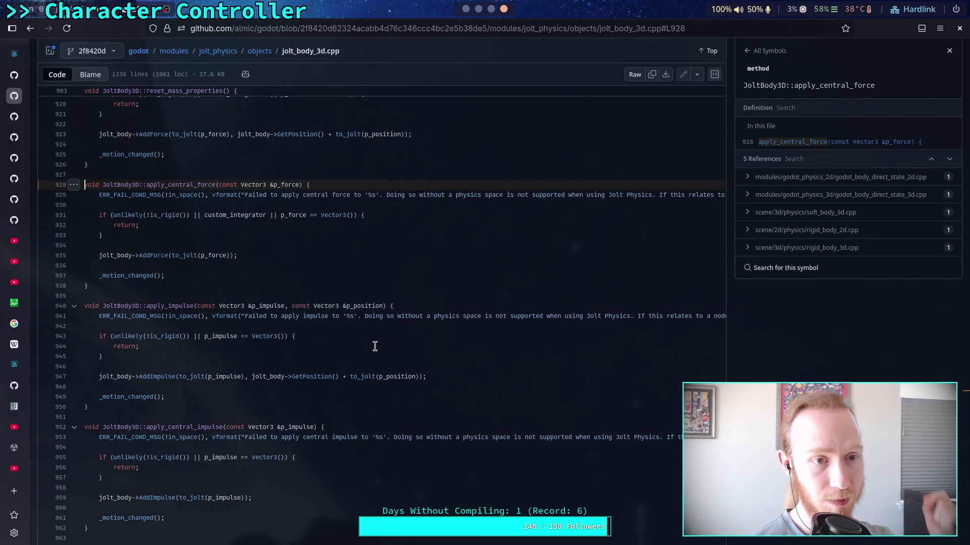
# - Look over JoltBody3D::apply_central_force at line 928, then return to the file's top
pyautogui.scroll(4, 375, 347)
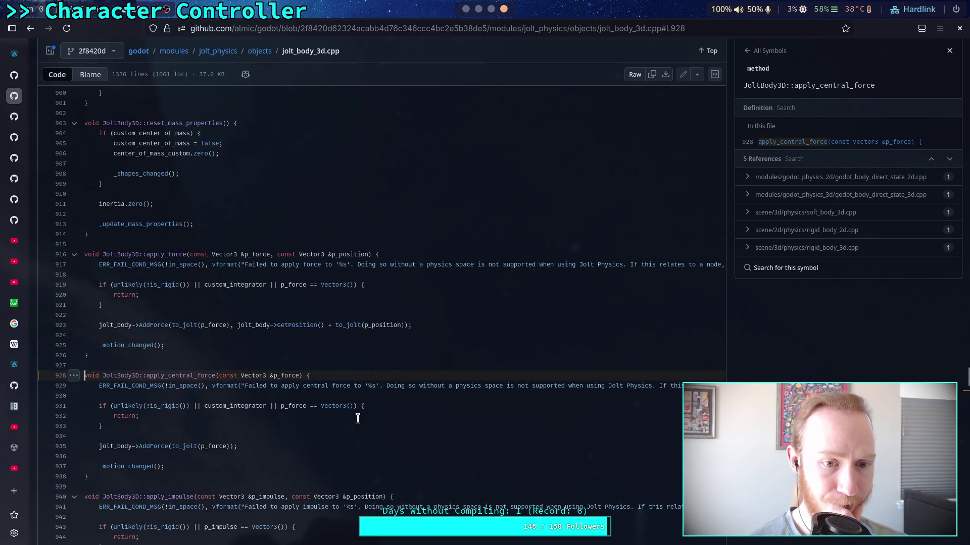
pyautogui.scroll(-2, 358, 418)
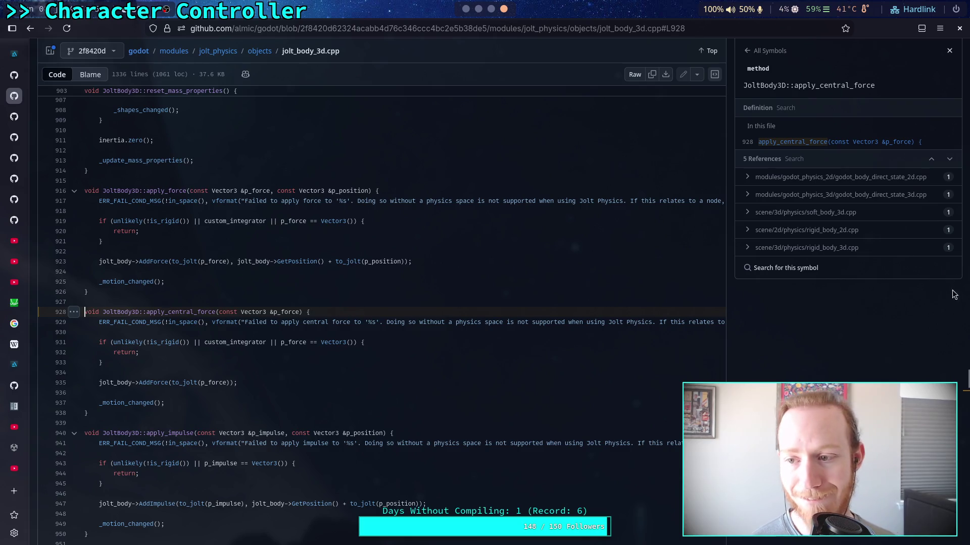
pyautogui.click(707, 51)
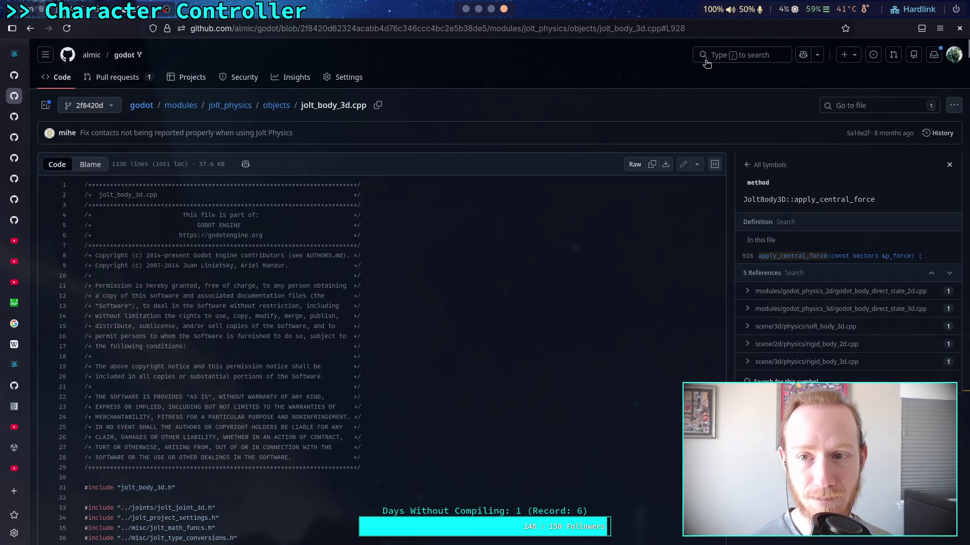
# - Search the almic/godot repository for AddForce
pyautogui.click(704, 62)
pyautogui.write('Aii')
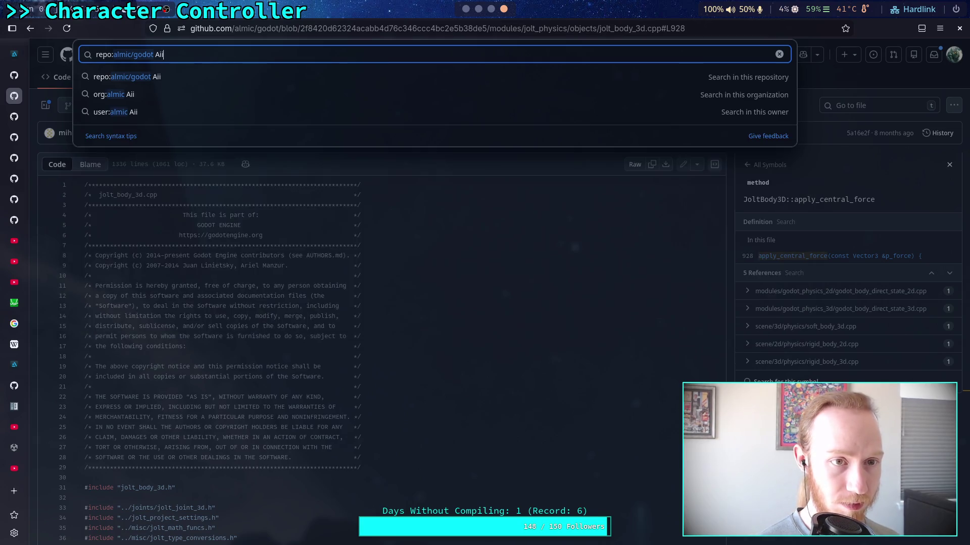
pyautogui.press('BackSpace')
pyautogui.press('BackSpace')
pyautogui.write('dd')
pyautogui.press('BackSpace')
pyautogui.press('BackSpace')
pyautogui.write('dd')
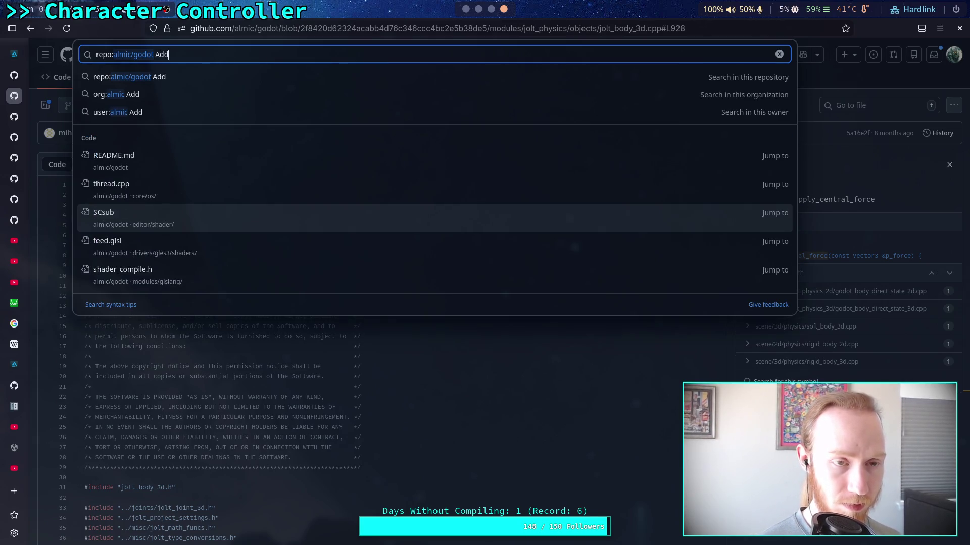
pyautogui.write('Force')
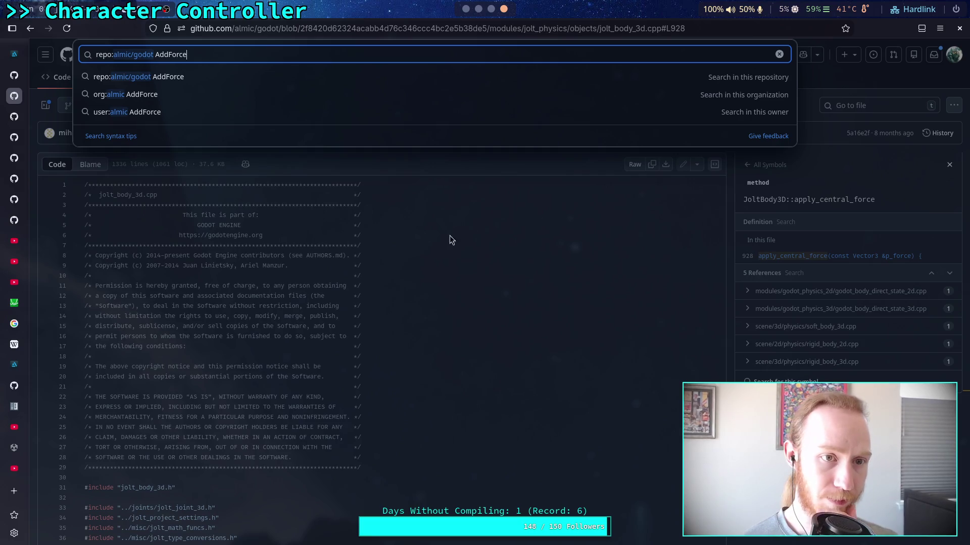
pyautogui.press('Return')
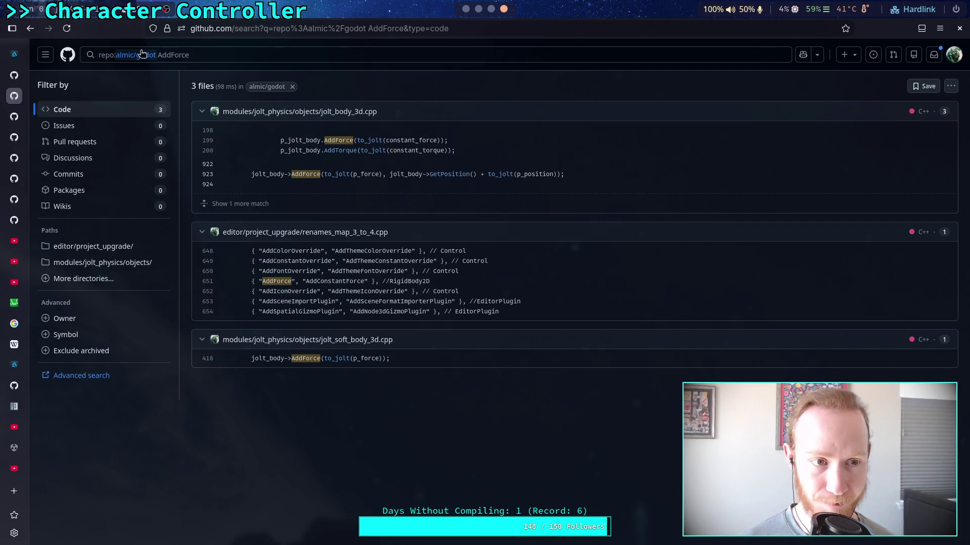
# - Return to jolt_body_3d.cpp, switch to the planet-game branch, and open the repository root
pyautogui.click(35, 29)
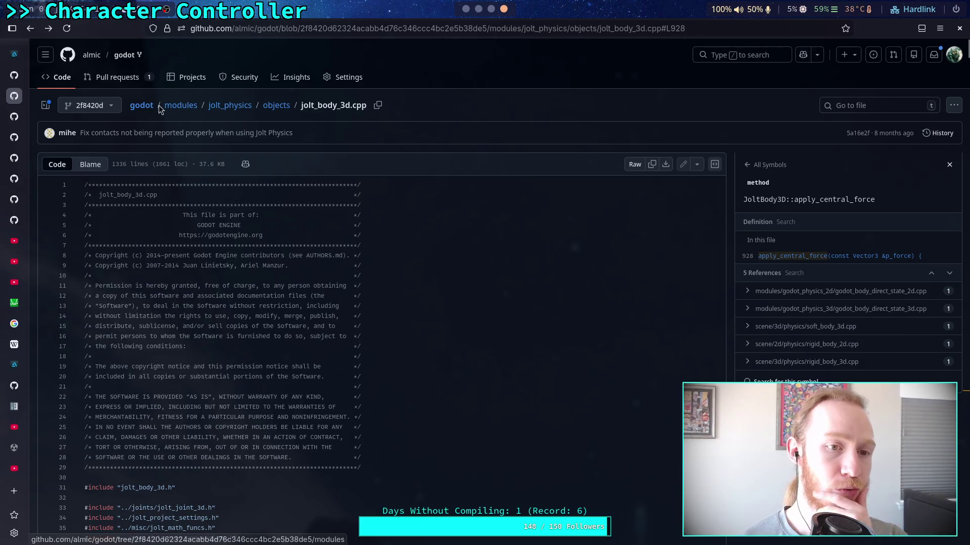
pyautogui.click(90, 105)
pyautogui.click(118, 209)
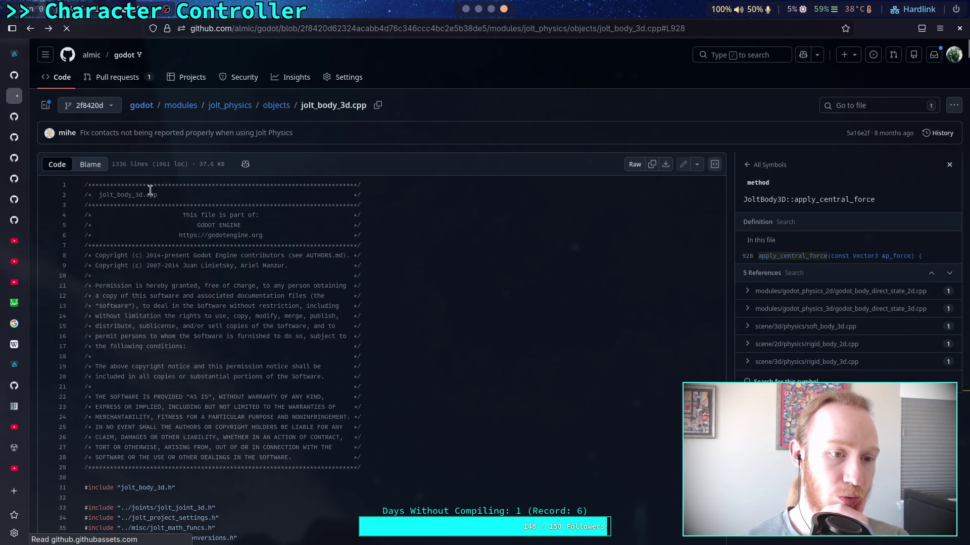
pyautogui.click(157, 105)
# - Navigate into thirdparty/jolt_physics/Jolt/Physics/Body and scan its file list
pyautogui.scroll(-5, 223, 311)
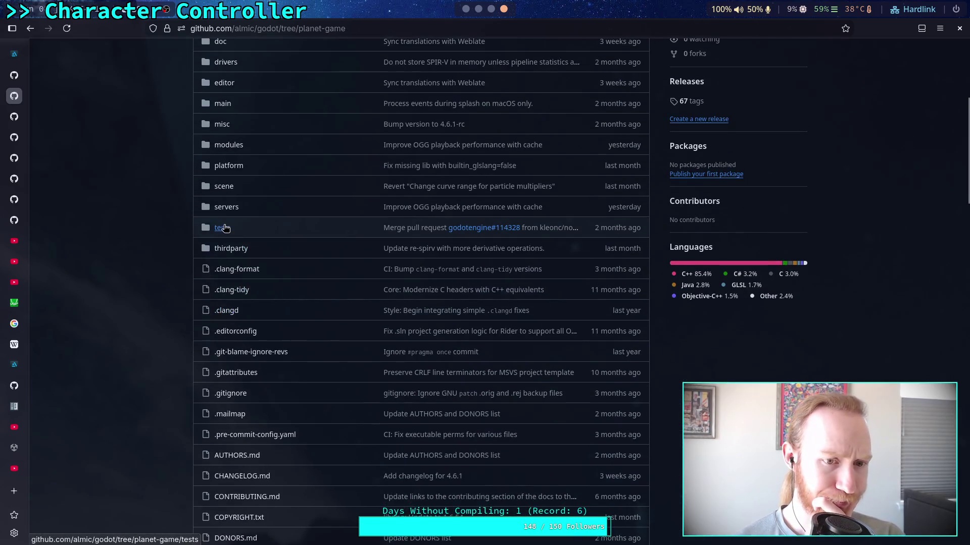
pyautogui.click(234, 249)
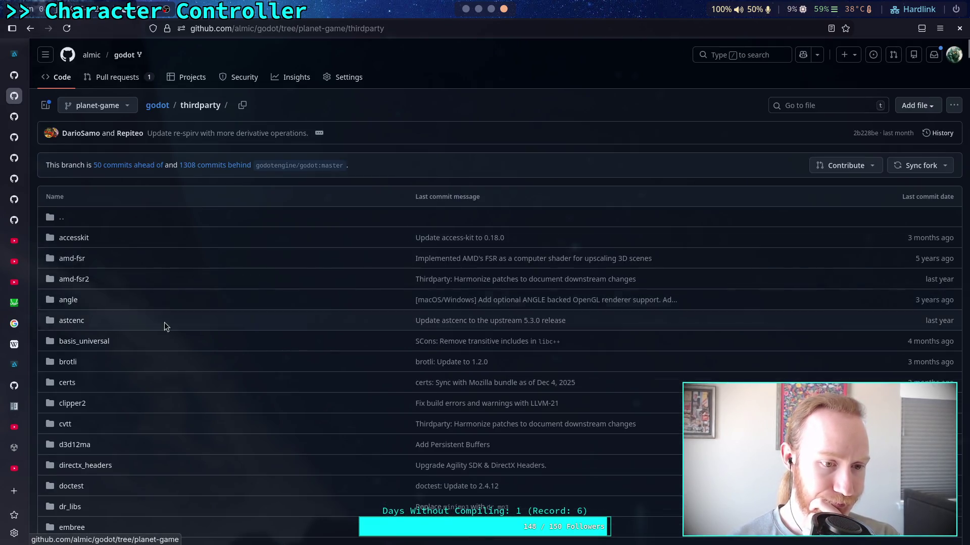
pyautogui.scroll(-10, 138, 344)
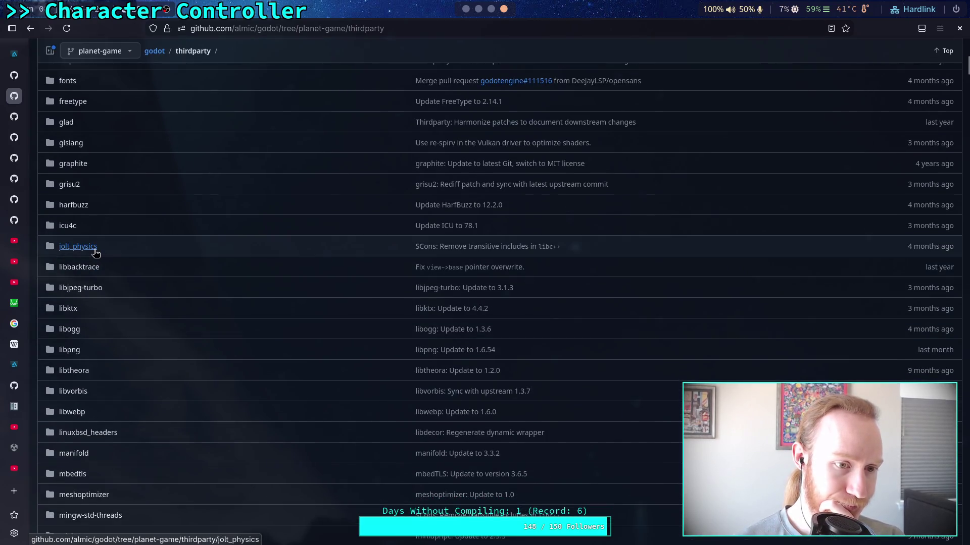
pyautogui.click(75, 246)
pyautogui.click(65, 238)
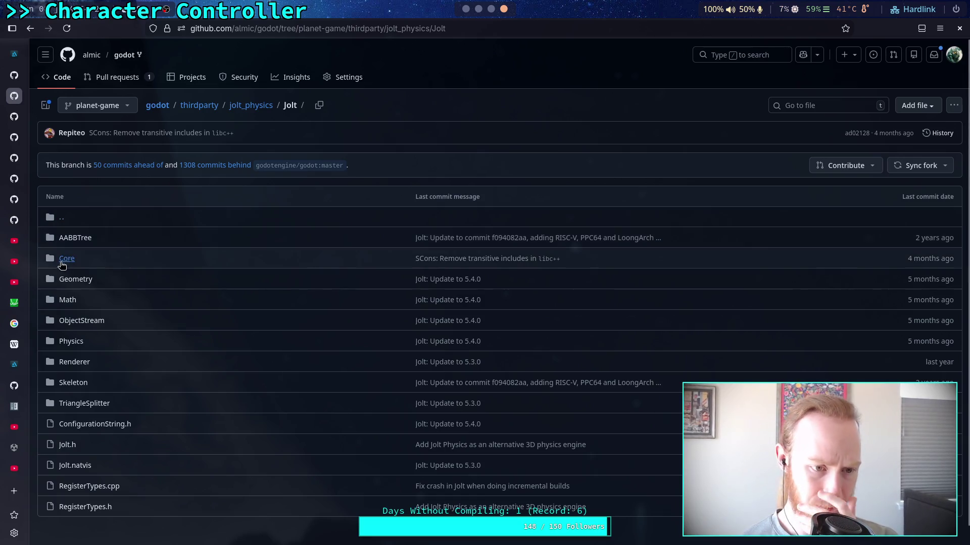
pyautogui.click(71, 342)
pyautogui.click(66, 239)
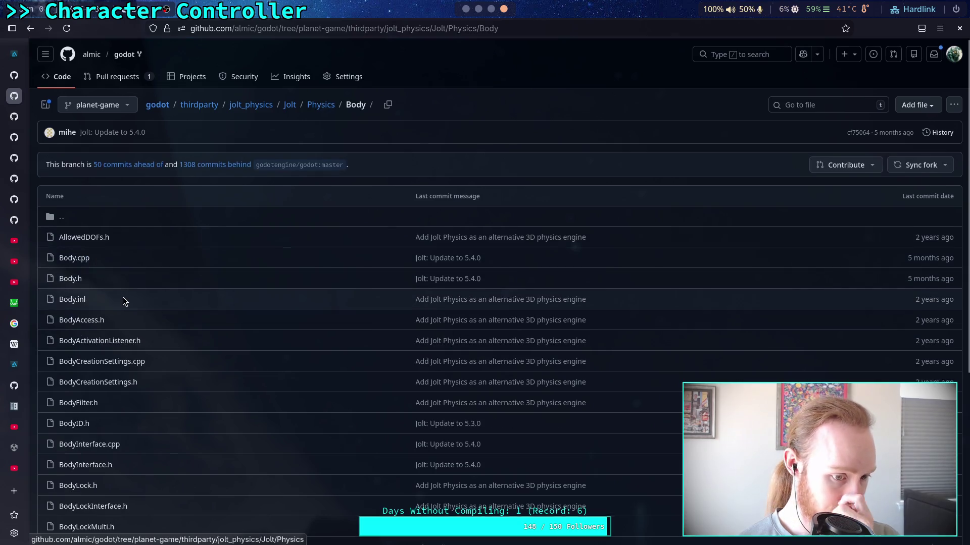
pyautogui.scroll(-5, 123, 297)
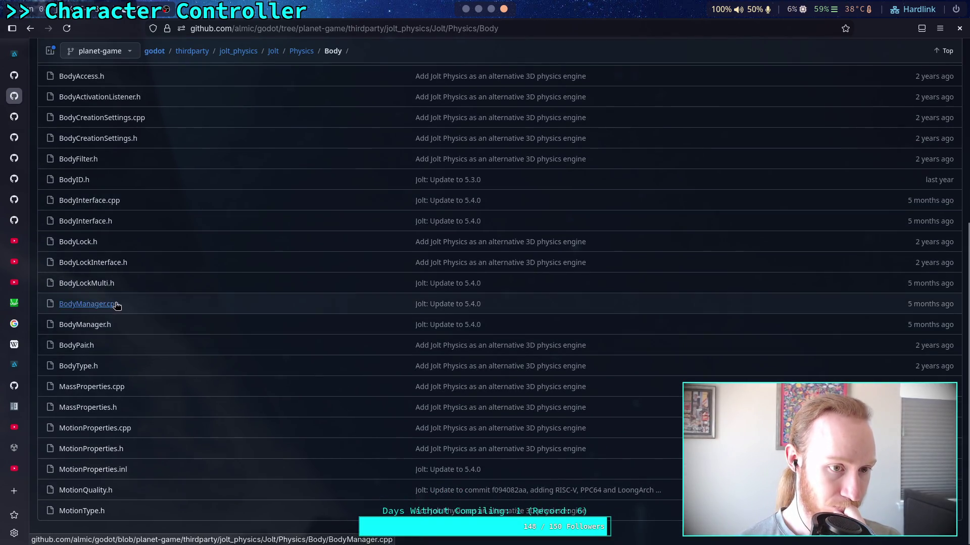
pyautogui.scroll(2, 95, 229)
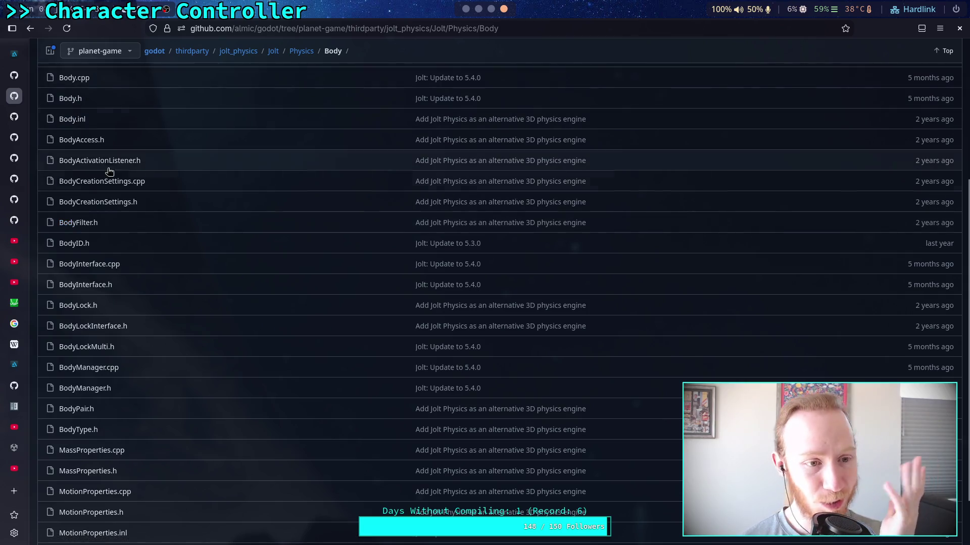
pyautogui.scroll(-2, 137, 300)
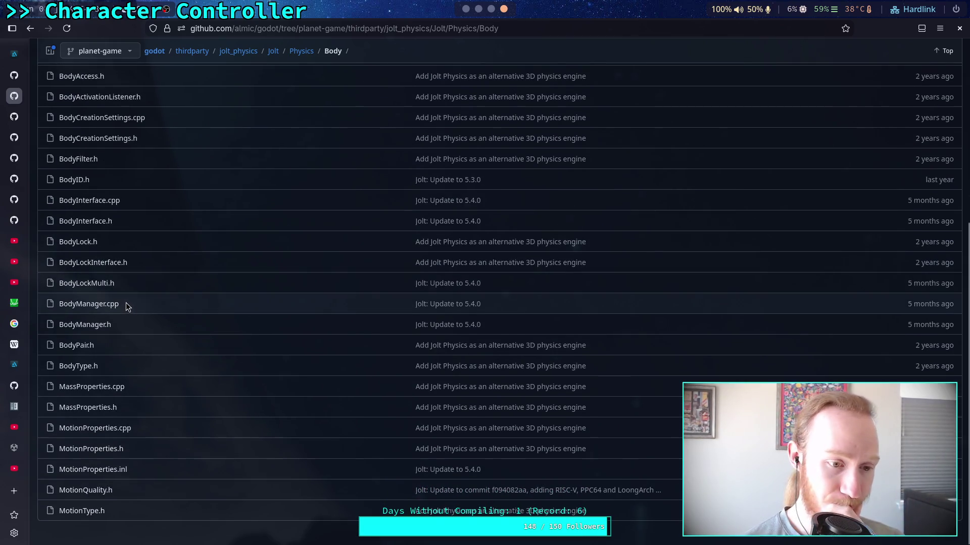
pyautogui.scroll(4, 126, 302)
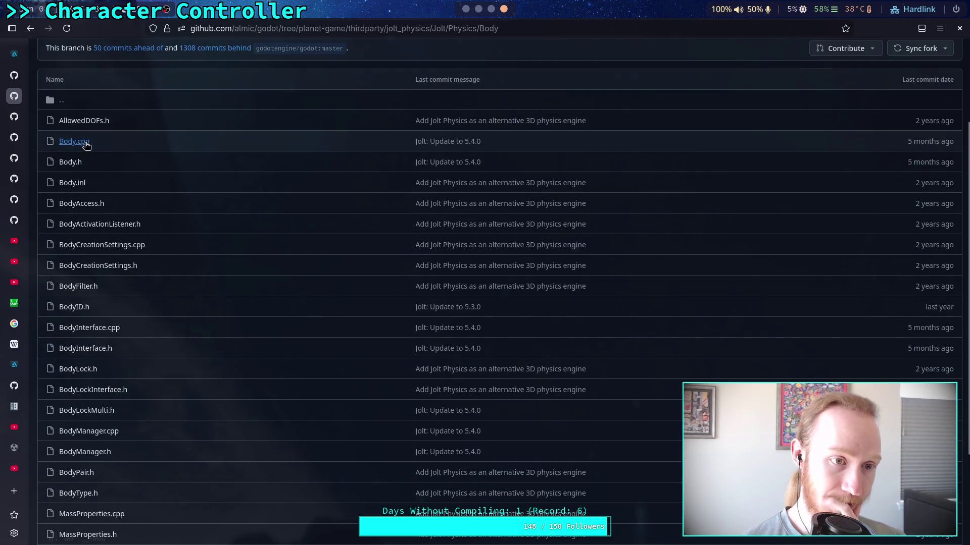
# - Read through Body.cpp, then go back to the folder and open Body.h
pyautogui.click(76, 142)
pyautogui.scroll(-10, 280, 336)
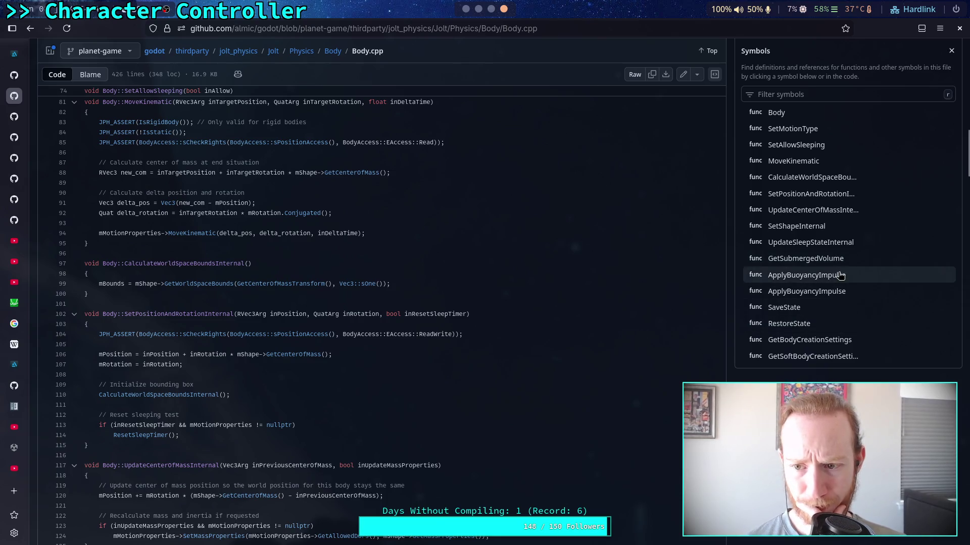
pyautogui.scroll(-3, 783, 276)
pyautogui.scroll(-15, 533, 305)
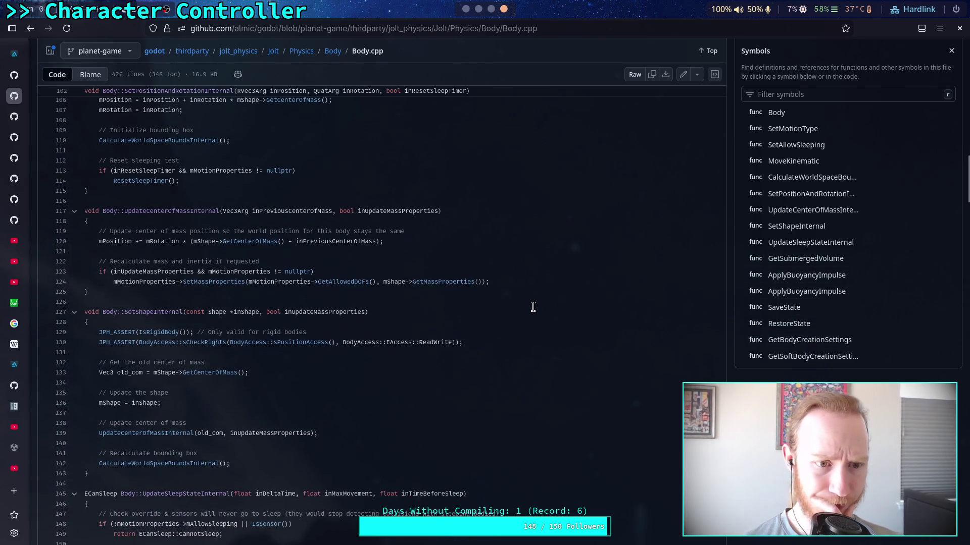
pyautogui.scroll(-20, 253, 253)
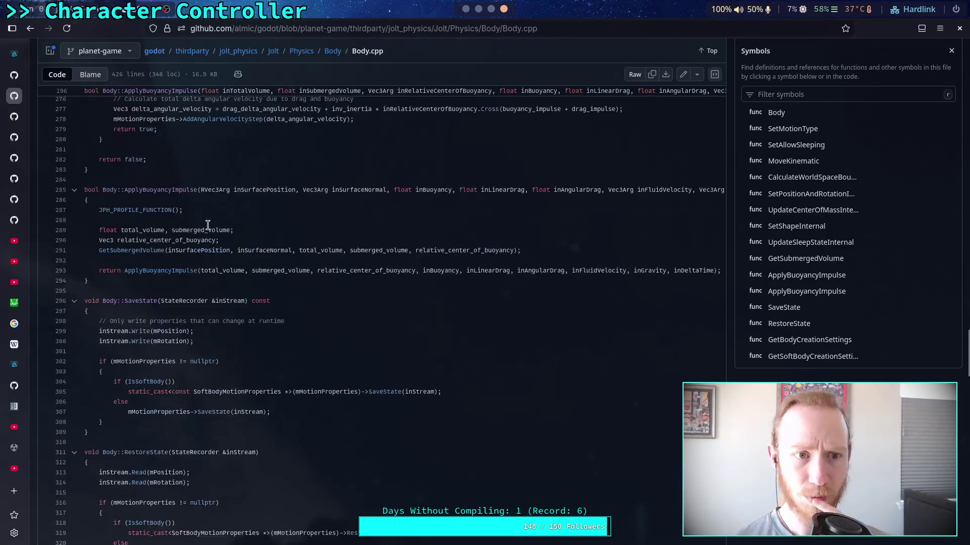
pyautogui.scroll(-5, 146, 200)
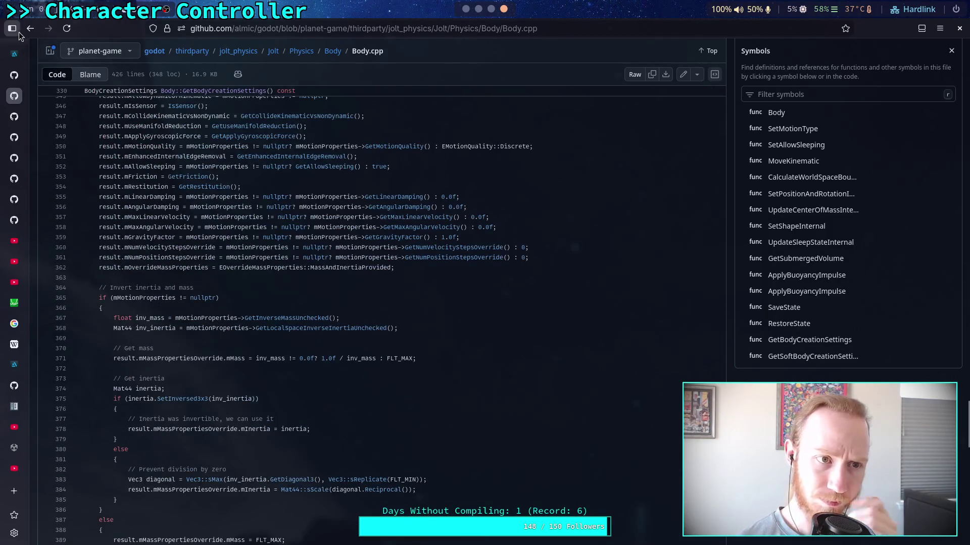
pyautogui.click(12, 29)
pyautogui.click(30, 28)
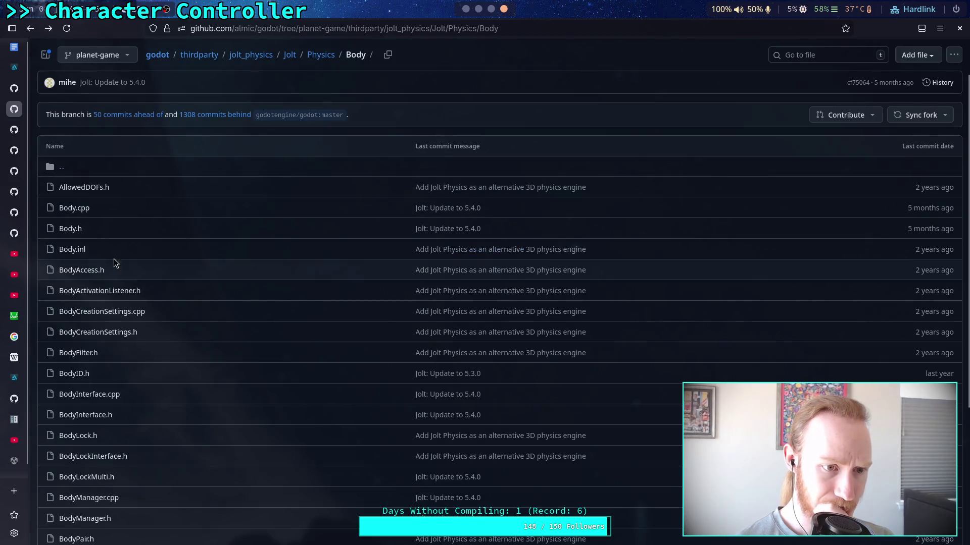
pyautogui.click(71, 228)
# - Skim Body.h around the AddForce declaration on line 183, then return to the Body folder listing
pyautogui.scroll(-10, 303, 283)
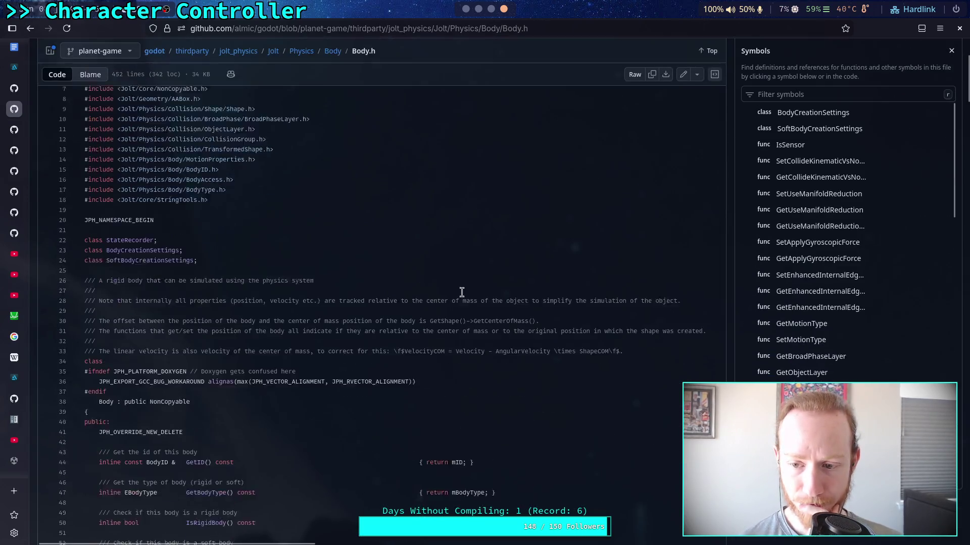
pyautogui.scroll(-20, 288, 278)
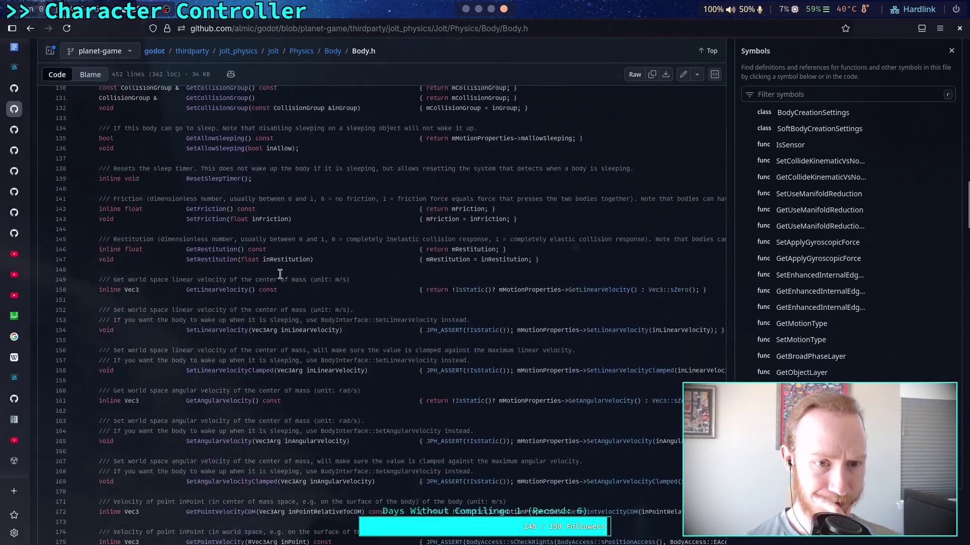
pyautogui.moveTo(358, 178); pyautogui.dragTo(187, 181)
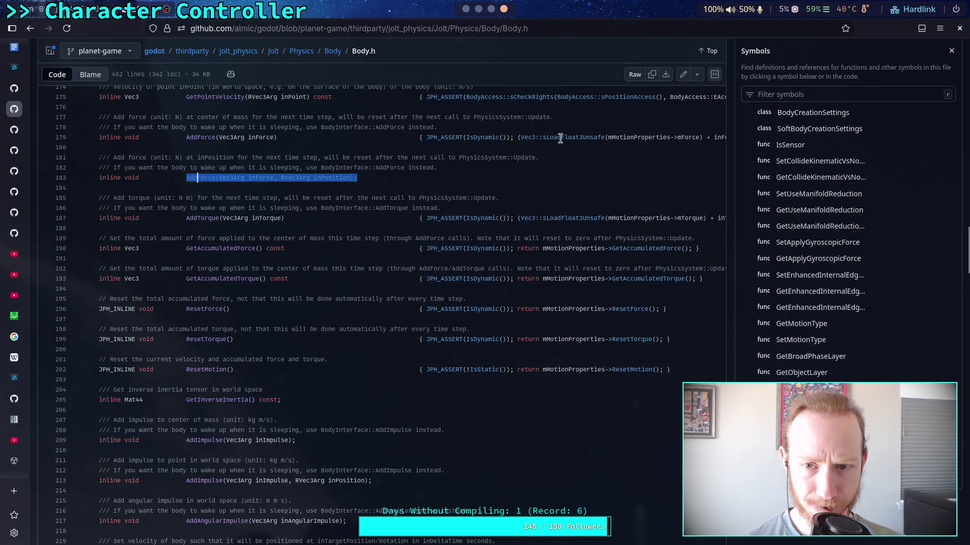
pyautogui.scroll(2, 497, 203)
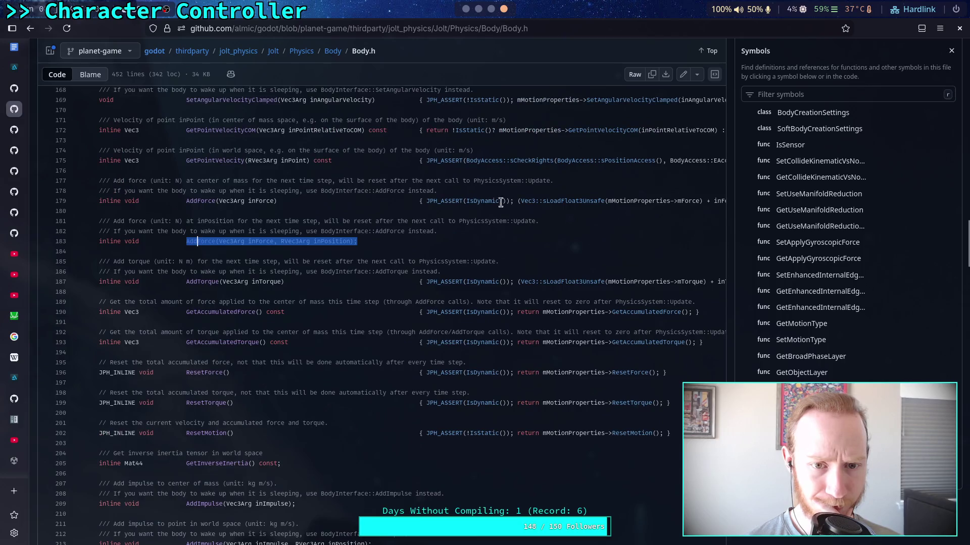
pyautogui.scroll(-20, 485, 202)
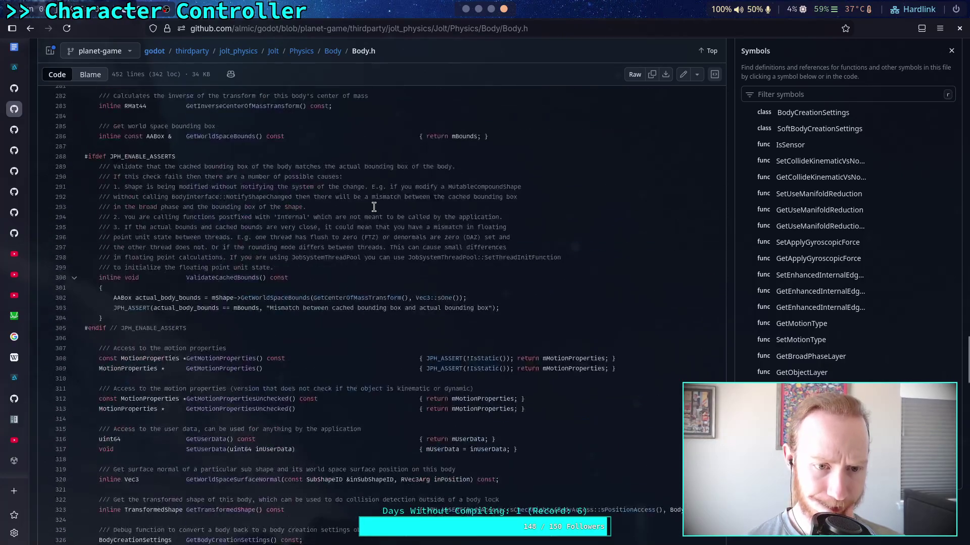
pyautogui.scroll(20, 373, 208)
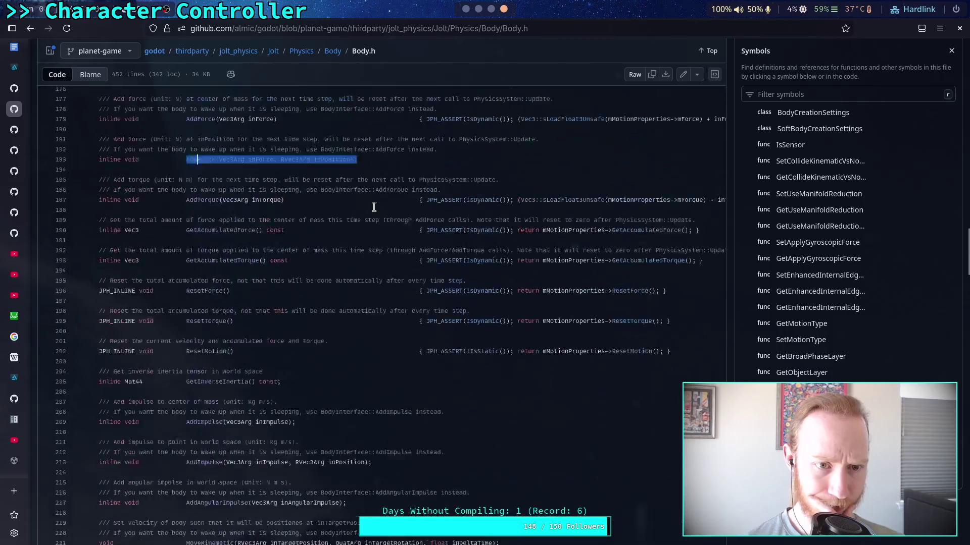
pyautogui.scroll(-20, 374, 207)
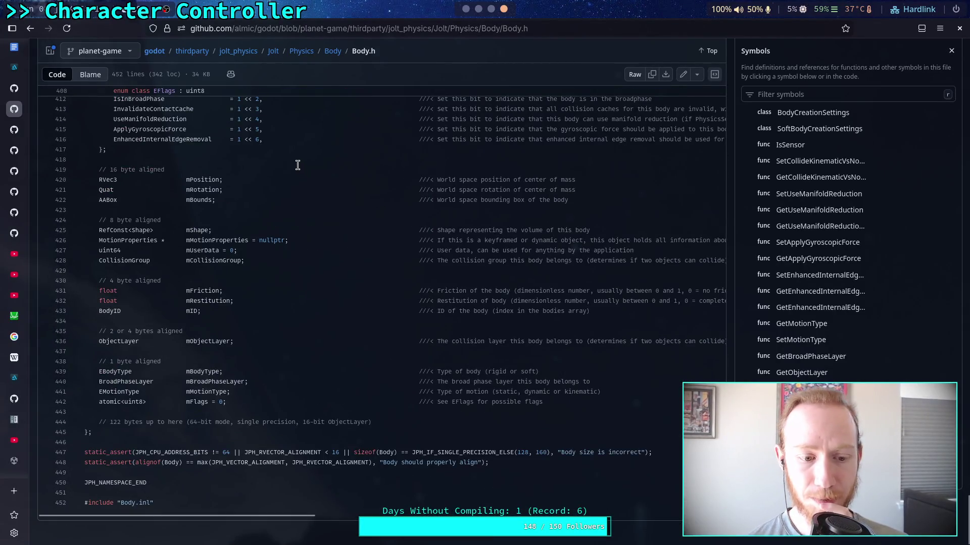
pyautogui.click(332, 51)
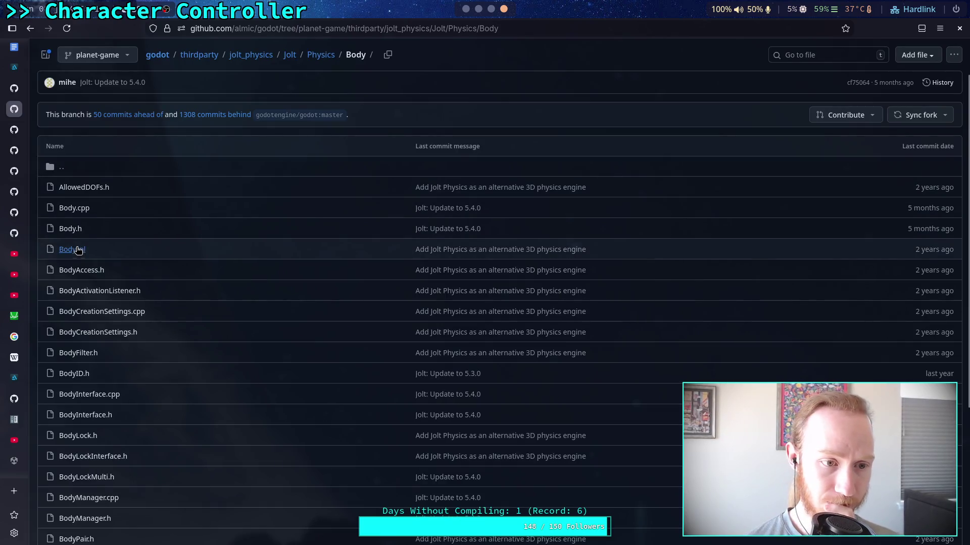
pyautogui.click(149, 255)
pyautogui.scroll(-15, 310, 262)
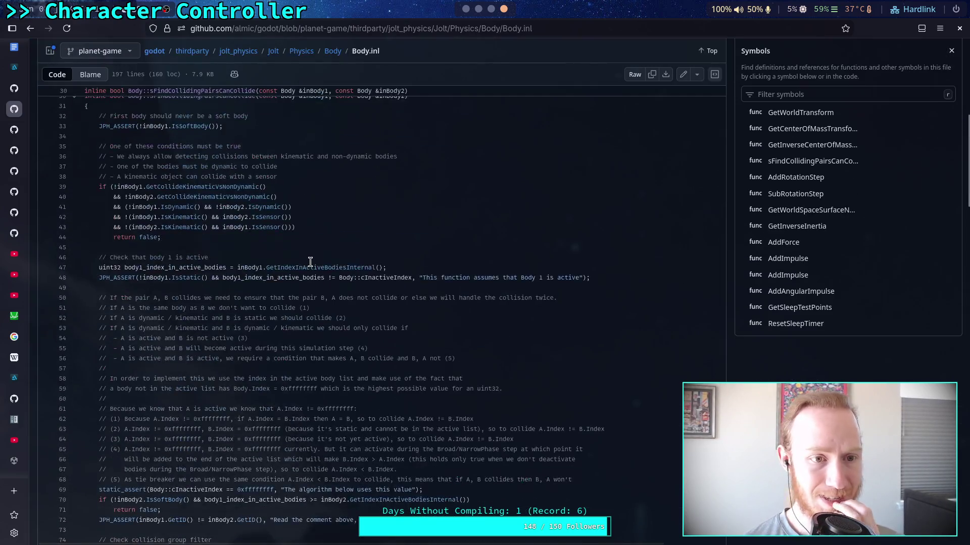
pyautogui.scroll(-15, 310, 262)
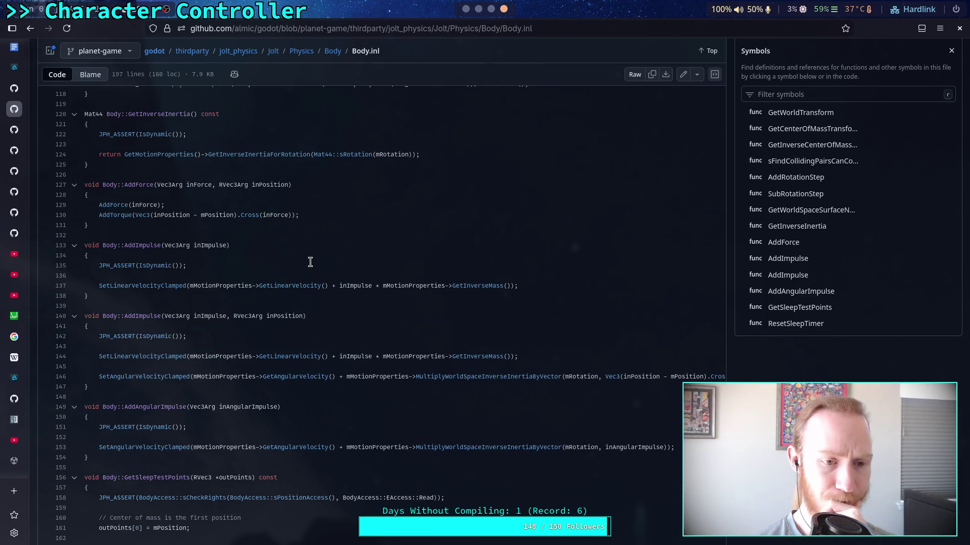
pyautogui.scroll(4, 310, 262)
pyautogui.scroll(6, 279, 307)
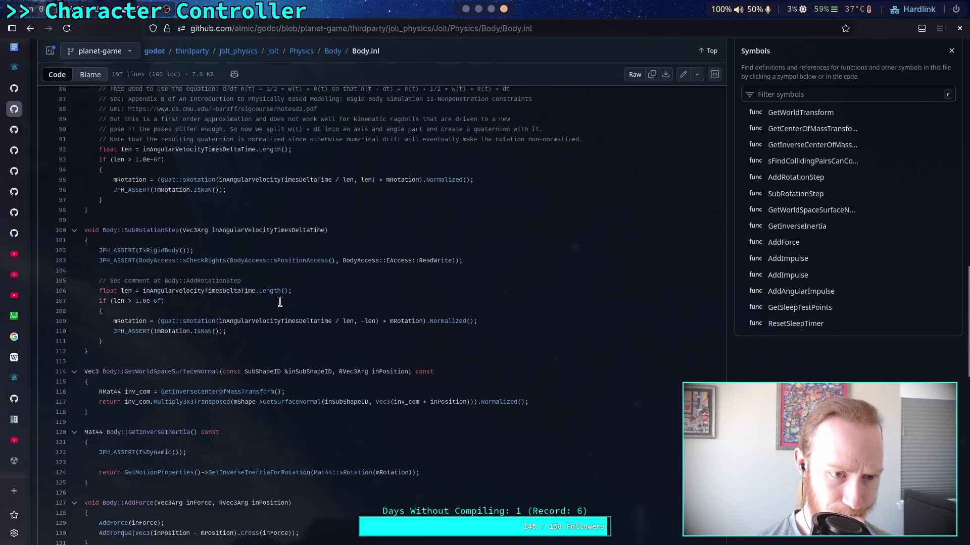
pyautogui.scroll(4, 280, 302)
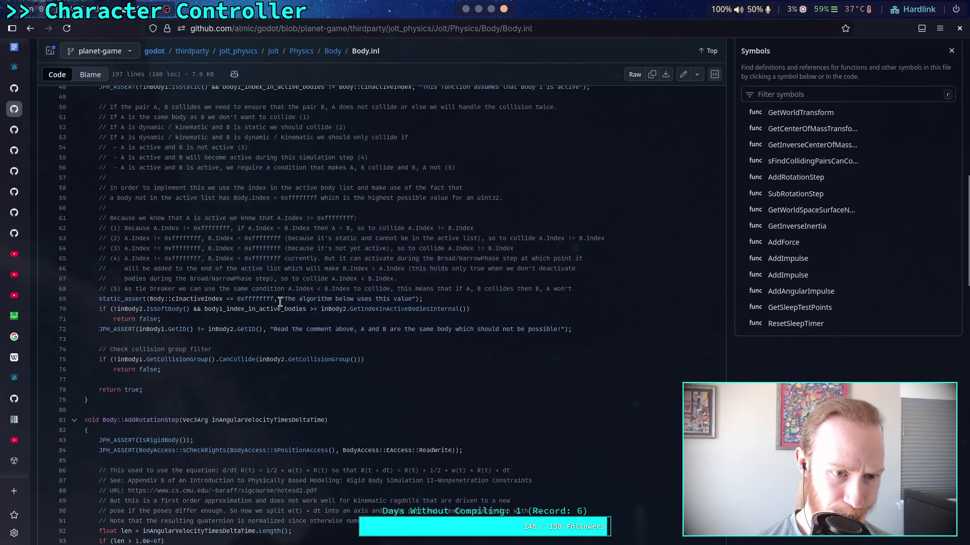
pyautogui.scroll(9, 280, 302)
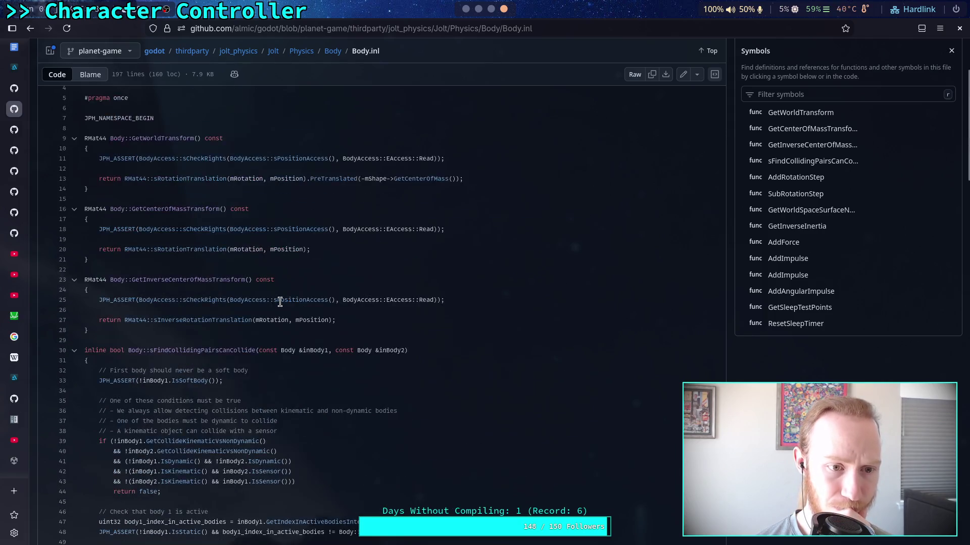
pyautogui.scroll(-20, 280, 302)
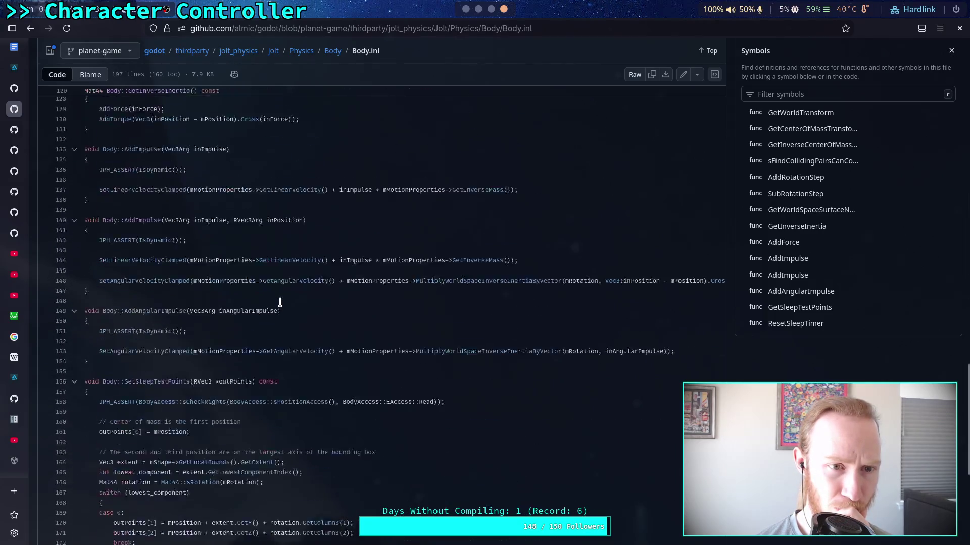
pyautogui.scroll(6, 185, 288)
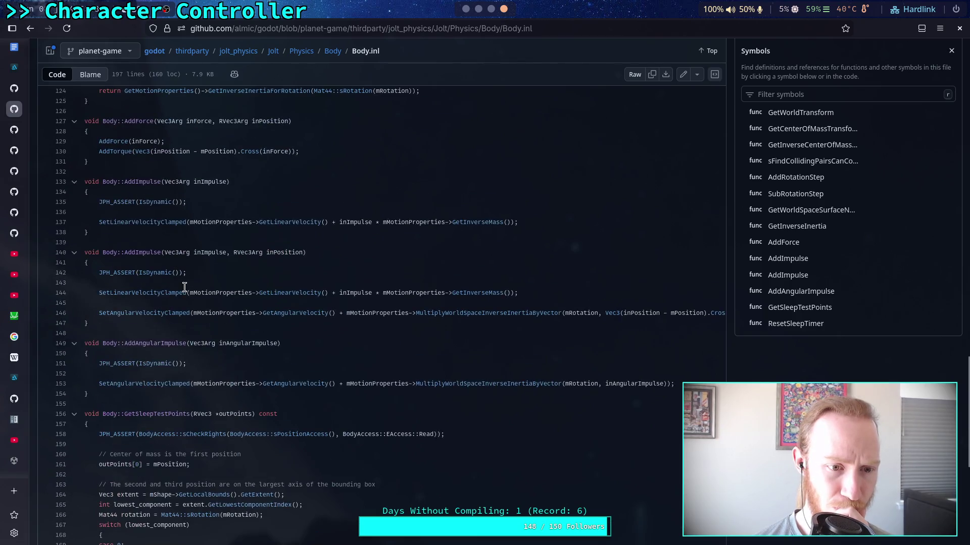
pyautogui.scroll(4, 184, 287)
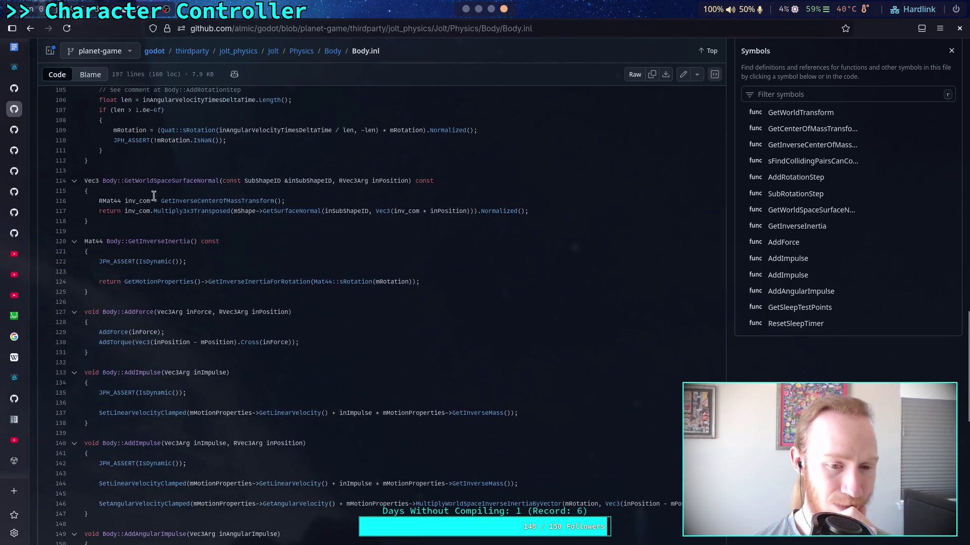
pyautogui.click(30, 28)
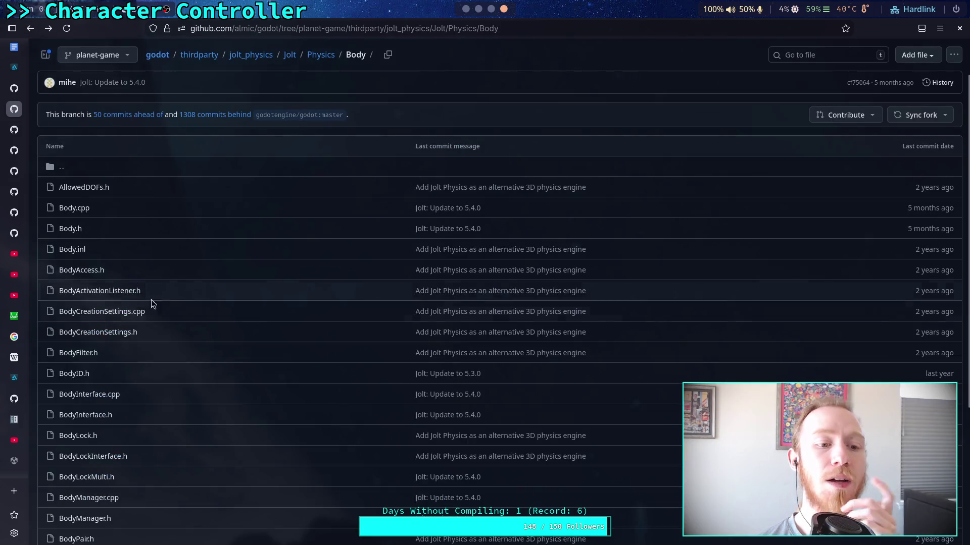
# - Open Body.h, skim its declarations, and go back to the Body folder listing
pyautogui.click(74, 232)
pyautogui.scroll(-20, 240, 273)
pyautogui.scroll(-5, 405, 299)
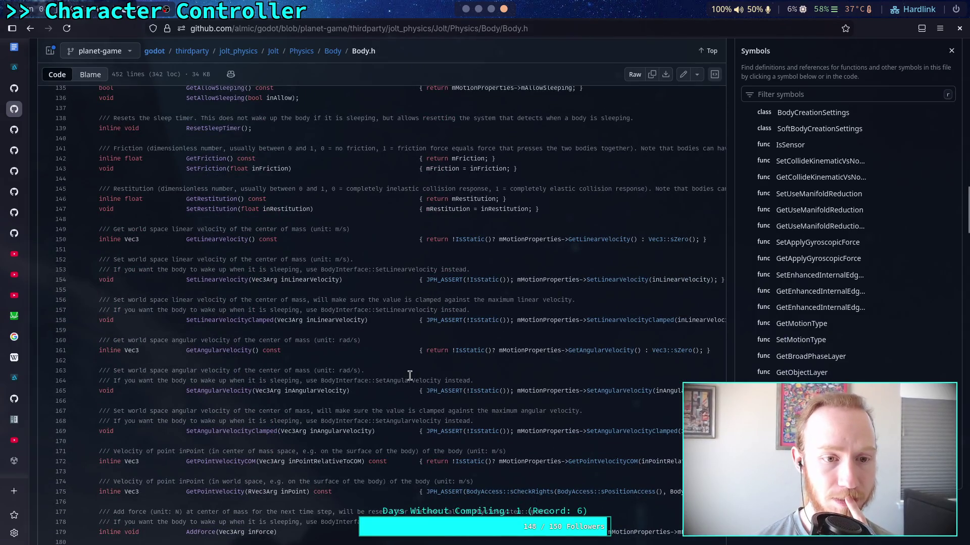
pyautogui.scroll(-6, 409, 375)
pyautogui.scroll(3, 439, 251)
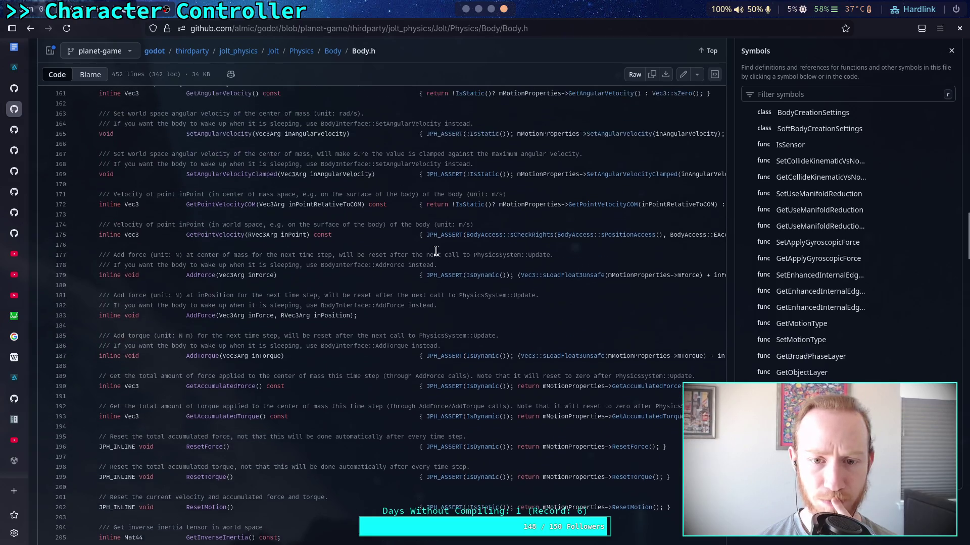
pyautogui.moveTo(250, 541); pyautogui.dragTo(463, 542)
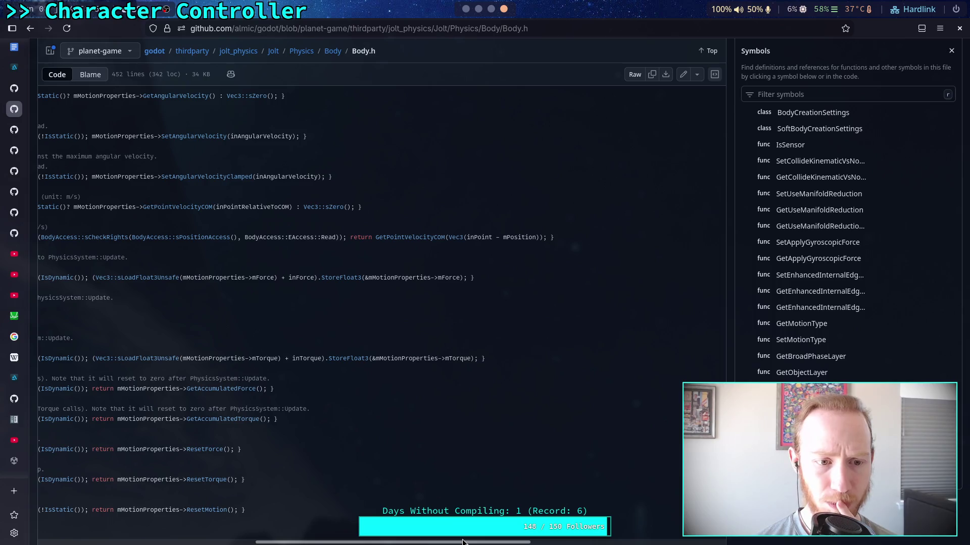
pyautogui.moveTo(463, 541); pyautogui.dragTo(418, 542)
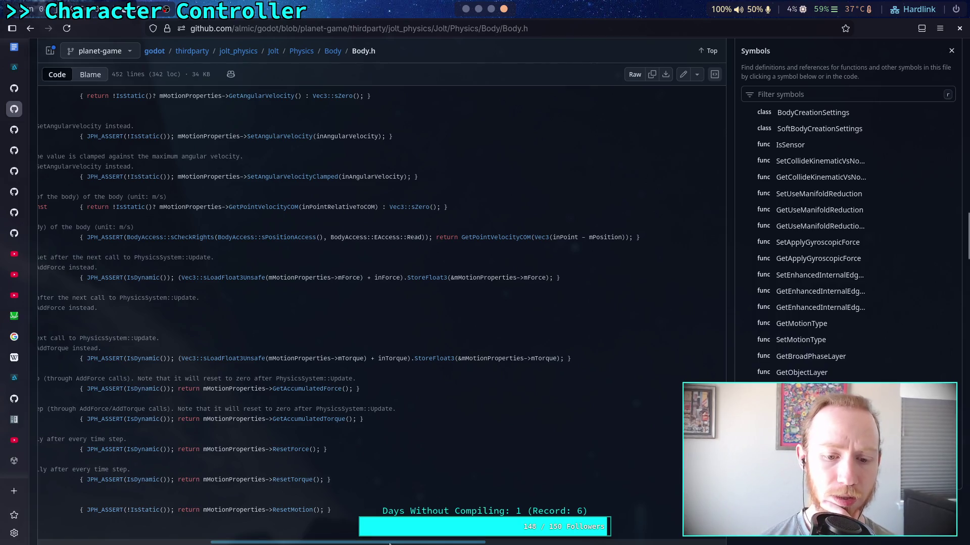
pyautogui.hscroll(-8, 240, 408)
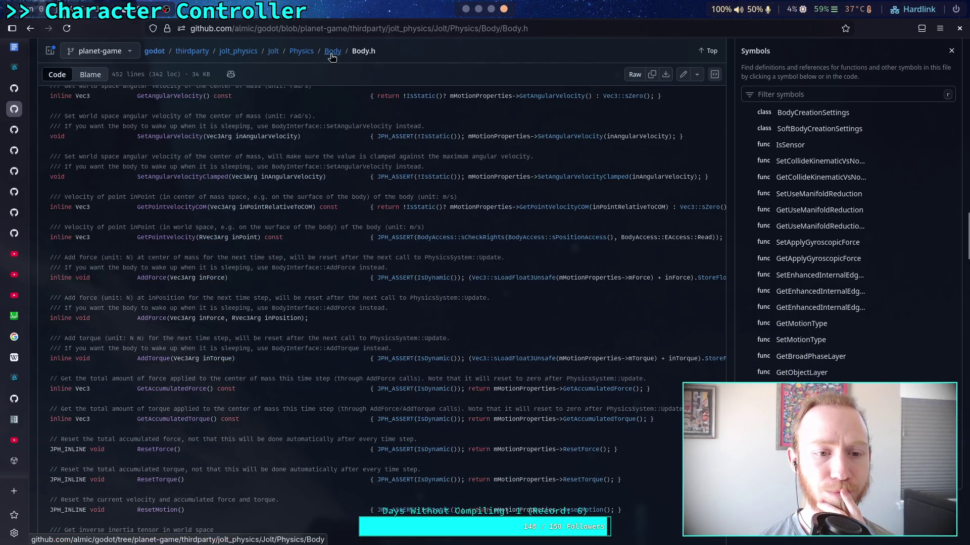
pyautogui.click(332, 51)
# - Open MotionProperties.h and scroll down to its velocity and force members
pyautogui.scroll(-4, 170, 352)
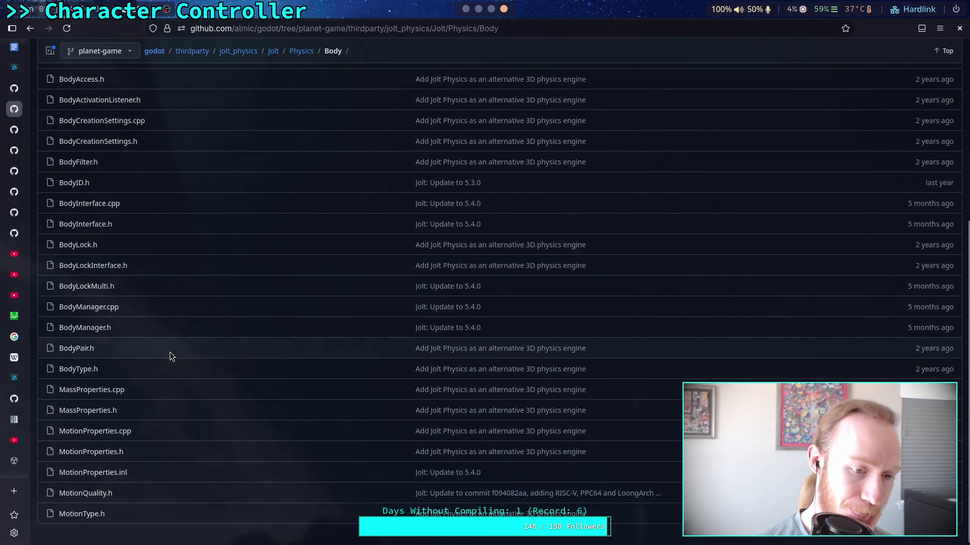
pyautogui.click(100, 455)
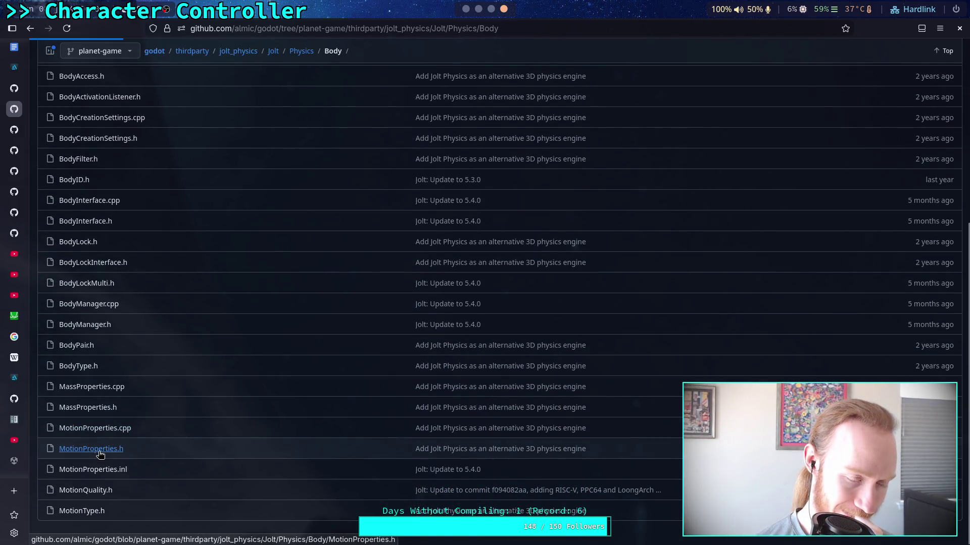
pyautogui.scroll(-5, 324, 414)
pyautogui.scroll(-4, 324, 414)
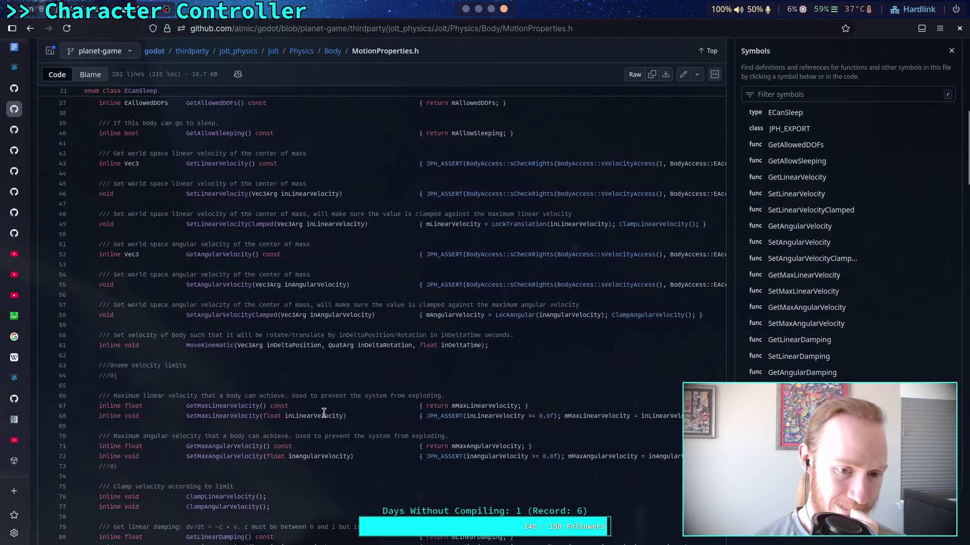
pyautogui.scroll(-8, 324, 410)
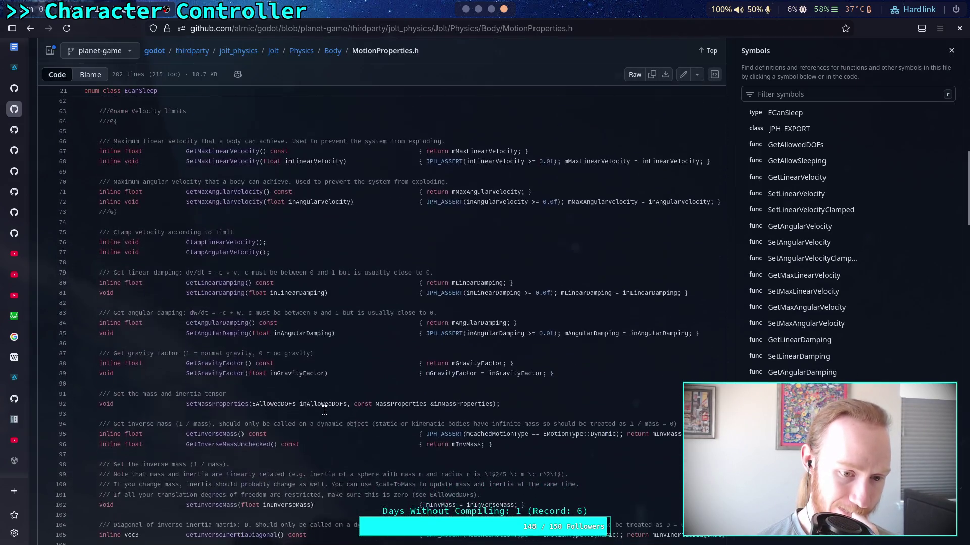
pyautogui.scroll(-9, 324, 410)
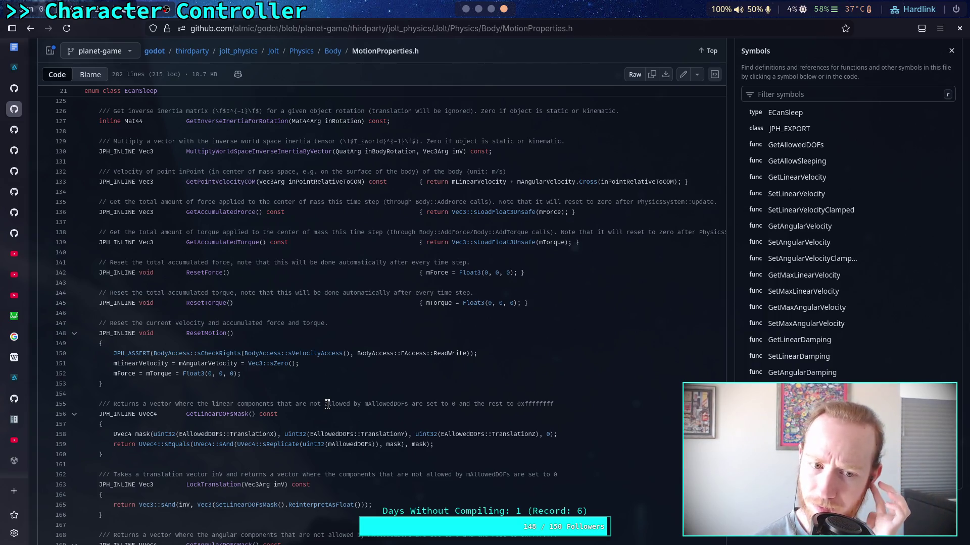
pyautogui.scroll(-10, 327, 404)
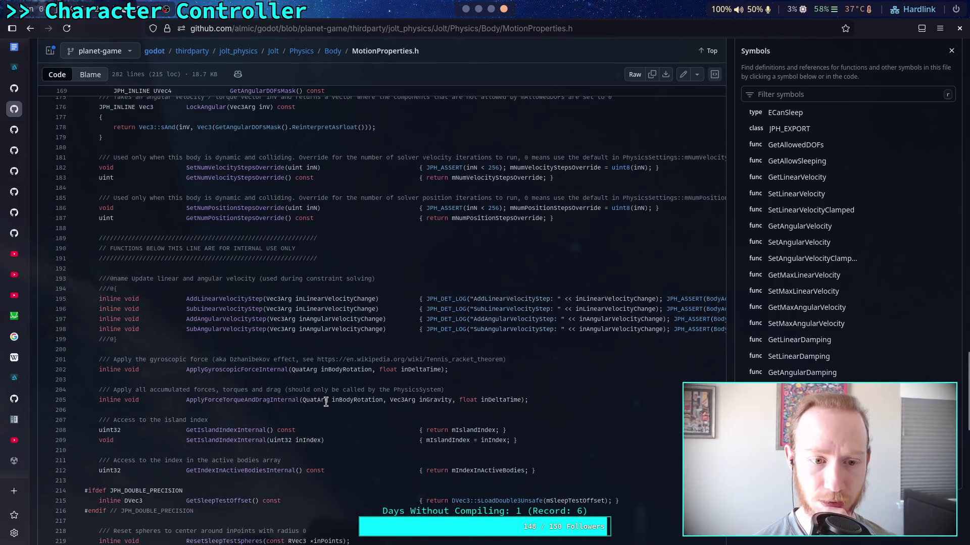
pyautogui.scroll(-10, 325, 402)
pyautogui.scroll(-3, 326, 402)
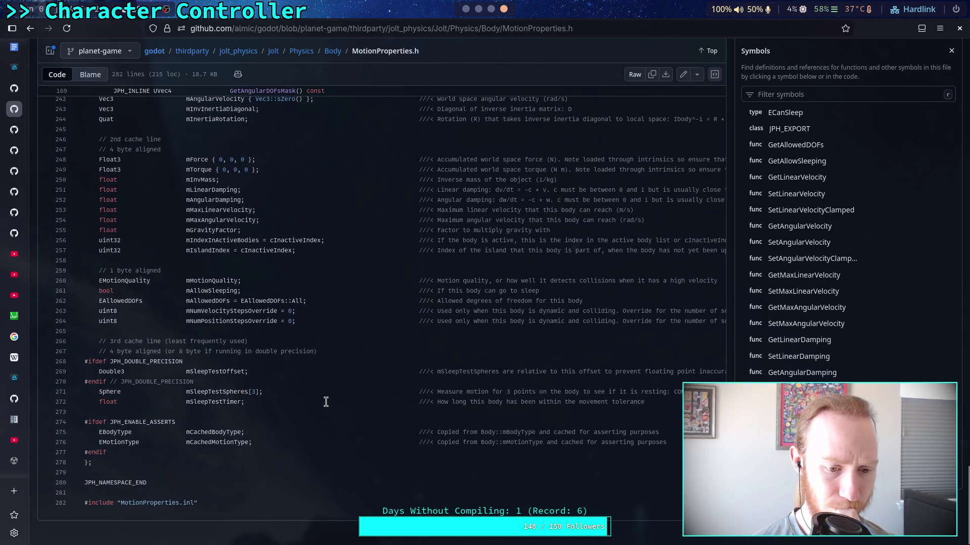
pyautogui.scroll(2, 325, 402)
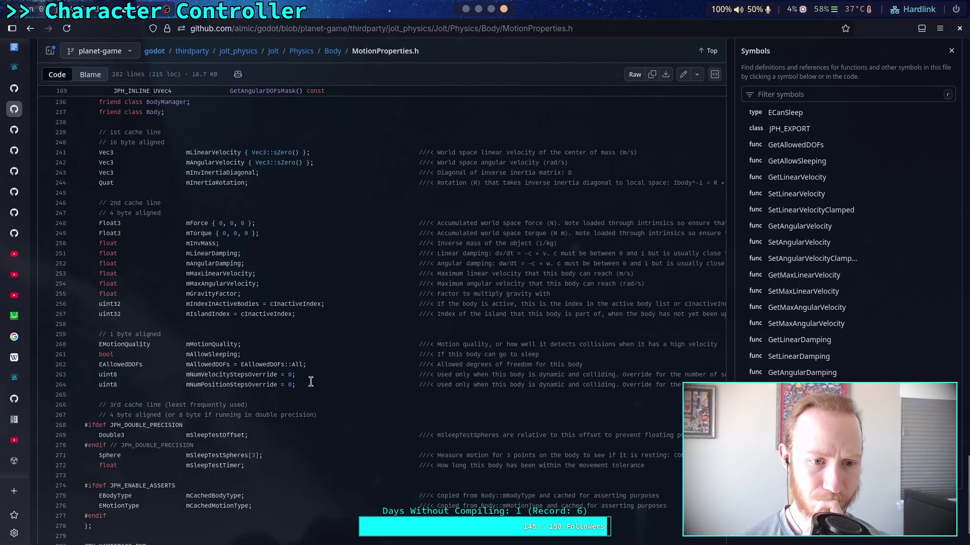
# - Highlight the mForce declaration and its comment, then return to the Body folder listing
pyautogui.moveTo(185, 223); pyautogui.dragTo(256, 223)
pyautogui.scroll(3, 344, 280)
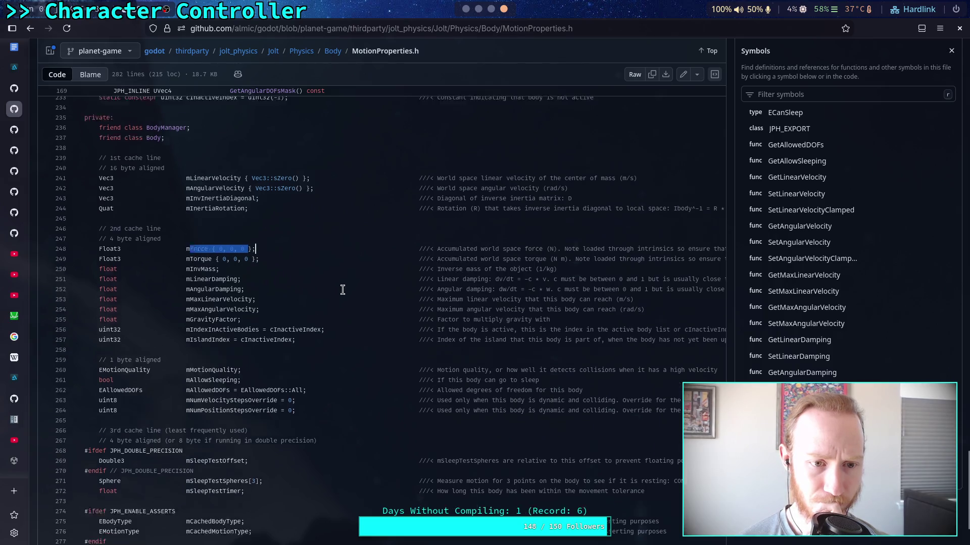
pyautogui.click(345, 351)
pyautogui.click(362, 350)
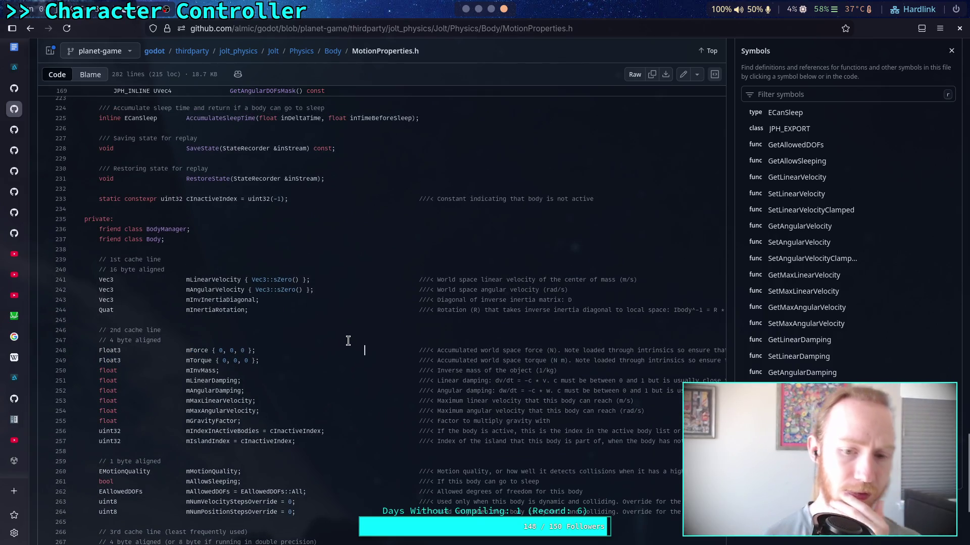
pyautogui.moveTo(587, 358)
pyautogui.mouseDown()
pyautogui.moveTo(675, 332)
pyautogui.moveTo(727, 348)
pyautogui.mouseUp()
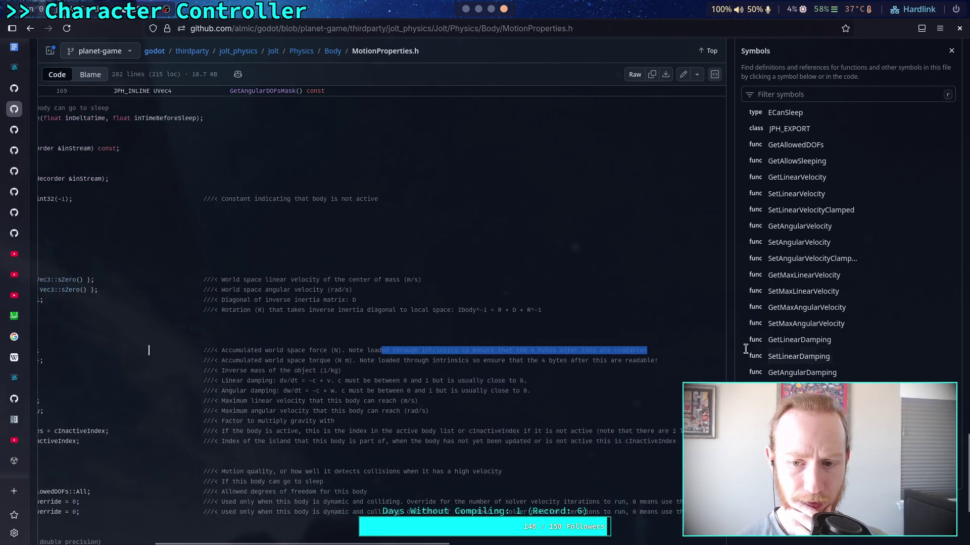
pyautogui.scroll(10, 299, 346)
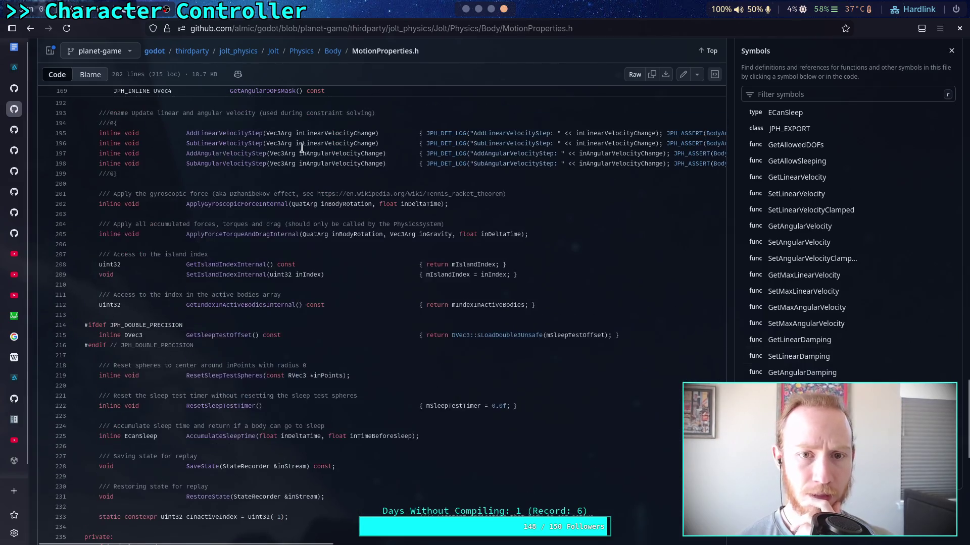
pyautogui.click(333, 51)
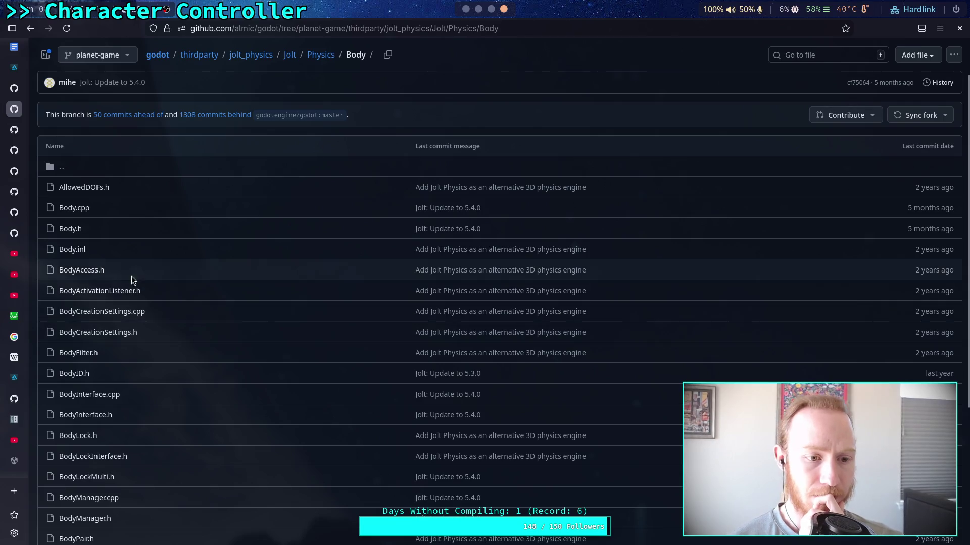
# - Open MotionProperties.cpp and skim its SaveState and RestoreState functions
pyautogui.scroll(-4, 134, 278)
pyautogui.click(108, 428)
pyautogui.scroll(-5, 295, 417)
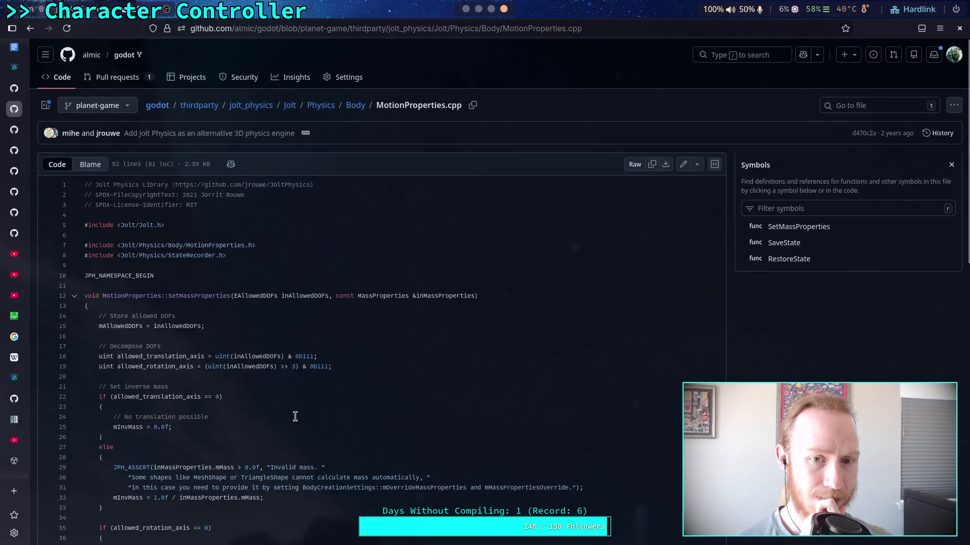
pyautogui.scroll(-10, 295, 417)
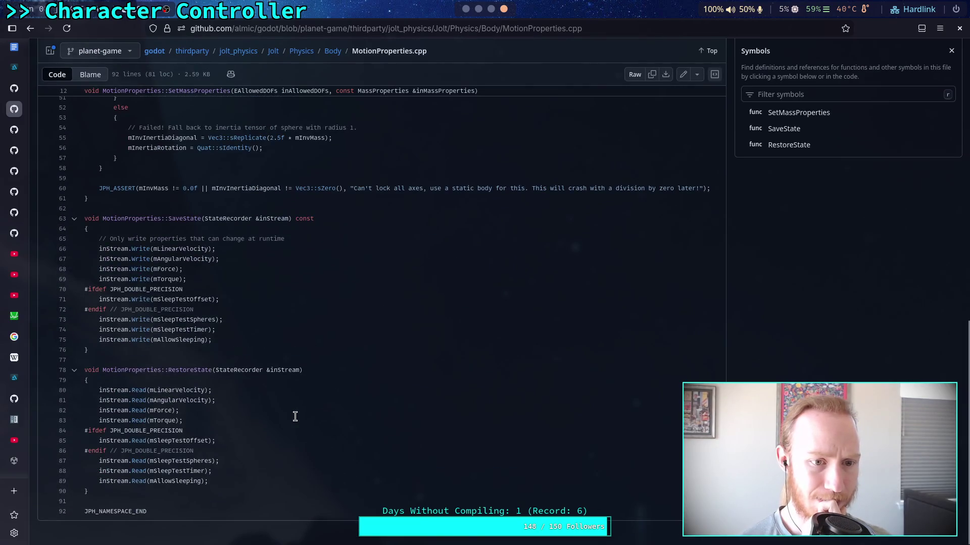
pyautogui.scroll(15, 295, 416)
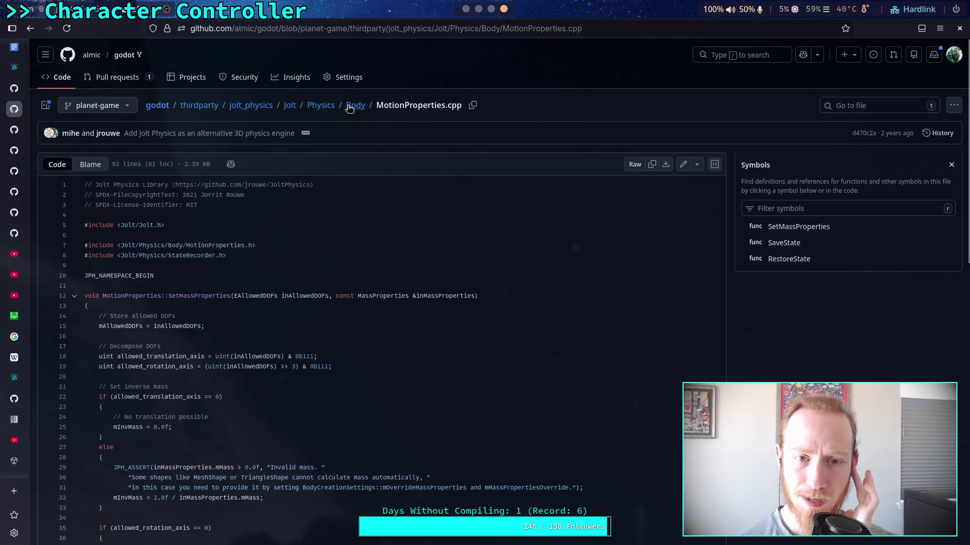
# - Go back to the Body folder listing and open MotionProperties.inl
pyautogui.click(348, 108)
pyautogui.scroll(-4, 84, 459)
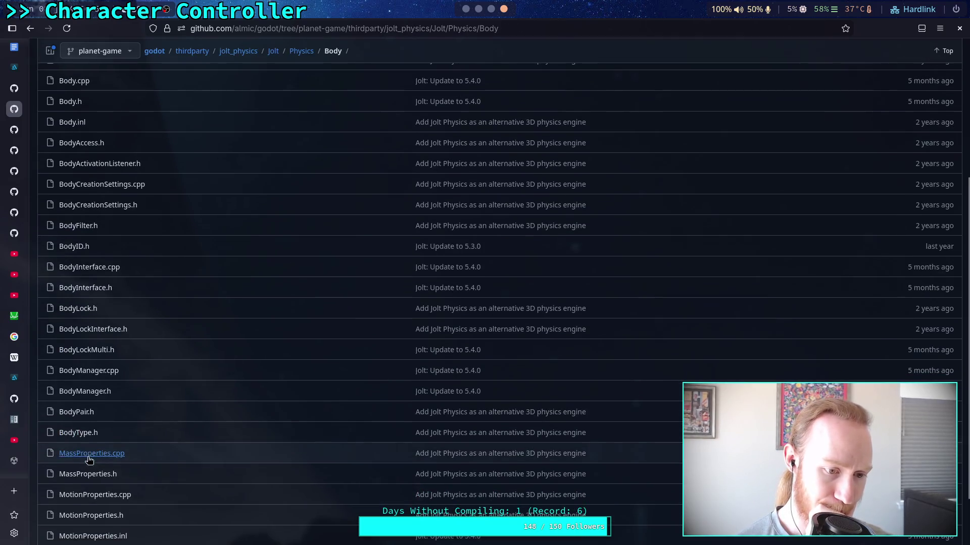
pyautogui.click(82, 535)
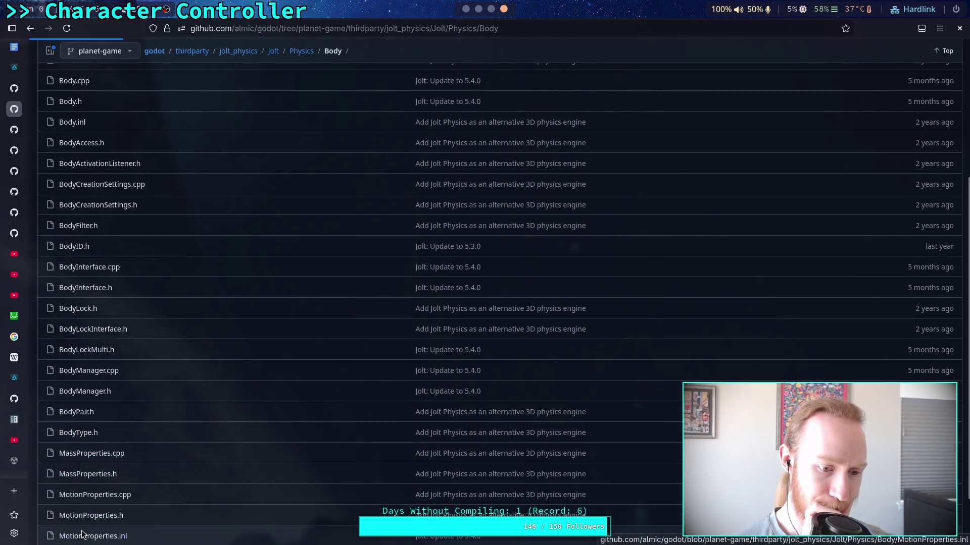
pyautogui.scroll(-5, 298, 409)
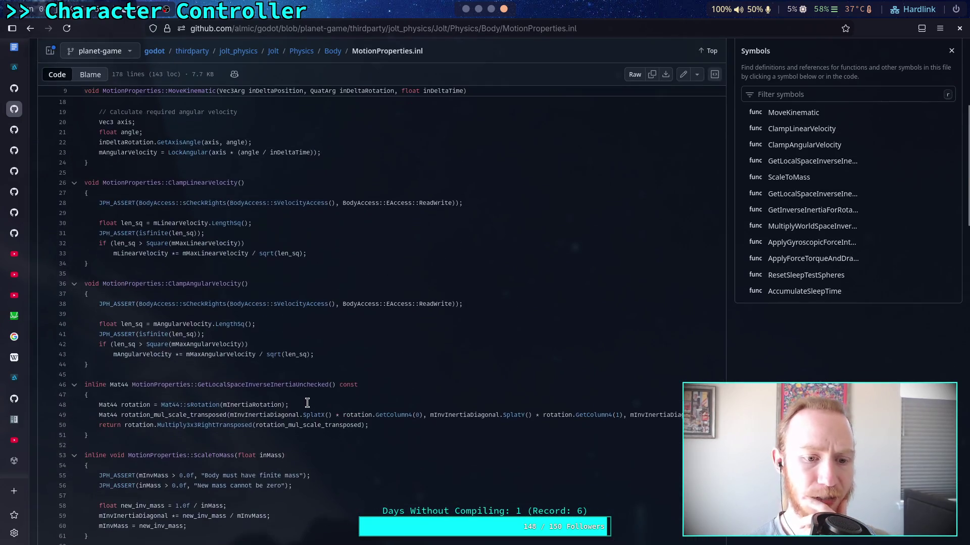
# - Read ApplyForceTorqueAndDragInternal in MotionProperties.inl, then switch back to CharacterController.gd in Godot
pyautogui.scroll(-9, 307, 403)
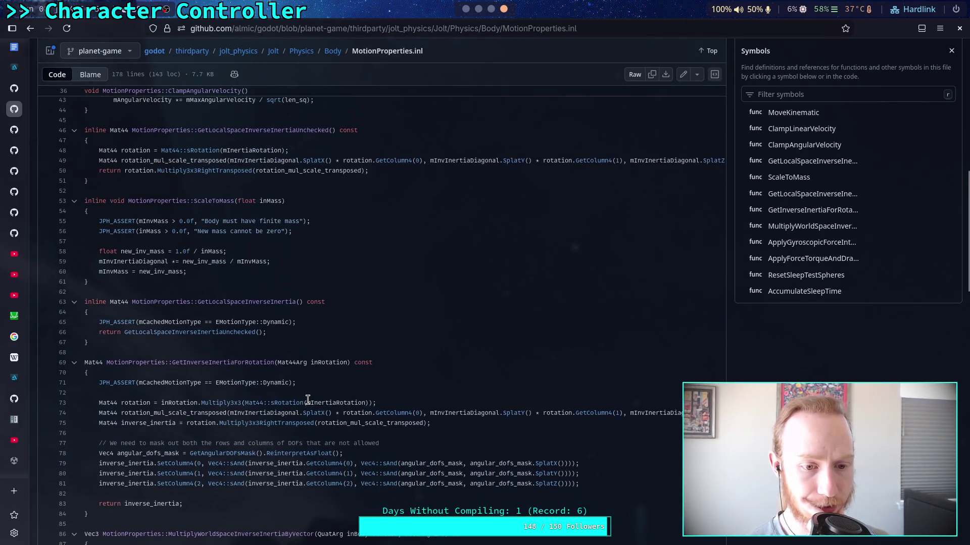
pyautogui.scroll(-9, 307, 400)
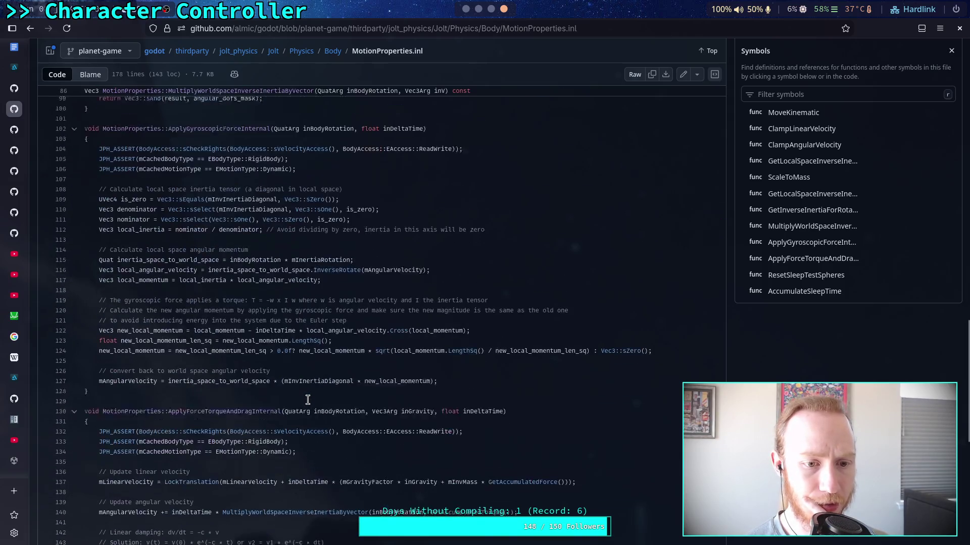
pyautogui.scroll(5, 308, 400)
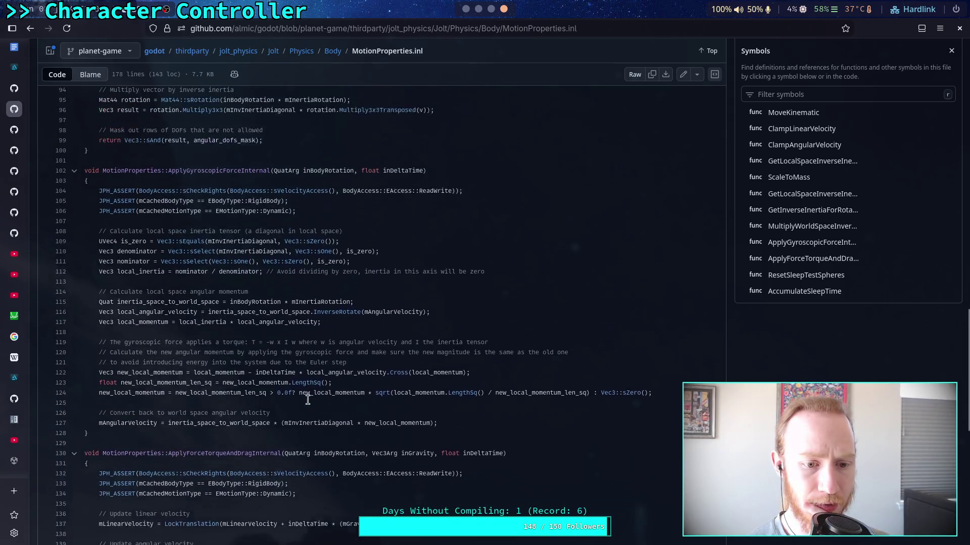
pyautogui.scroll(-9, 308, 400)
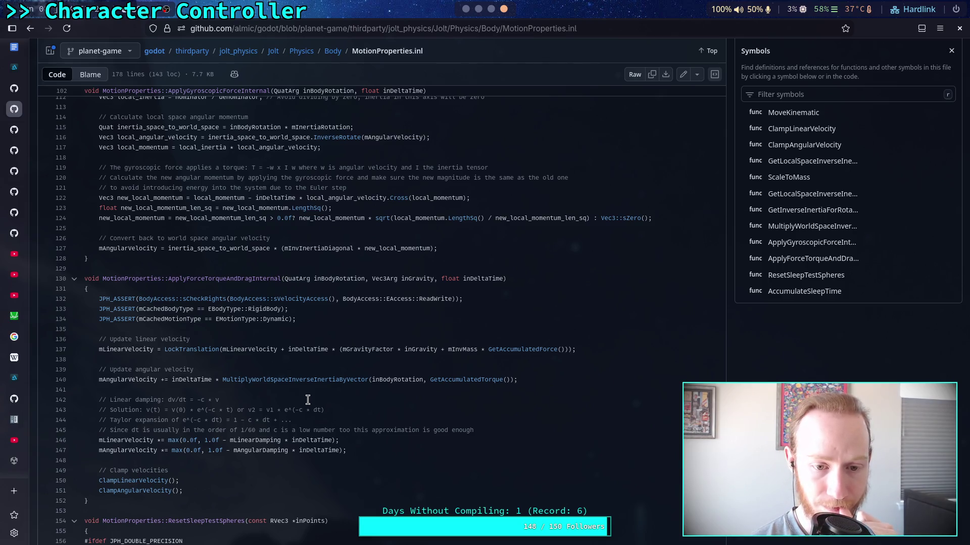
pyautogui.hotkey('alt', 'Tab')
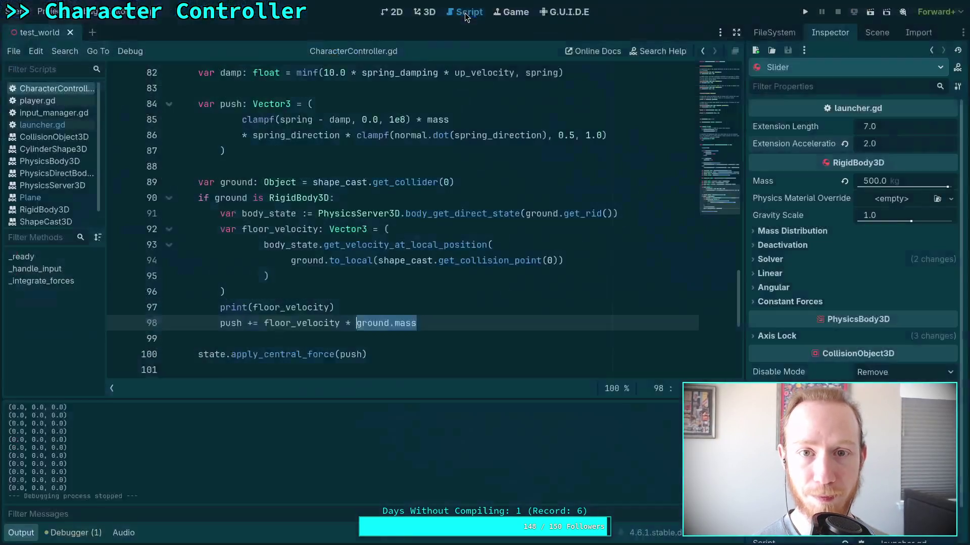
# - Move the apply_central_force(push) line above the ground-velocity block and add a blank line
pyautogui.press('Up')
pyautogui.press('Up')
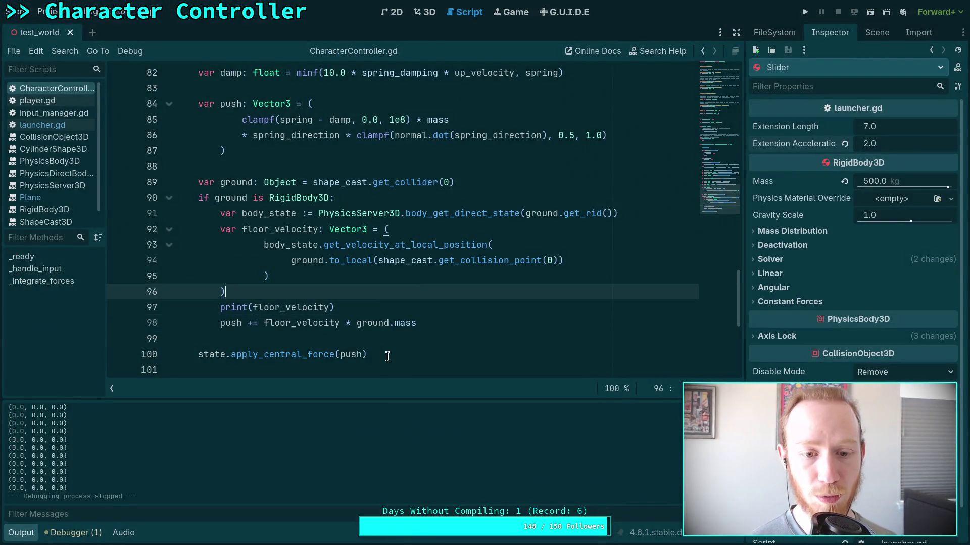
pyautogui.click(388, 357)
pyautogui.hotkey('alt', 'Up')
pyautogui.hotkey('alt', 'Up')
pyautogui.hotkey('alt', 'Up')
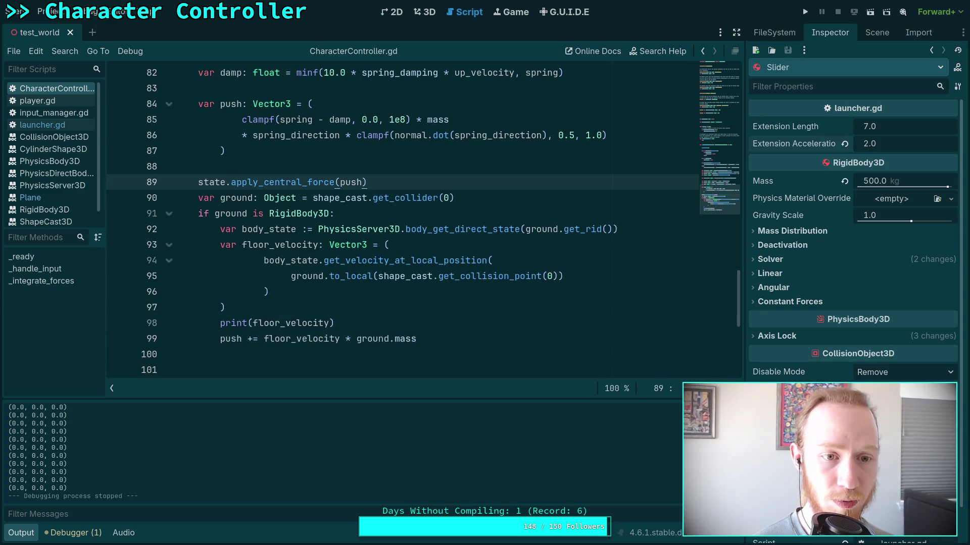
pyautogui.press('Up')
pyautogui.press('Return')
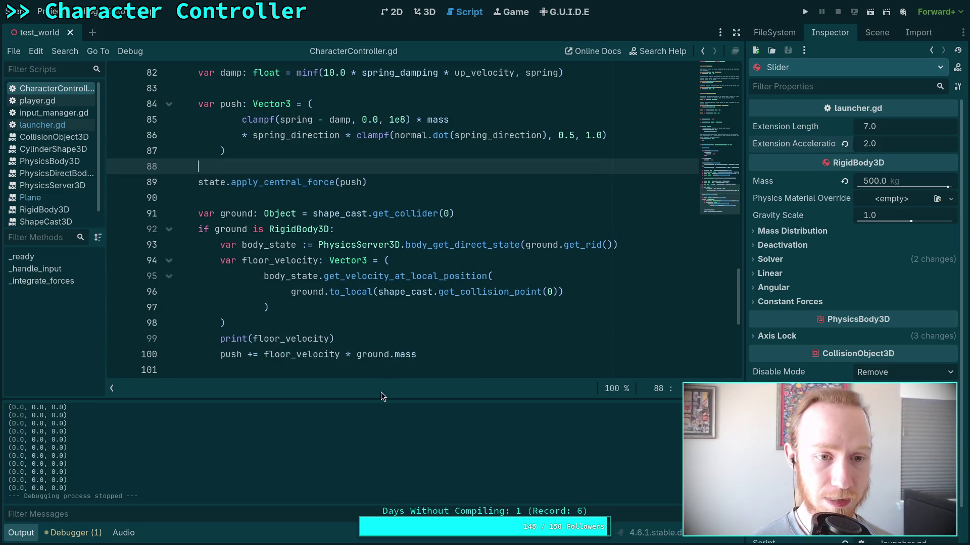
pyautogui.press('Up')
pyautogui.press('Down')
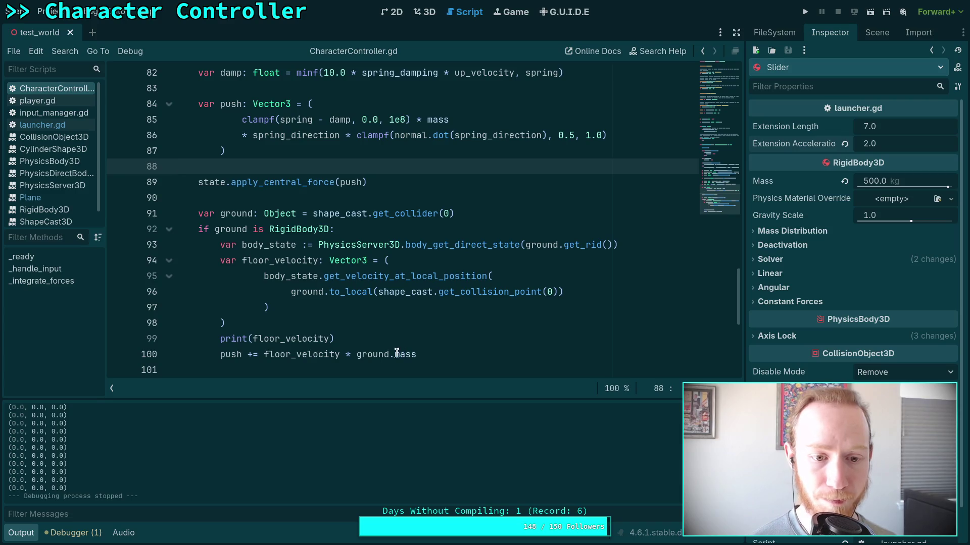
# - Select the whole floor_velocity * ground.mass push line on line 100 for replacement
pyautogui.moveTo(428, 354); pyautogui.dragTo(263, 354)
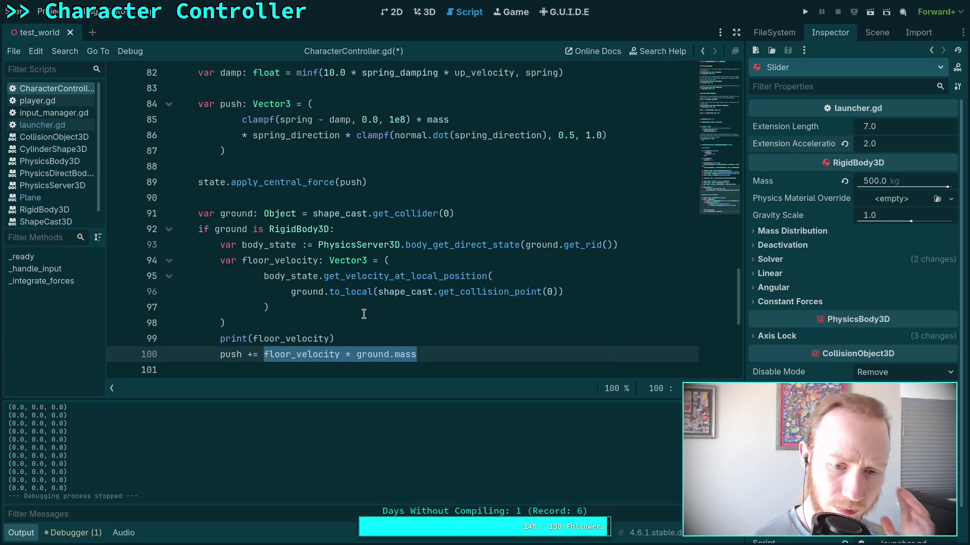
pyautogui.scroll(-1, 422, 328)
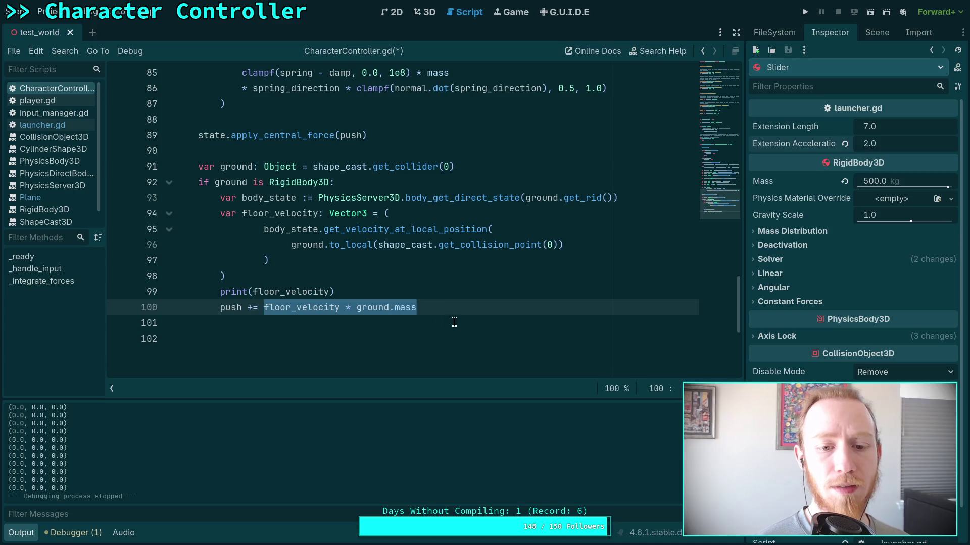
pyautogui.press('Right')
pyautogui.moveTo(356, 312); pyautogui.dragTo(394, 312)
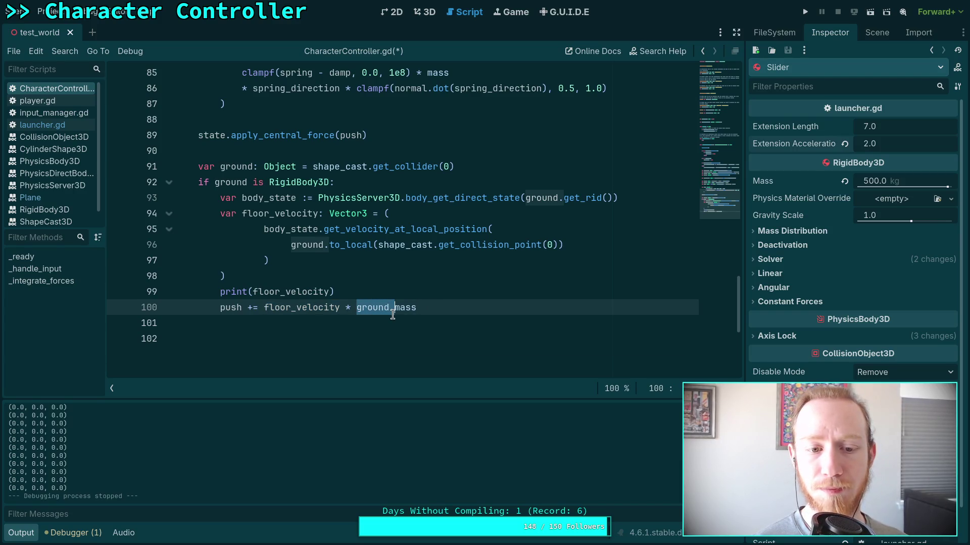
pyautogui.click(455, 302)
pyautogui.moveTo(436, 308); pyautogui.dragTo(220, 312)
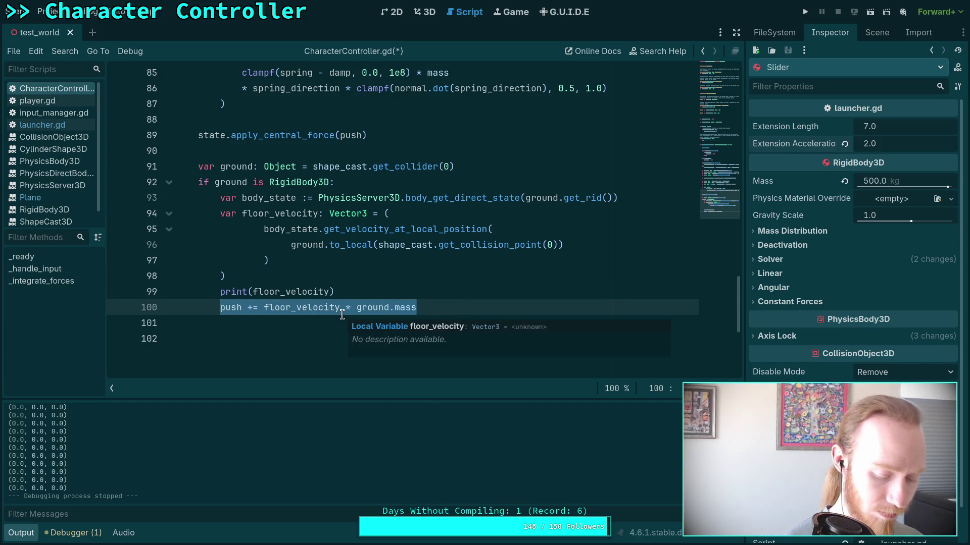
# - Begin line 100 as state.linear_velocity += state.step * floor_velocity
pyautogui.write('state.li')
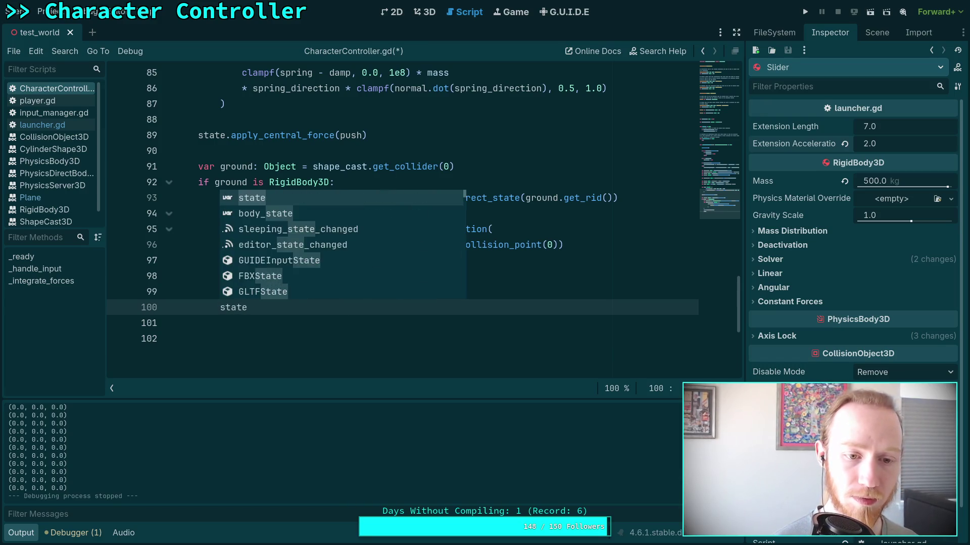
pyautogui.press('Return')
pyautogui.write('+= ')
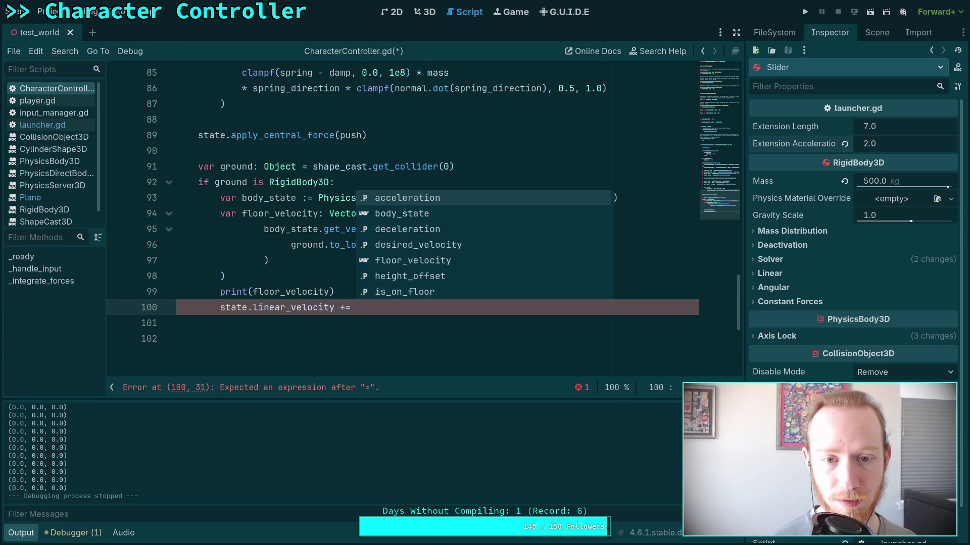
pyautogui.write('state.step * ')
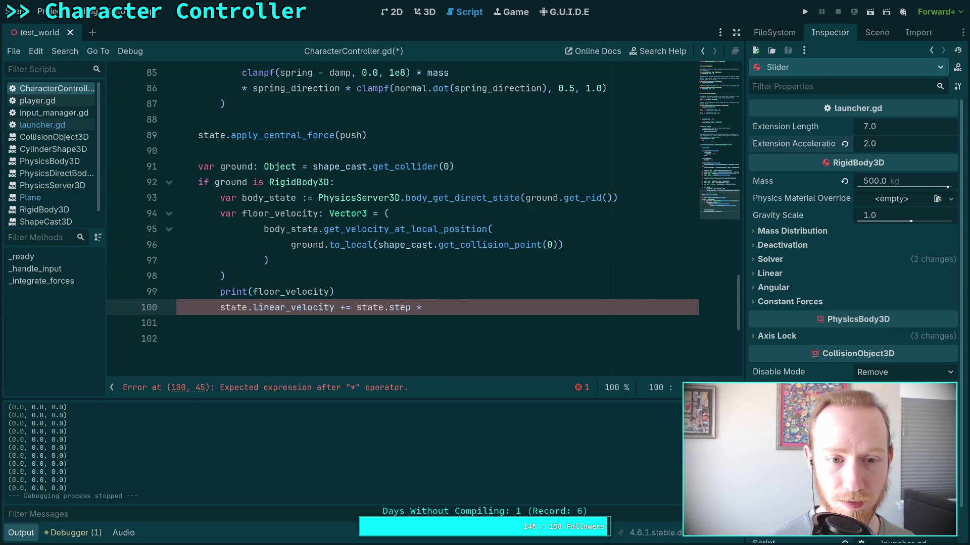
pyautogui.write('flo')
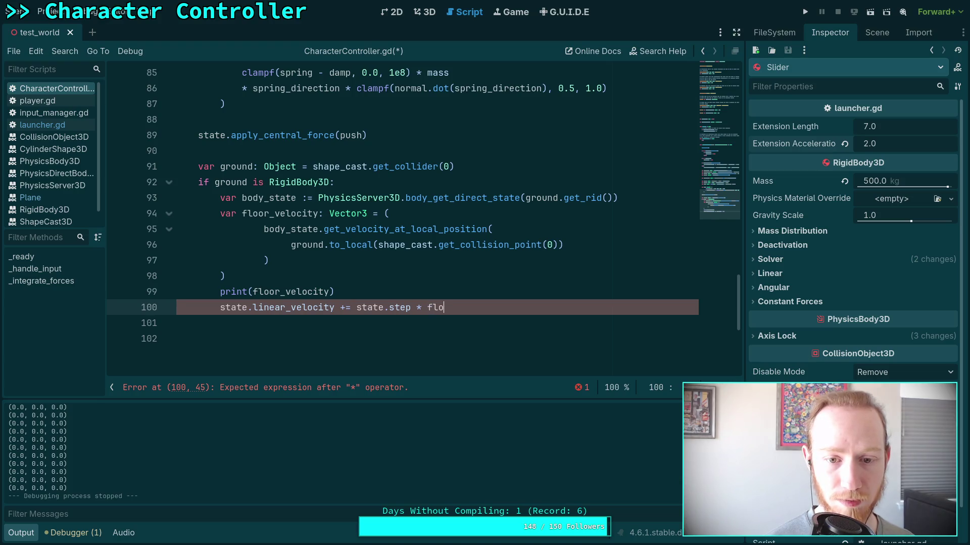
pyautogui.press('Return')
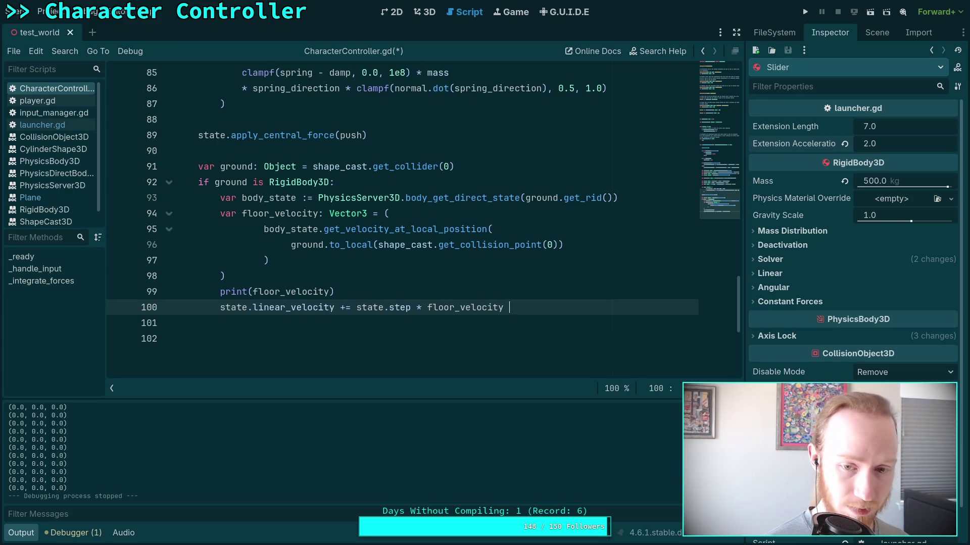
# - Finish line 100 with * body_state.inverse_mass, save the script, and launch the game
pyautogui.write('*')
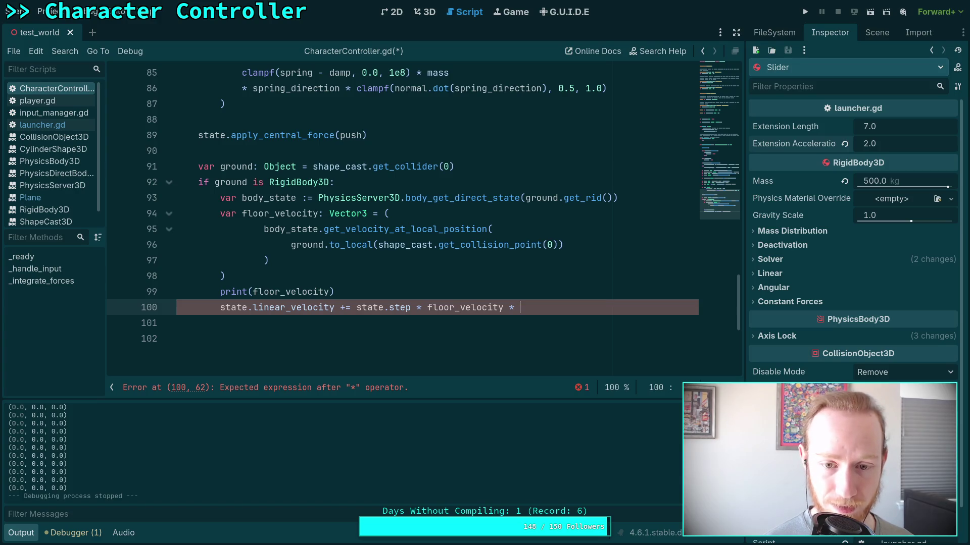
pyautogui.write(' ground.')
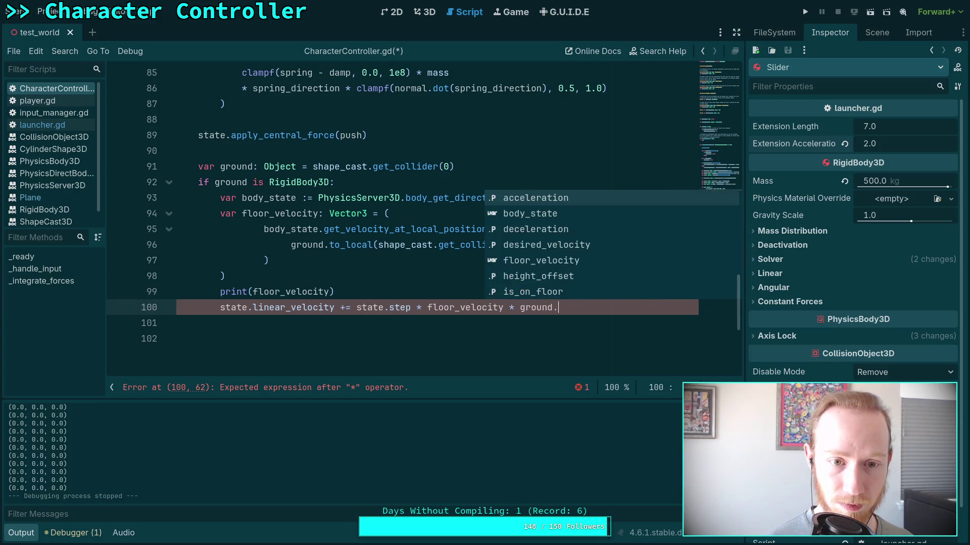
pyautogui.press('BackSpace')
pyautogui.press('BackSpace')
pyautogui.press('BackSpace')
pyautogui.write('b')
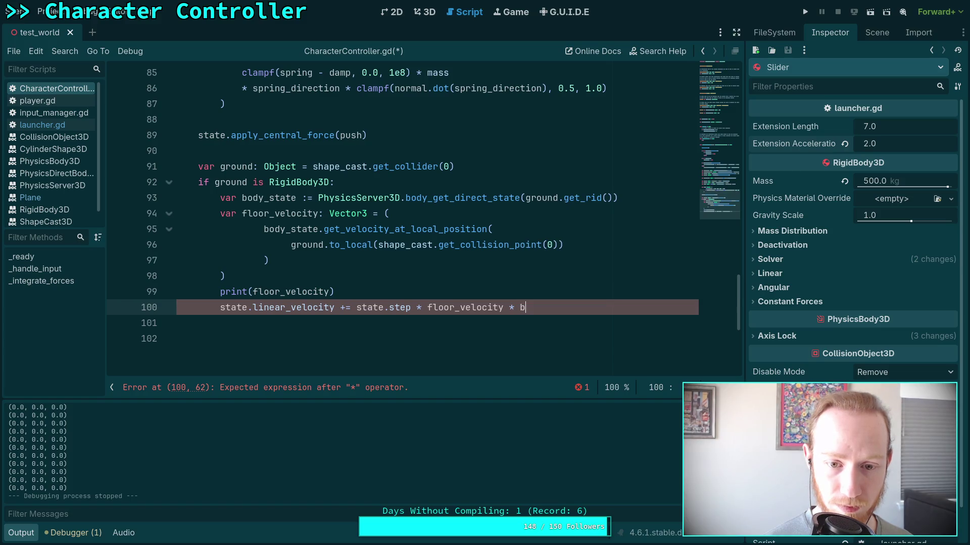
pyautogui.press('Return')
pyautogui.write('.in')
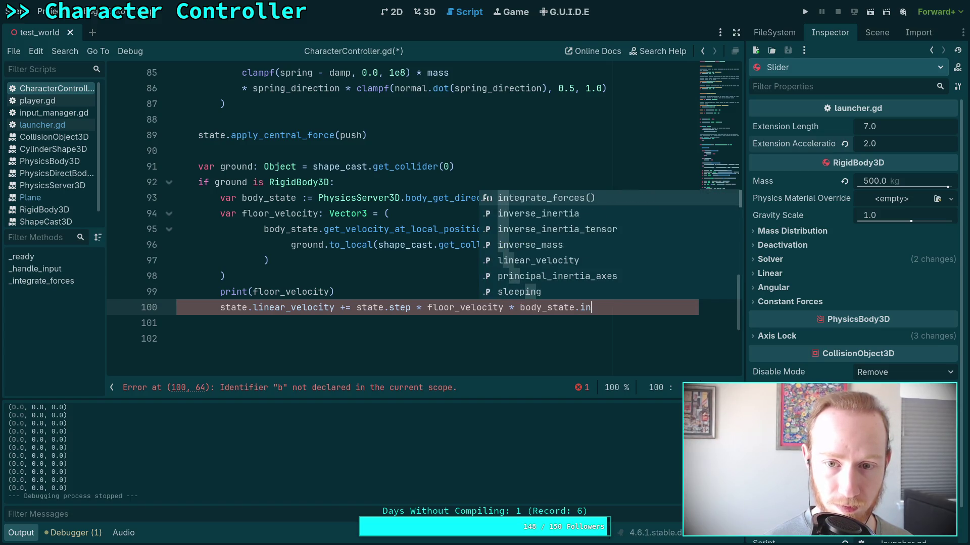
pyautogui.press('Down')
pyautogui.press('Down')
pyautogui.press('Down')
pyautogui.press('Return')
pyautogui.hotkey('ctrl', 's')
pyautogui.click(806, 12)
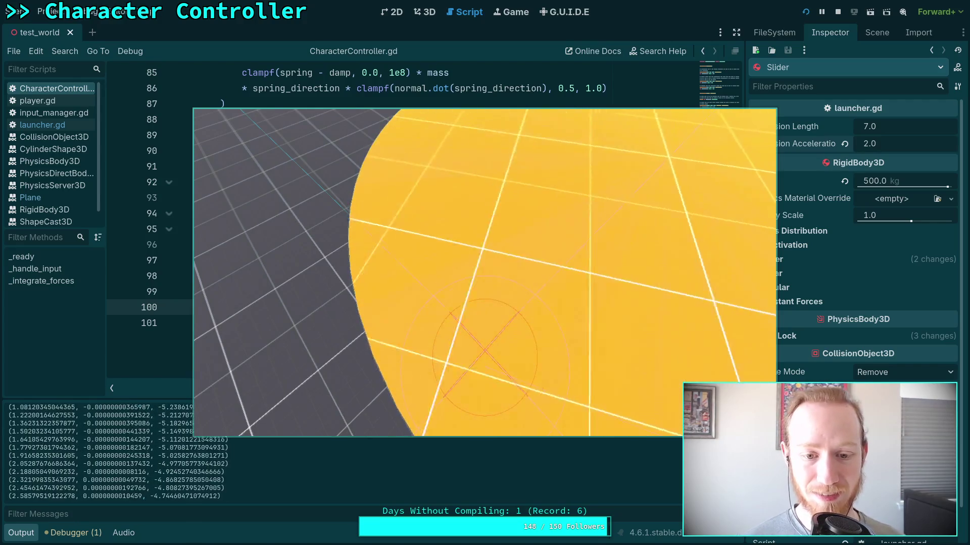
# - Stop the test run with F8 once z floor velocities near 5.83 are logged
pyautogui.press('F8')
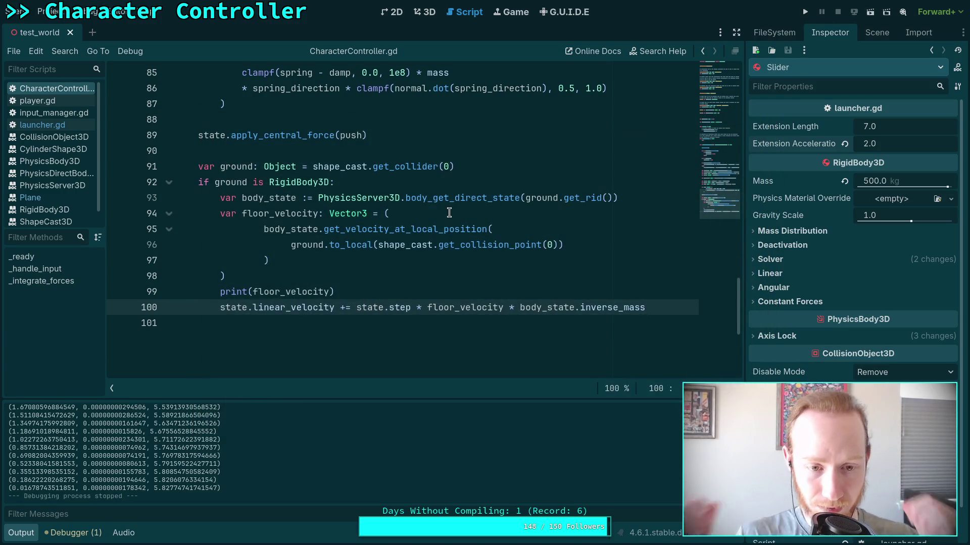
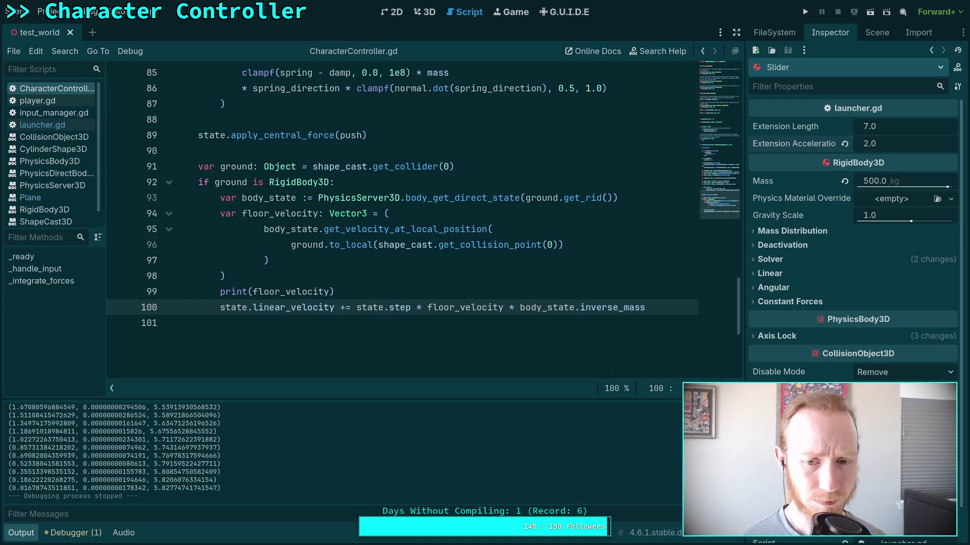
# - Remove ' * body_state.inverse_mass' from line 100, then test-run the game and stop it
pyautogui.moveTo(503, 307); pyautogui.dragTo(655, 305)
pyautogui.press('BackSpace')
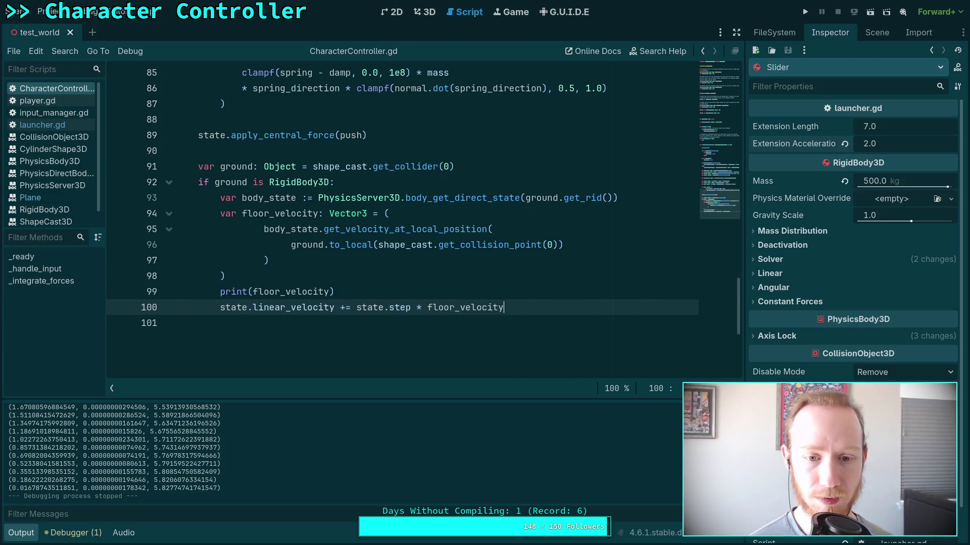
pyautogui.press('F5')
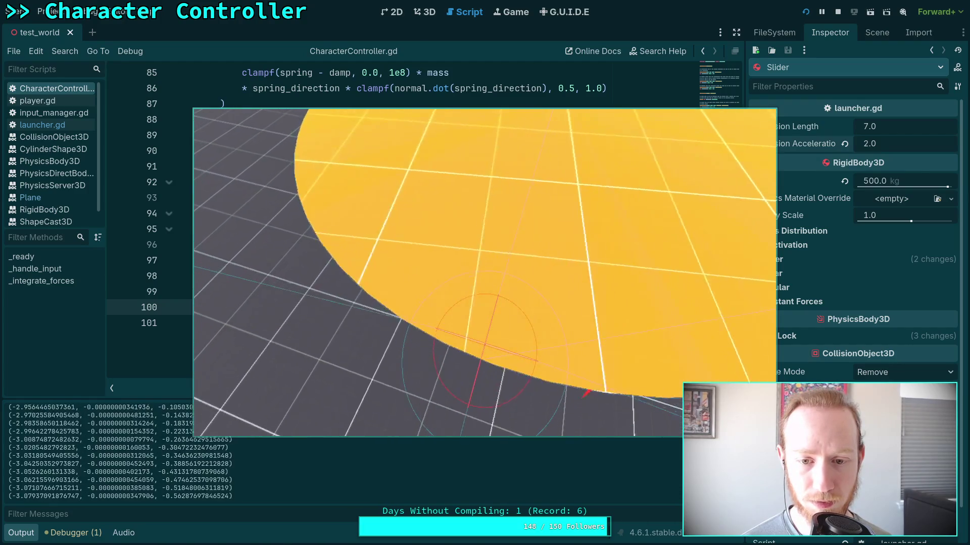
pyautogui.click(838, 12)
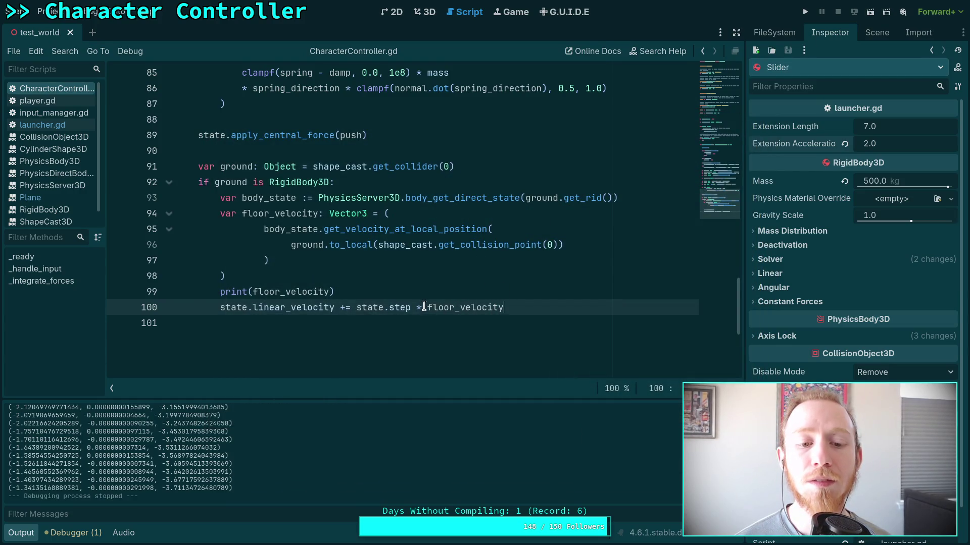
# - Undo line 100 back to 'push += floor_velocity * ground.mass'
pyautogui.moveTo(426, 306)
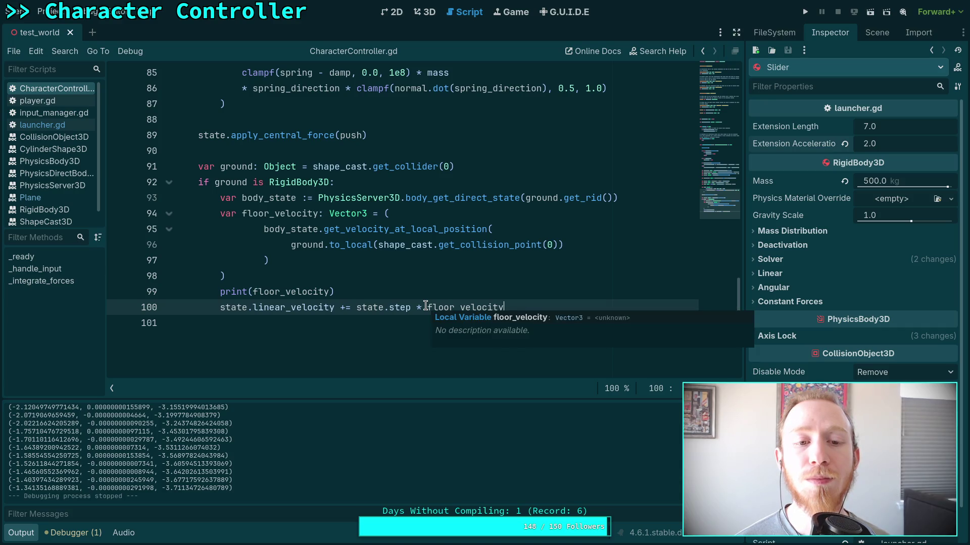
pyautogui.click(345, 308)
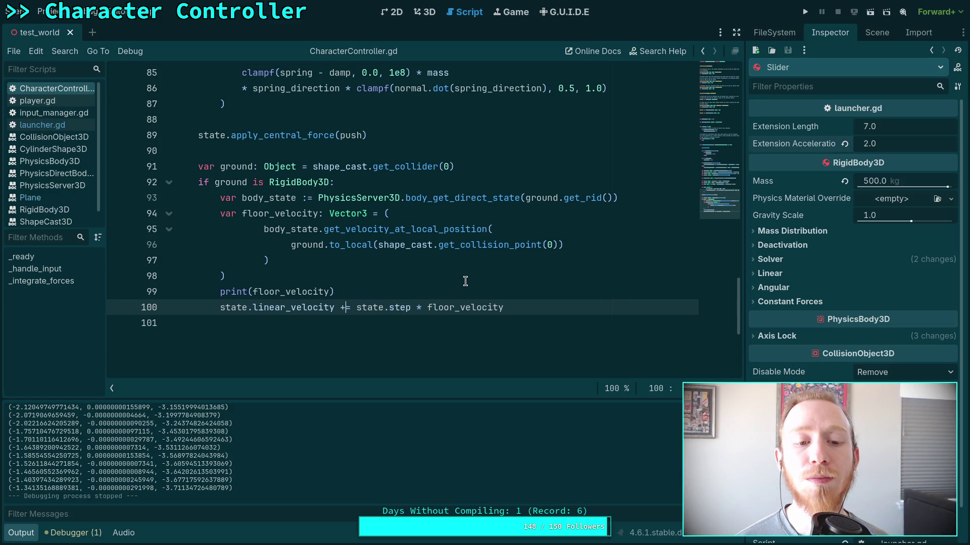
pyautogui.hotkey('ctrl', 'z')
pyautogui.press('BackSpace')
pyautogui.press('BackSpace')
pyautogui.press('BackSpace')
pyautogui.write('ground')
pyautogui.press('BackSpace')
pyautogui.press('BackSpace')
pyautogui.press('BackSpace')
pyautogui.hotkey('ctrl', 'z')
pyautogui.hotkey('ctrl', 'z')
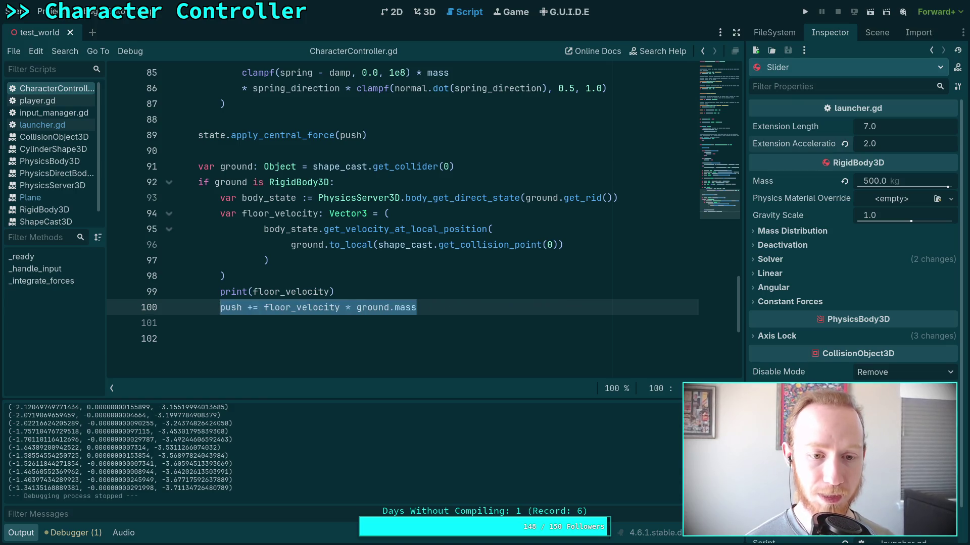
# - Move apply_central_force(push) below the floor code, delete the blank line, and save
pyautogui.press('Down')
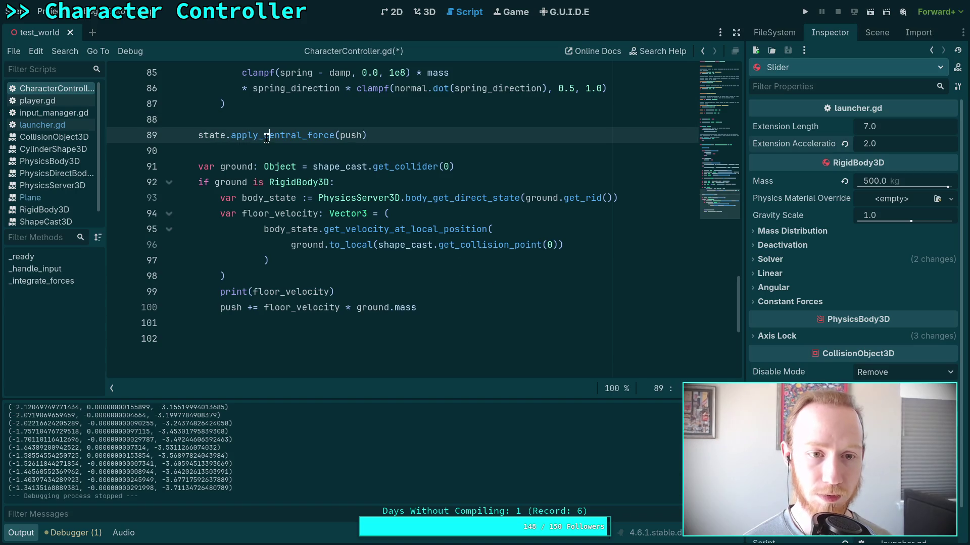
pyautogui.hotkey('alt', 'Down')
pyautogui.hotkey('alt', 'Down')
pyautogui.hotkey('alt', 'Down')
pyautogui.hotkey('alt', 'Down')
pyautogui.hotkey('alt', 'Down')
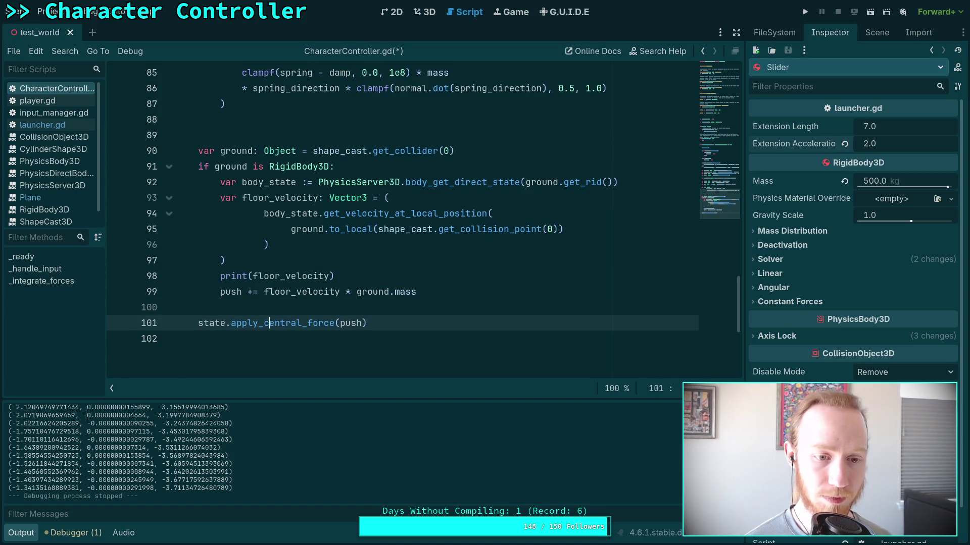
pyautogui.click(246, 120)
pyautogui.press('BackSpace')
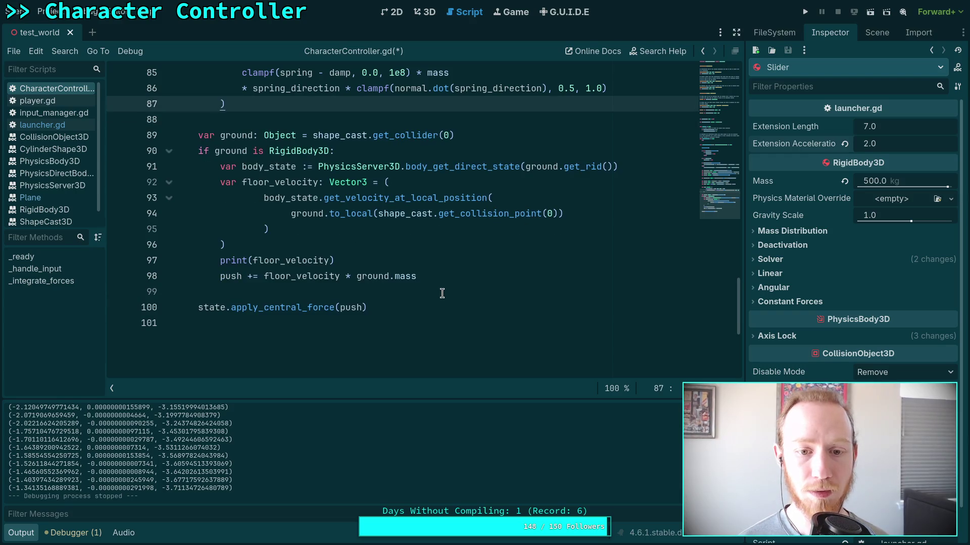
pyautogui.click(458, 275)
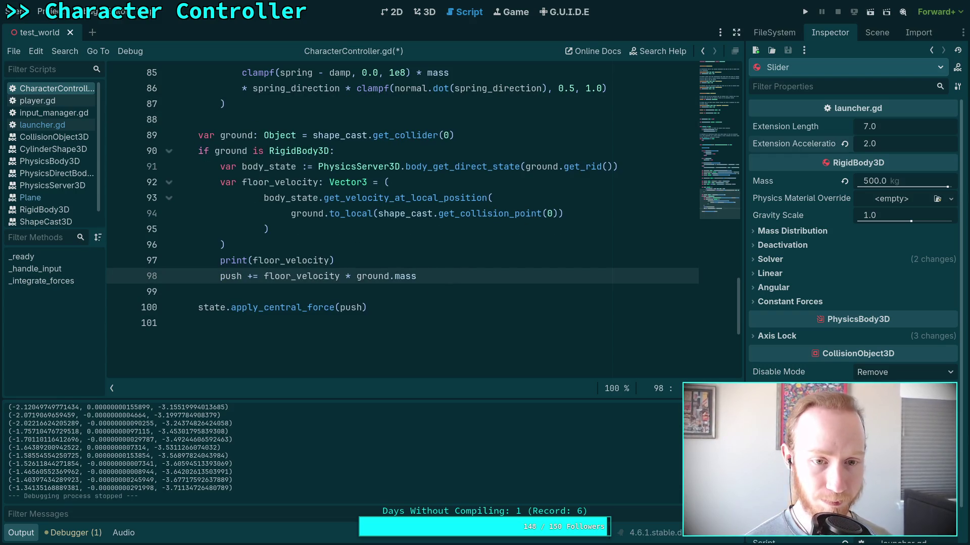
pyautogui.hotkey('ctrl', 's')
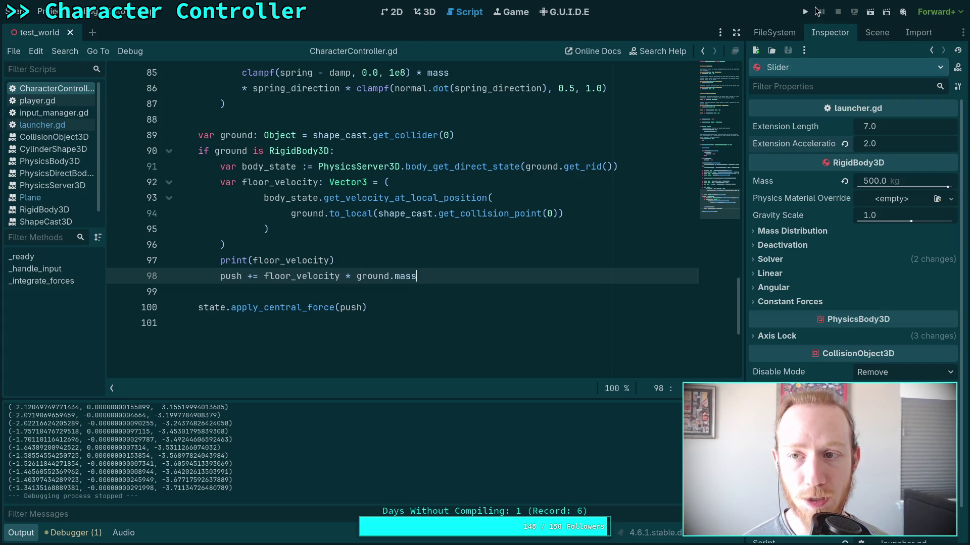
pyautogui.click(805, 12)
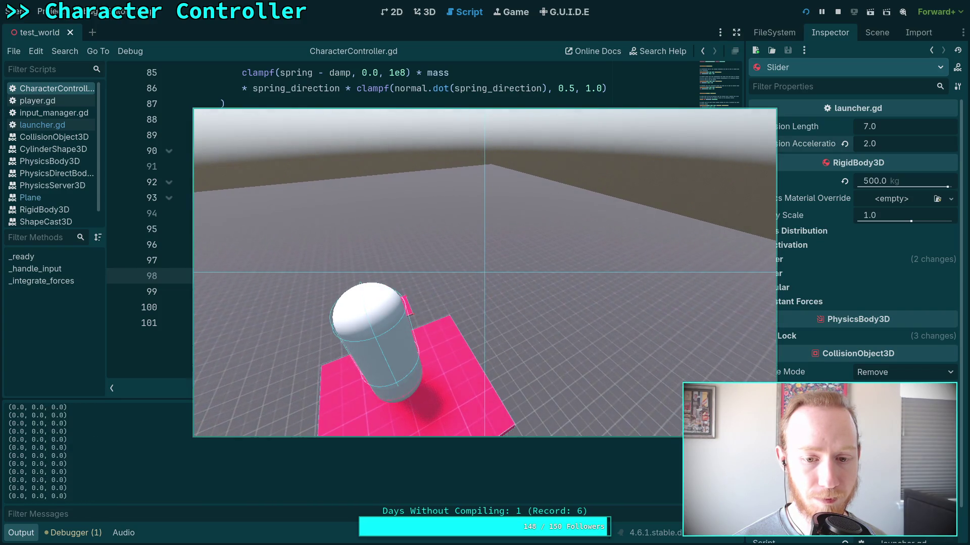
pyautogui.press('F8')
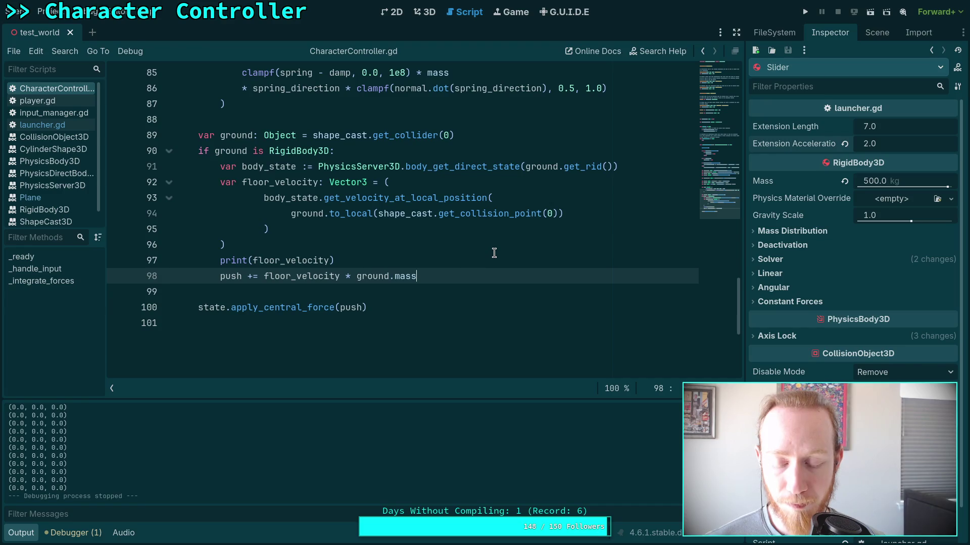
# - Strip the ground.to_local( ) wrapper from the collision point on line 94
pyautogui.moveTo(455, 198)
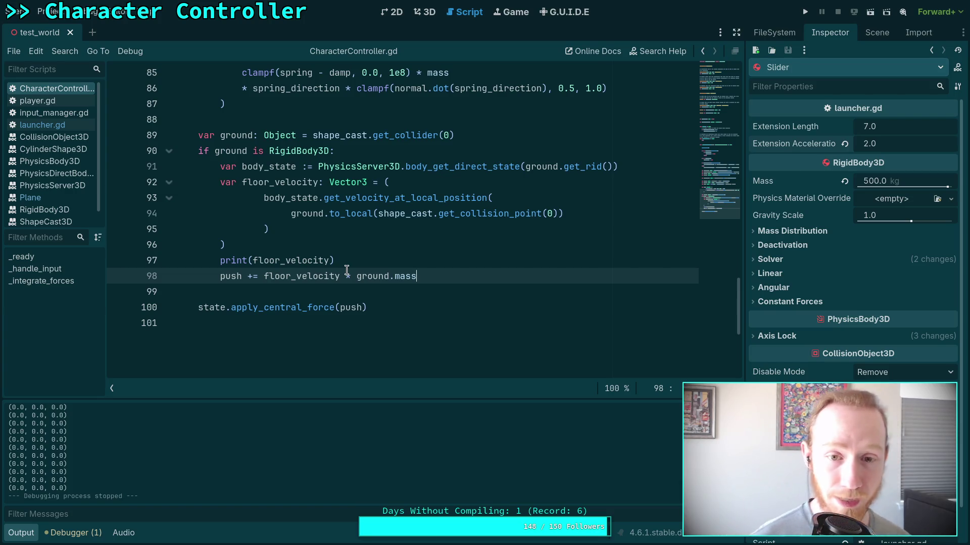
pyautogui.moveTo(291, 213); pyautogui.dragTo(380, 213)
pyautogui.press('BackSpace')
pyautogui.press('End')
pyautogui.press('BackSpace')
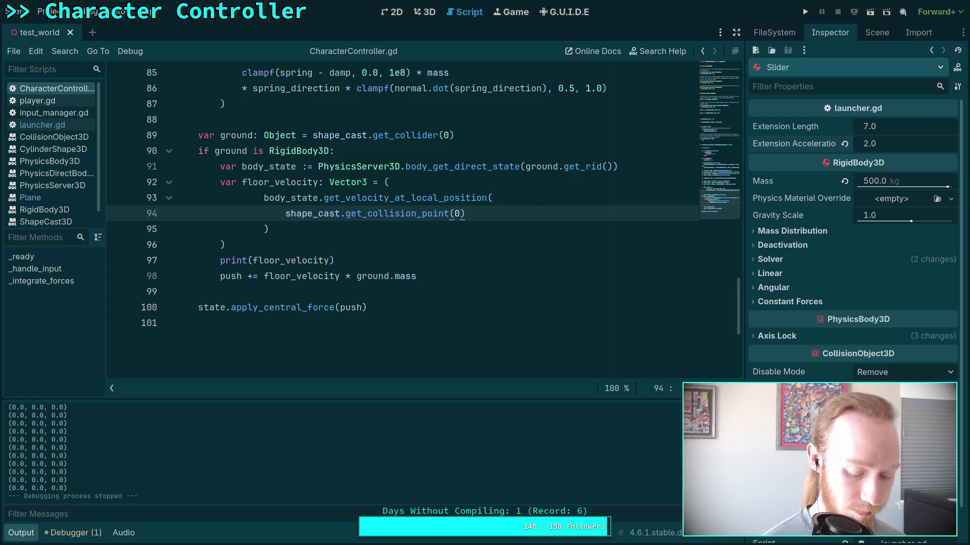
# - Subtract ground.global_position from the collision point, save, and run the game
pyautogui.write('- globa')
pyautogui.press('BackSpace')
pyautogui.press('BackSpace')
pyautogui.press('BackSpace')
pyautogui.write('ground.')
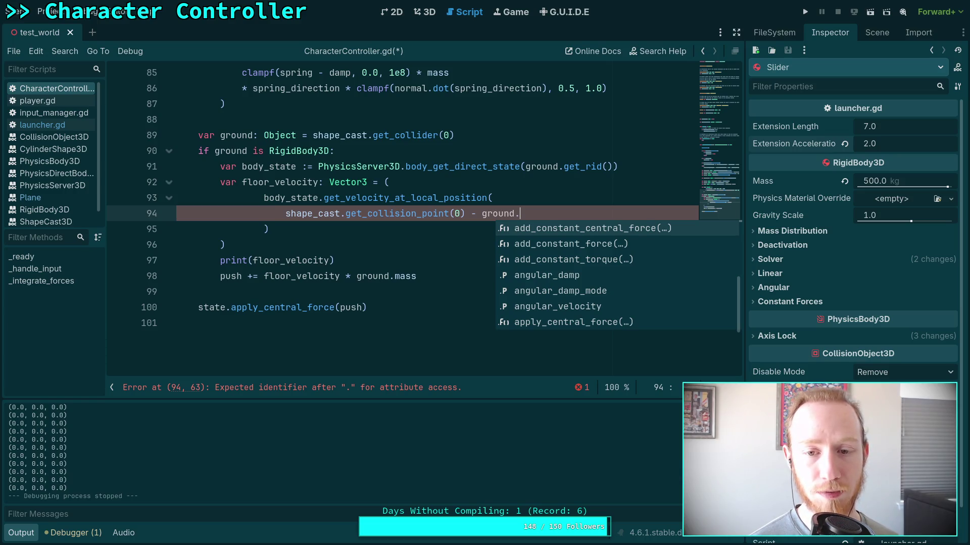
pyautogui.write('glo')
pyautogui.press('Down')
pyautogui.press('Return')
pyautogui.hotkey('ctrl', 's')
pyautogui.press('F5')
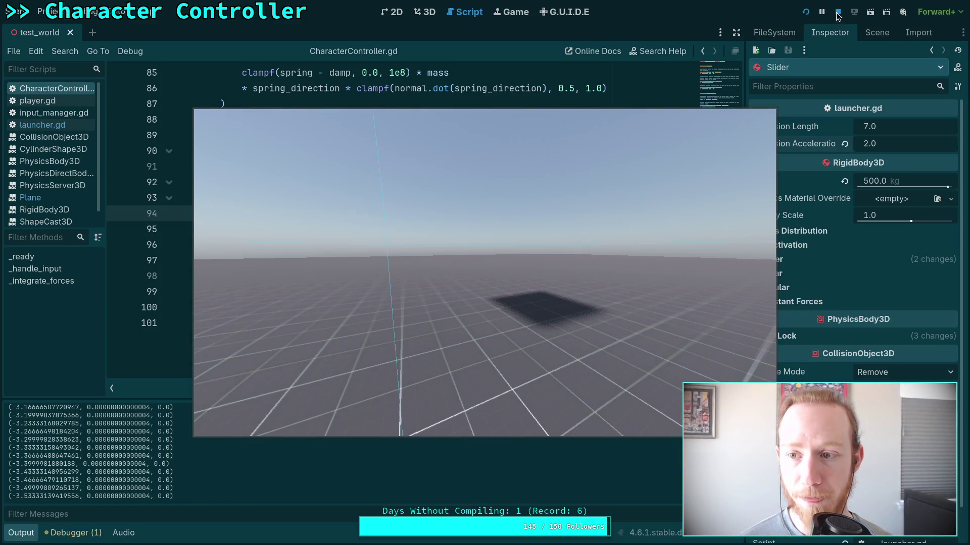
# - Stop the running game with F8
pyautogui.press('F8')
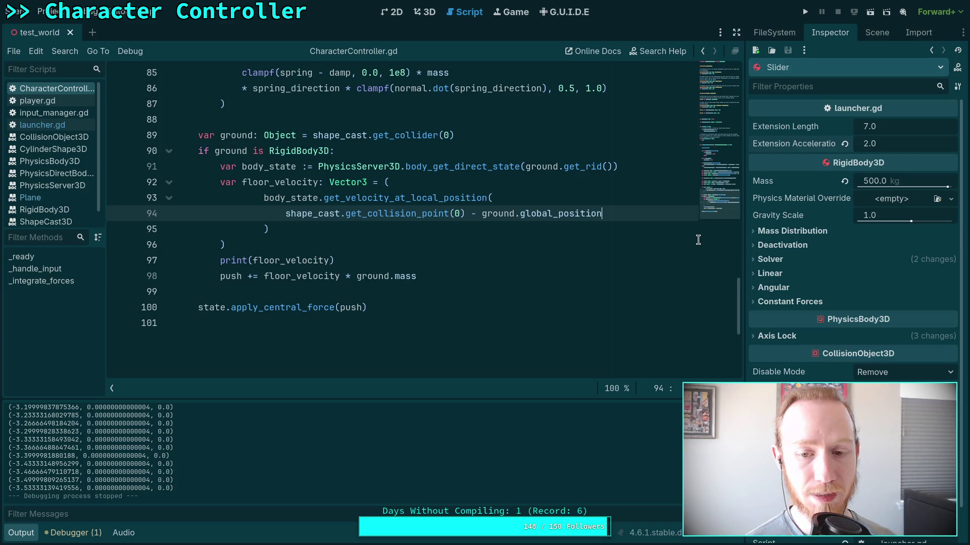
pyautogui.click(454, 278)
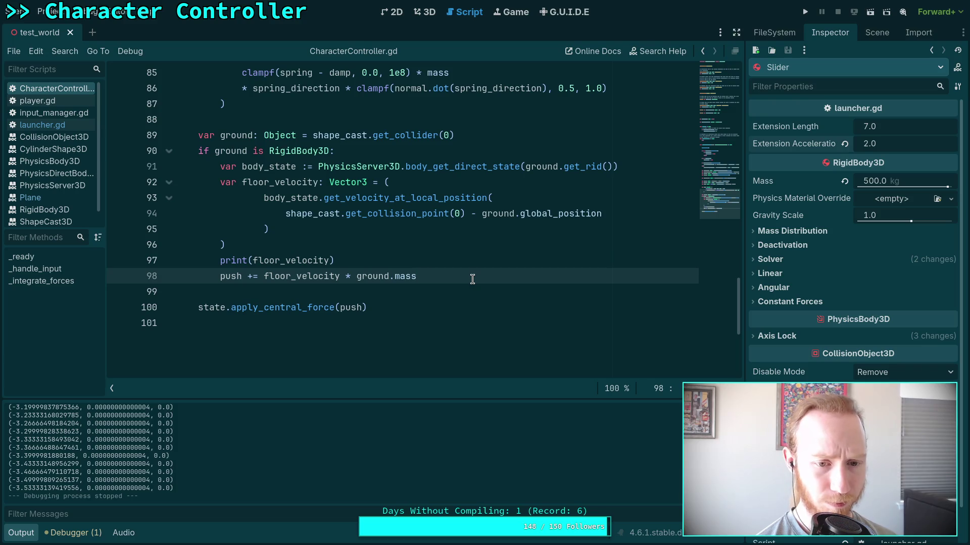
# - Change line 98 to push += floor_velocity * mass / state.delta, save, and run the game
pyautogui.moveTo(440, 280); pyautogui.dragTo(356, 280)
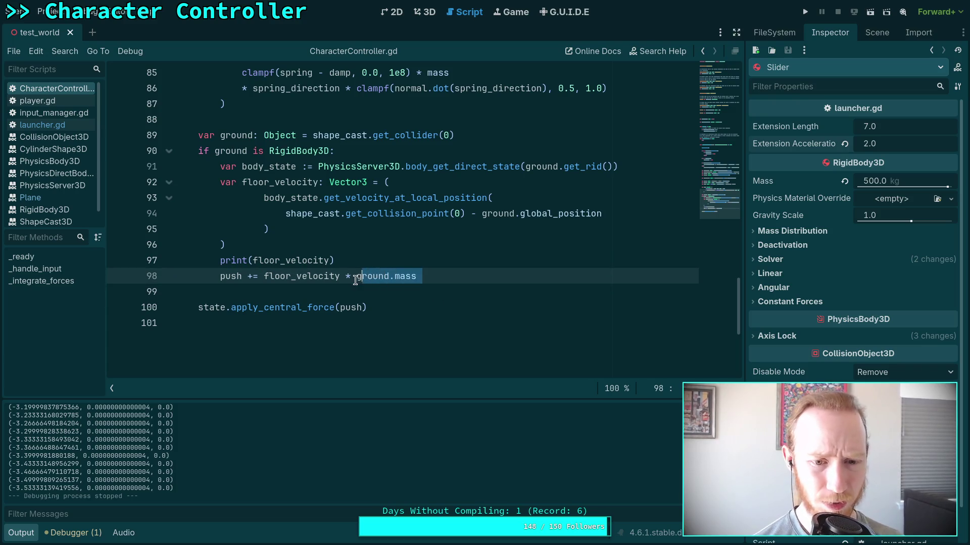
pyautogui.click(355, 281)
pyautogui.doubleClick(355, 280)
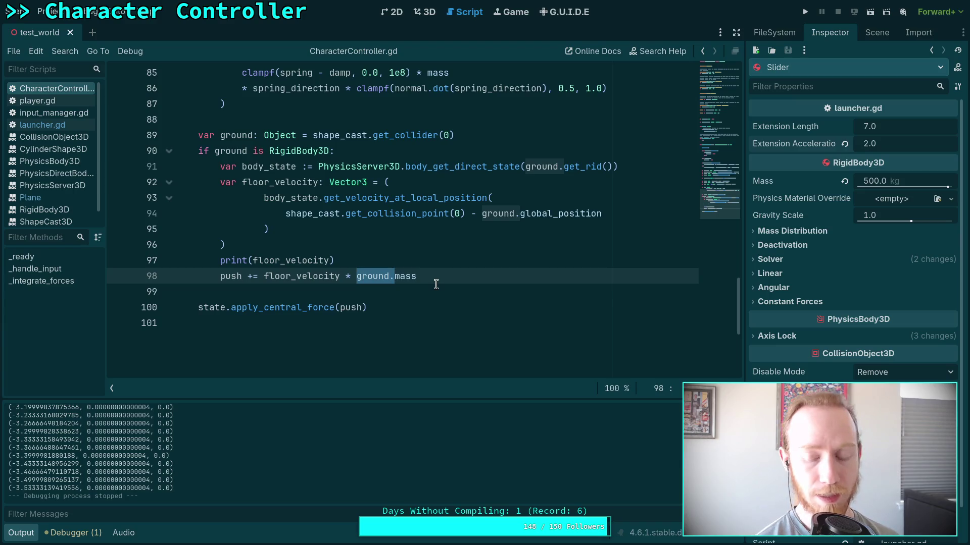
pyautogui.press('BackSpace')
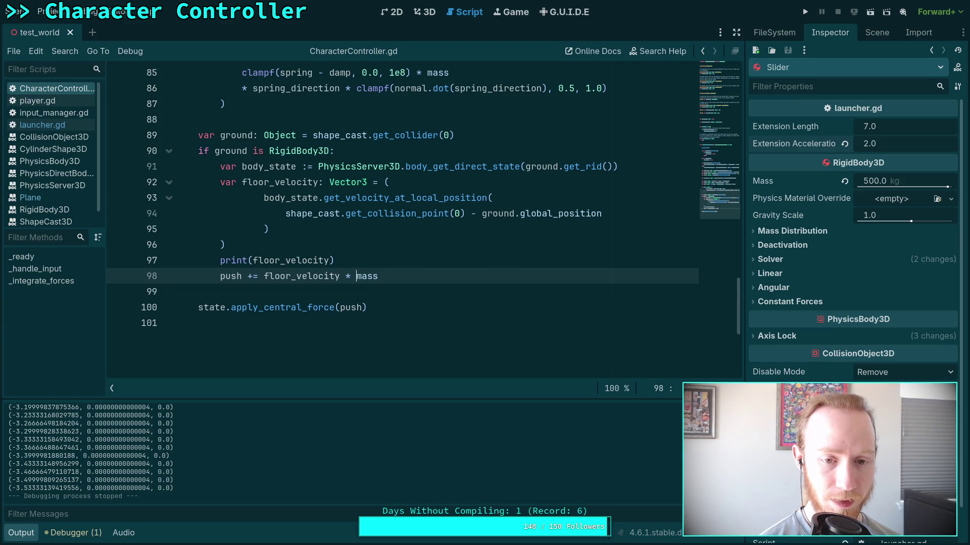
pyautogui.write('/ ')
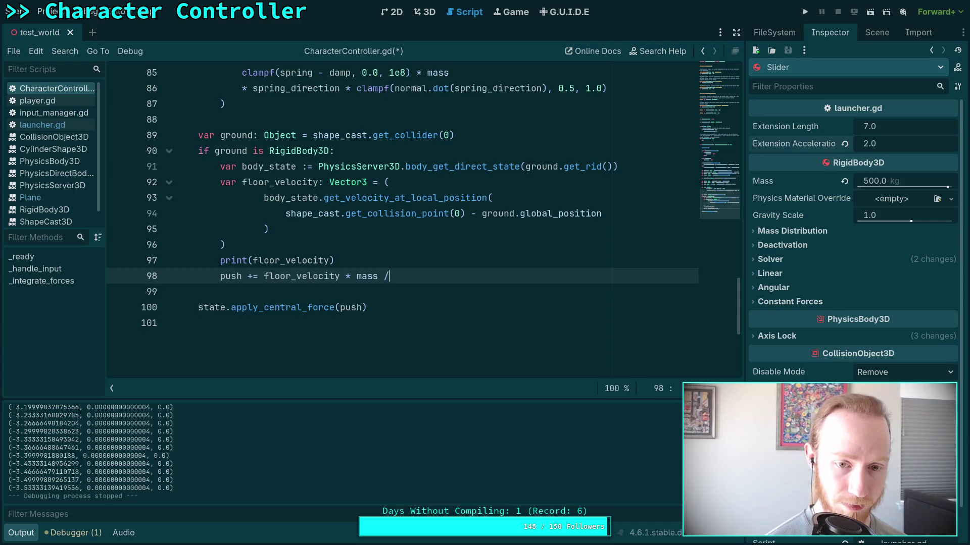
pyautogui.write('st')
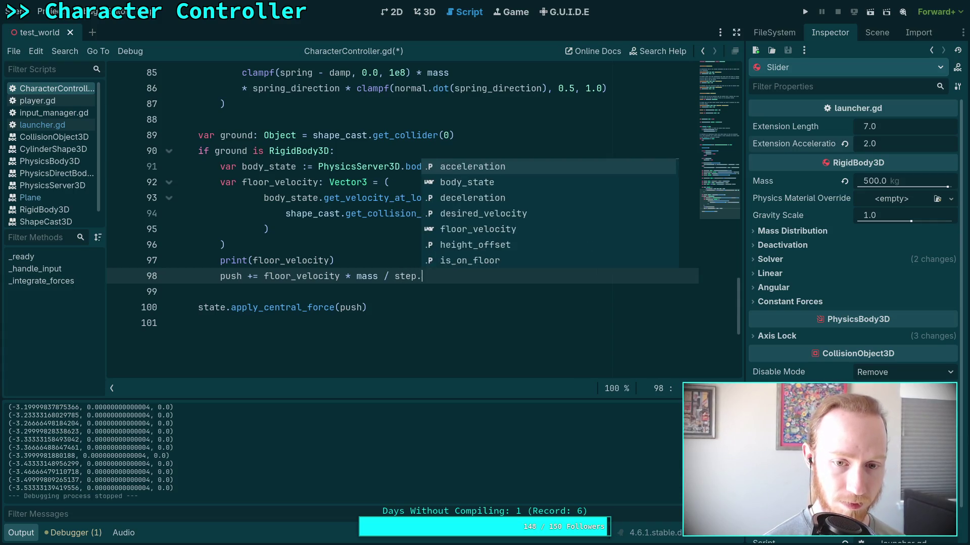
pyautogui.write('ate.')
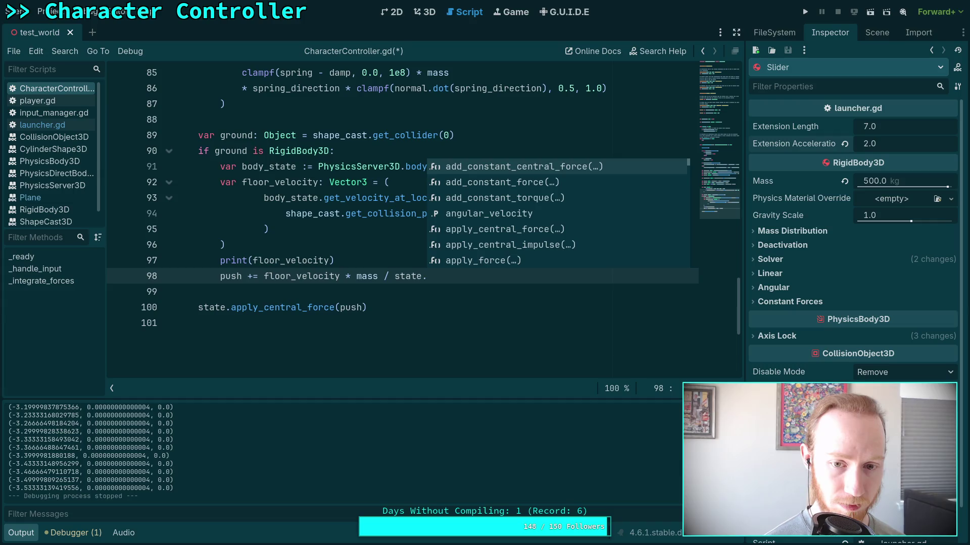
pyautogui.write('delta')
pyautogui.hotkey('ctrl', 's')
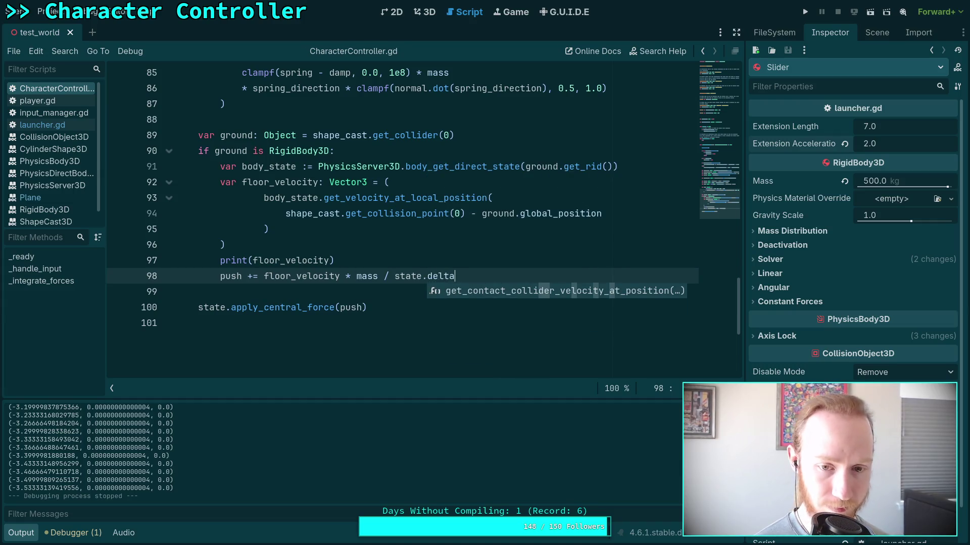
pyautogui.click(397, 276)
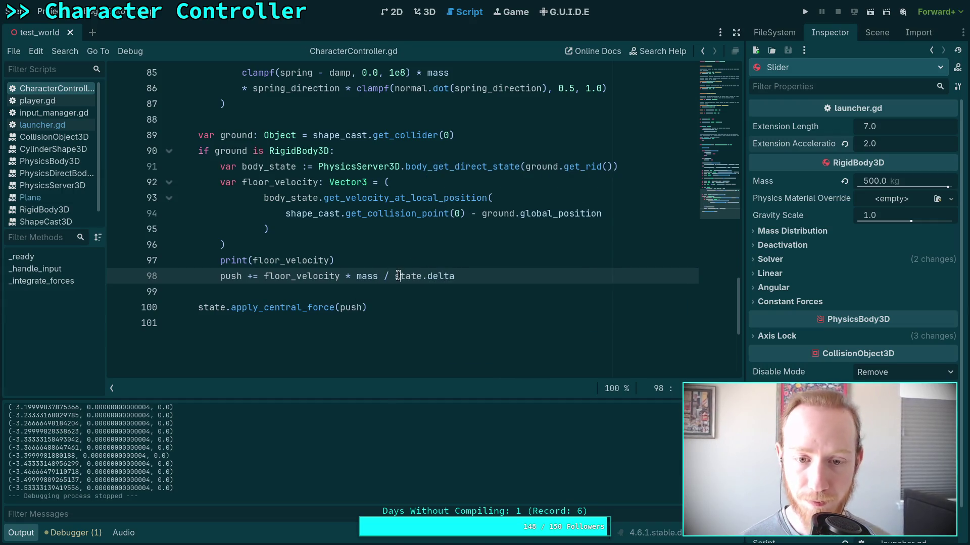
pyautogui.press('F5')
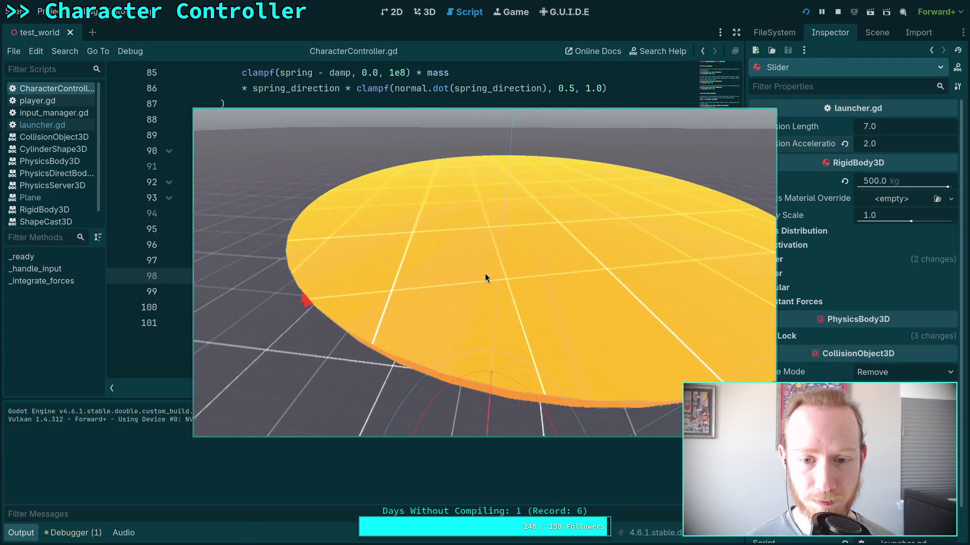
# - Stop the errored game, replace delta with step on line 98, and relaunch the game
pyautogui.moveTo(618, 208)
pyautogui.mouseDown()
pyautogui.moveTo(782, 180)
pyautogui.moveTo(701, 358)
pyautogui.moveTo(629, 426)
pyautogui.moveTo(708, 419)
pyautogui.mouseUp()
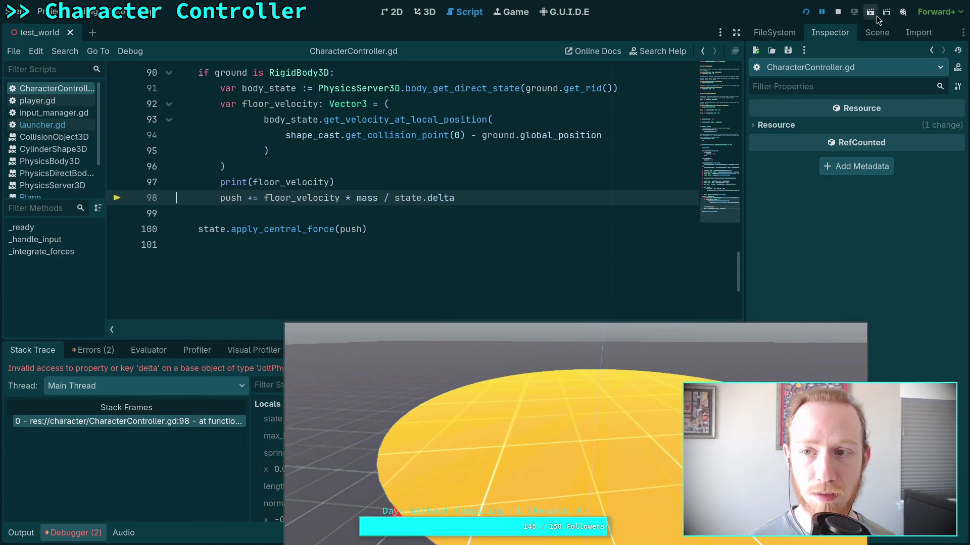
pyautogui.click(838, 12)
pyautogui.doubleClick(439, 200)
pyautogui.write('step')
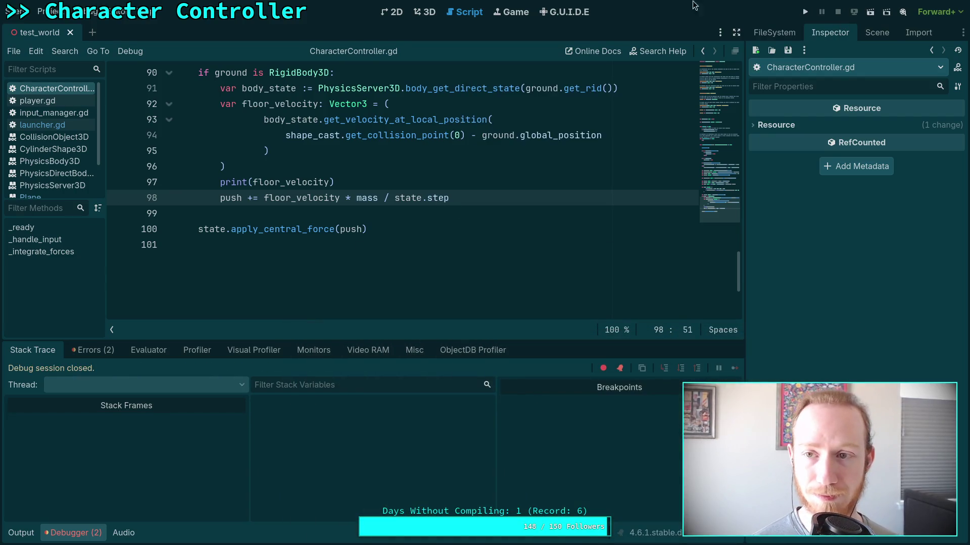
pyautogui.click(806, 12)
pyautogui.press('w')
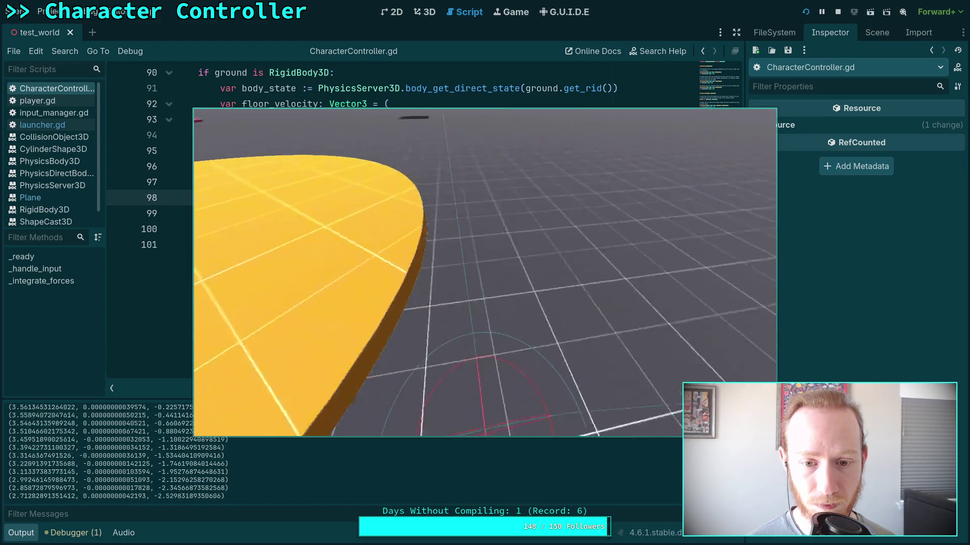
# - Delete ' * mass' from line 98, save, then run and stop a test of the game
pyautogui.click(838, 13)
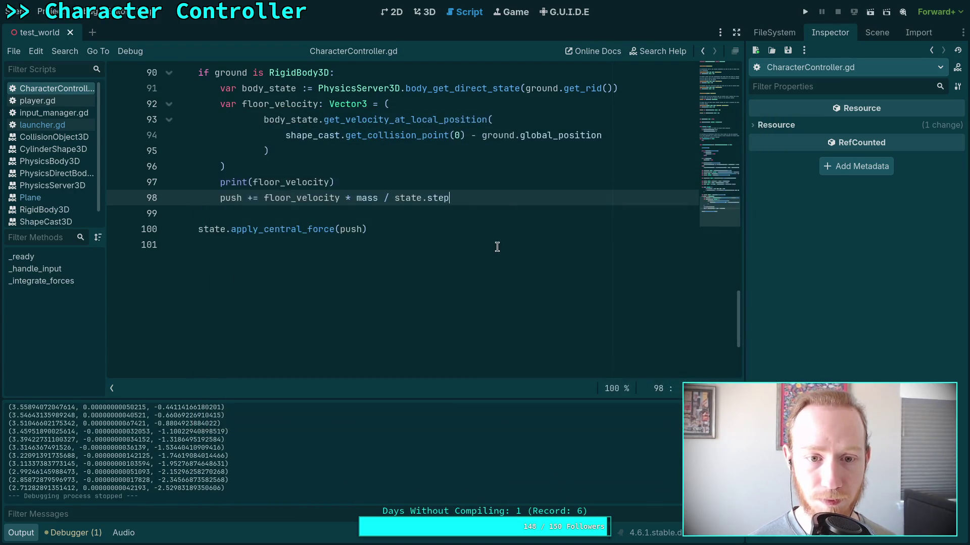
pyautogui.moveTo(346, 198); pyautogui.dragTo(383, 197)
pyautogui.press('BackSpace')
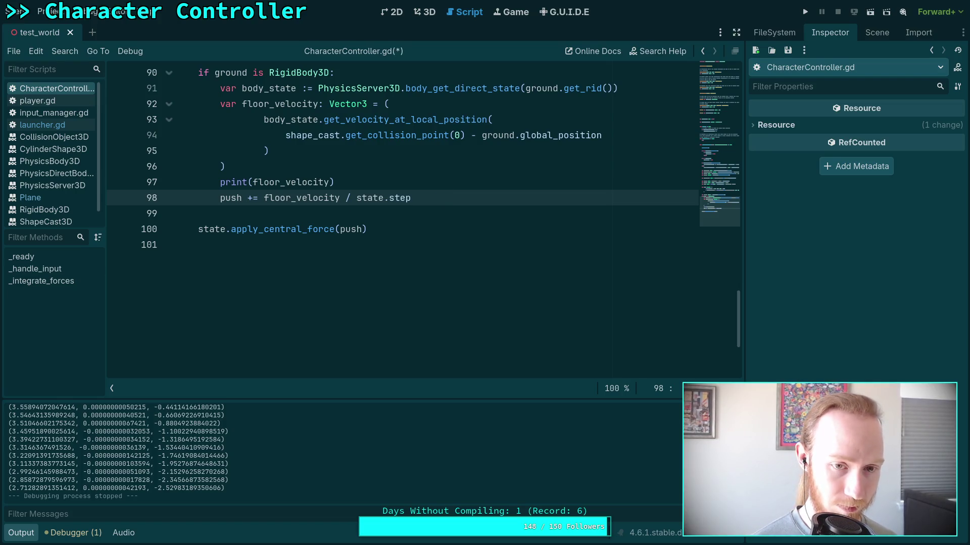
pyautogui.hotkey('ctrl', 's')
pyautogui.press('F5')
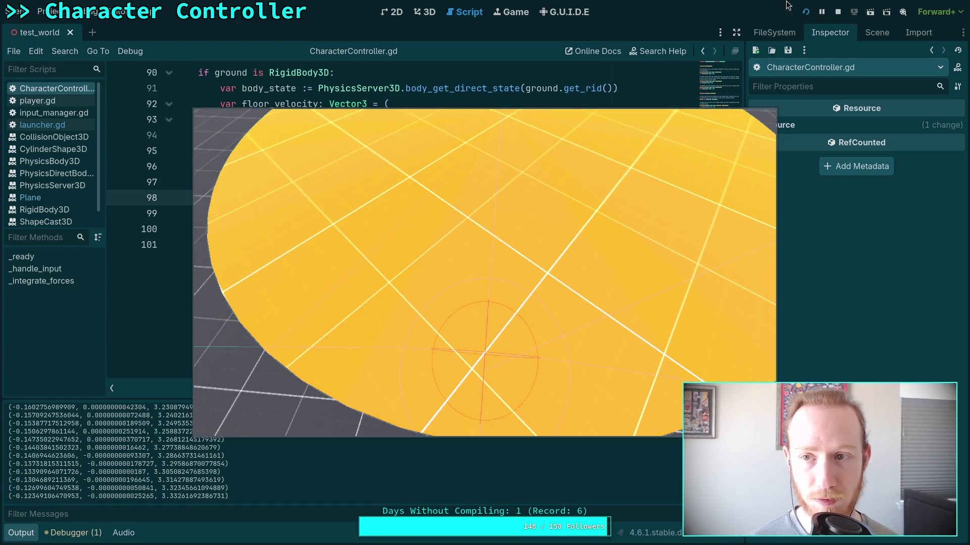
pyautogui.click(837, 13)
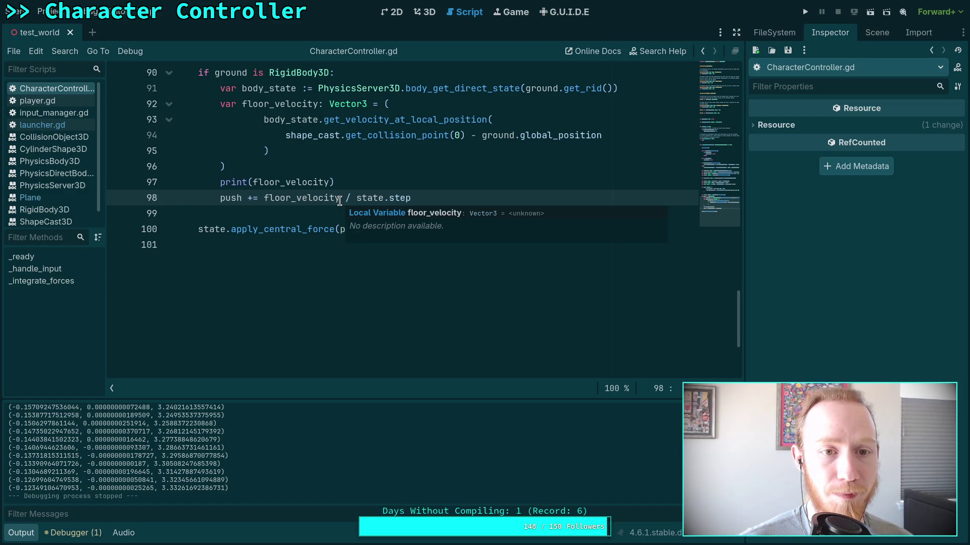
# - Shift the apply_central_force line up and down, leaving it on line 100
pyautogui.scroll(1, 257, 243)
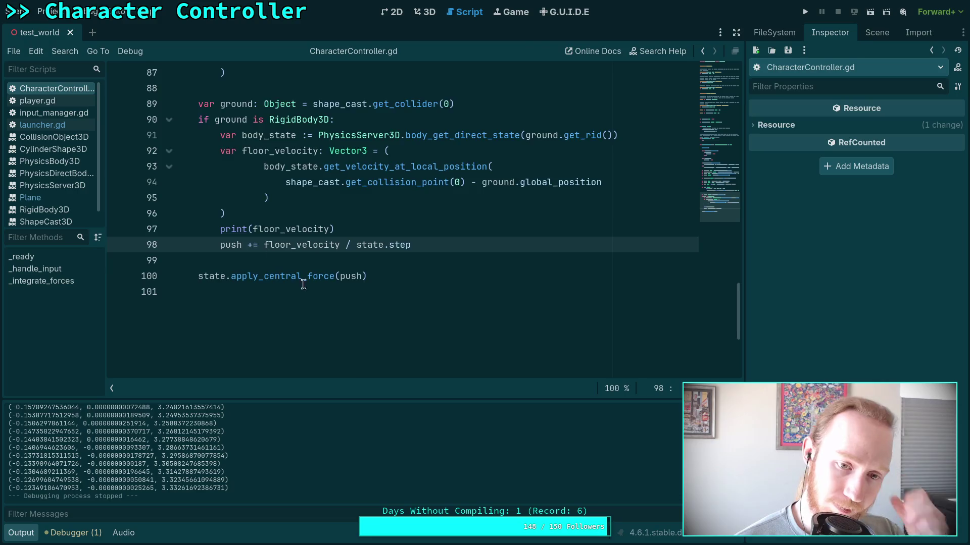
pyautogui.scroll(2, 256, 256)
pyautogui.scroll(-1, 363, 302)
pyautogui.click(402, 323)
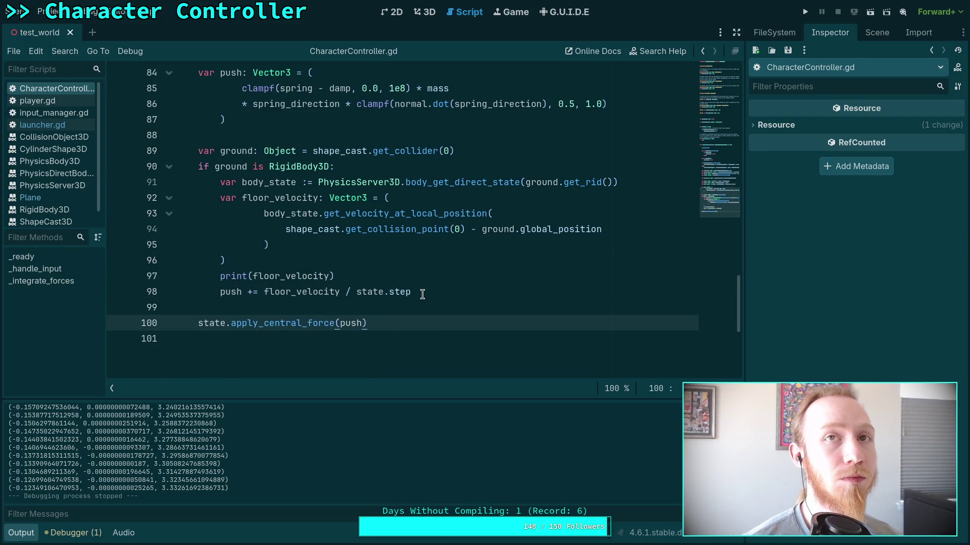
pyautogui.hotkey('alt', 'Up')
pyautogui.hotkey('alt', 'Up')
pyautogui.hotkey('alt', 'Up')
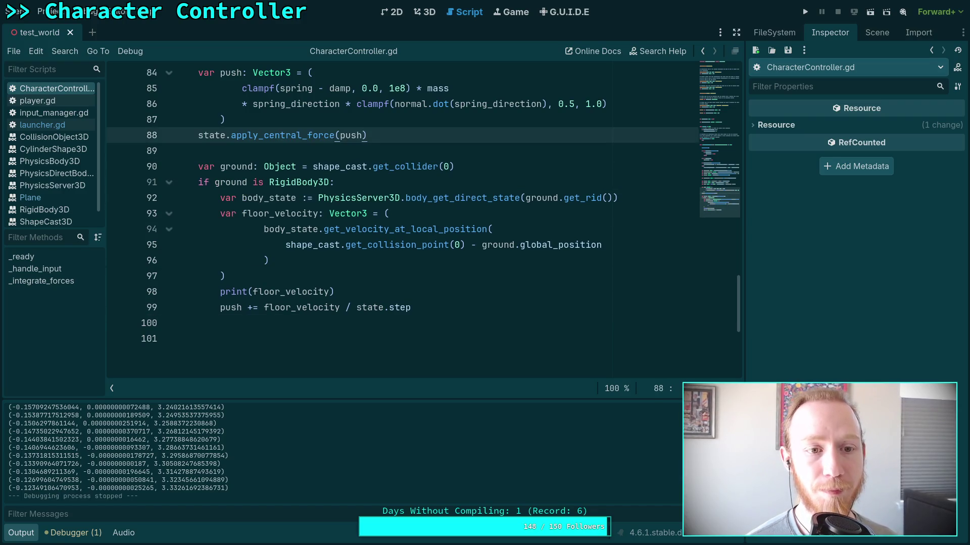
pyautogui.hotkey('alt', 'Down')
pyautogui.hotkey('alt', 'Down')
pyautogui.hotkey('alt', 'Down')
pyautogui.hotkey('alt', 'Up')
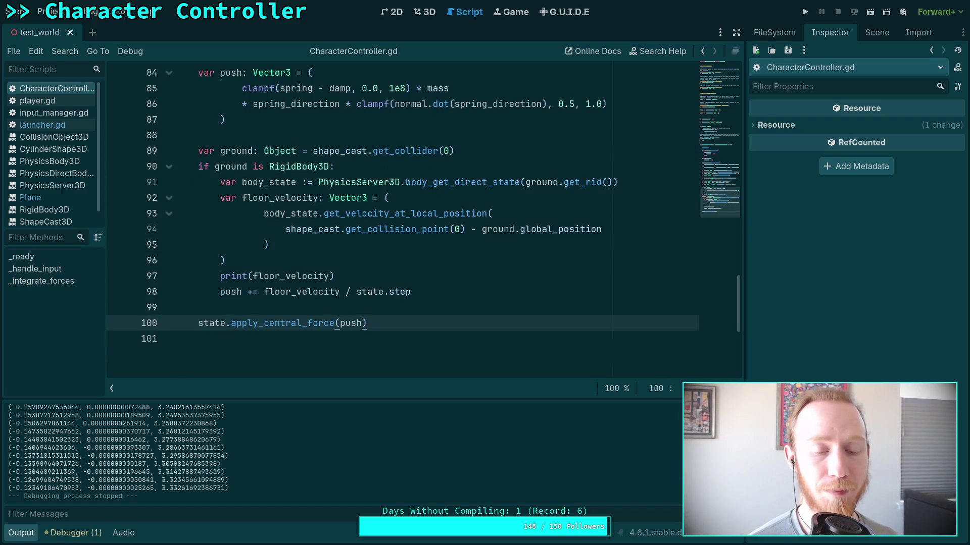
# - Review the script, then switch to Jolt's MotionProperties.inl on GitHub in the browser
pyautogui.scroll(5, 281, 292)
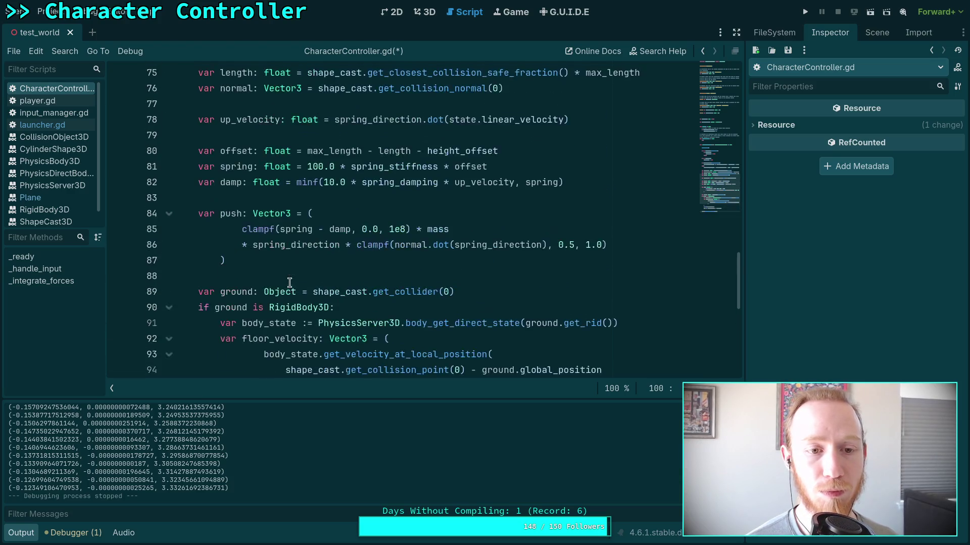
pyautogui.scroll(3, 266, 271)
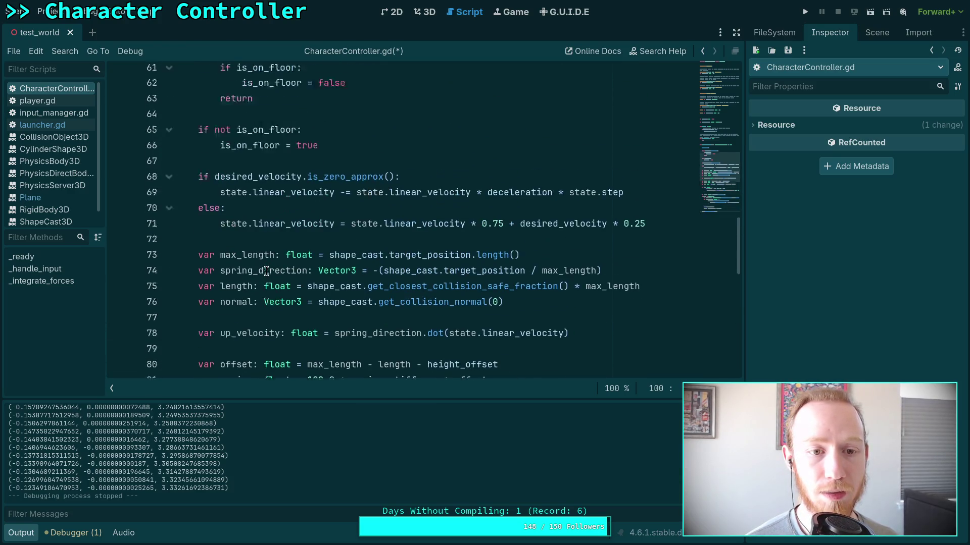
pyautogui.scroll(-7, 266, 272)
pyautogui.scroll(-2, 266, 271)
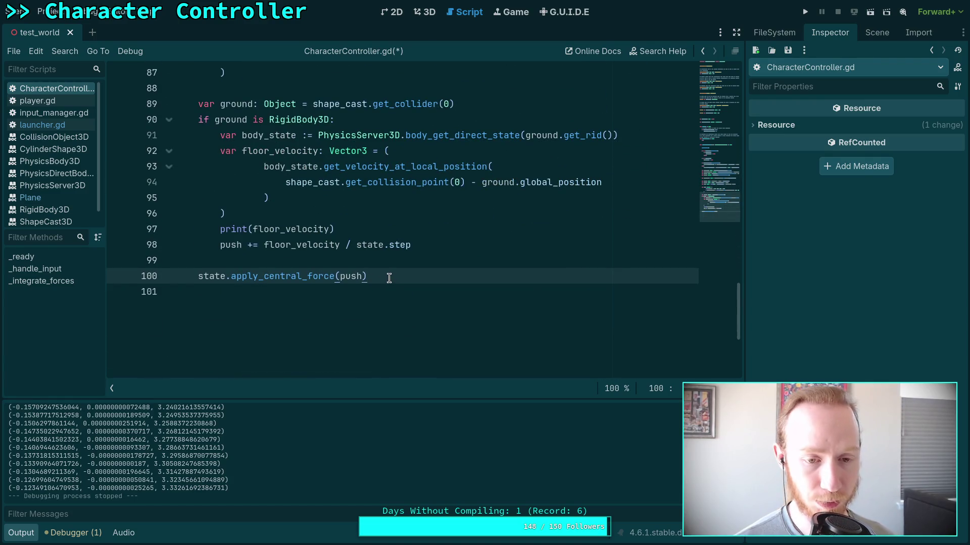
pyautogui.hotkey('alt', 'Tab')
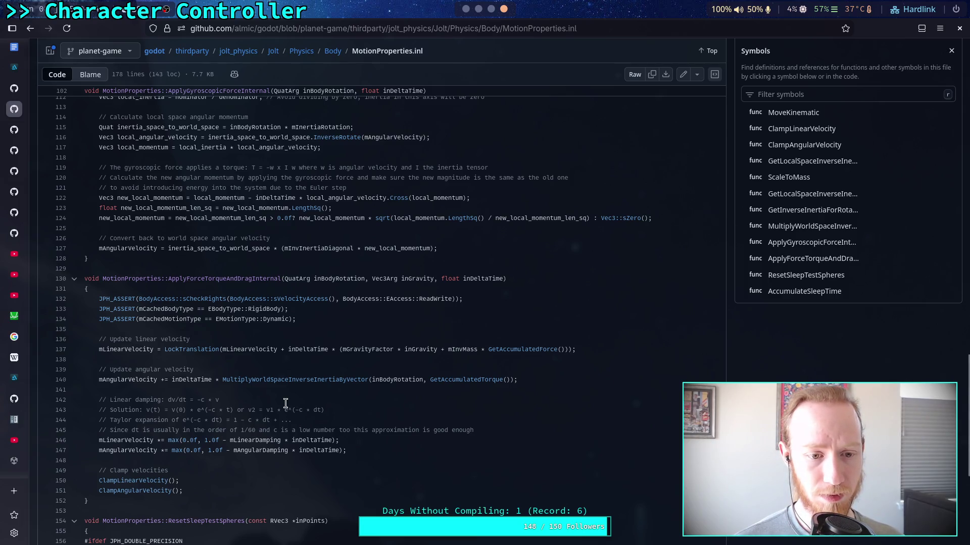
# - Examine the linear-velocity and gravity terms on line 137, then return to Godot
pyautogui.moveTo(286, 351); pyautogui.dragTo(491, 348)
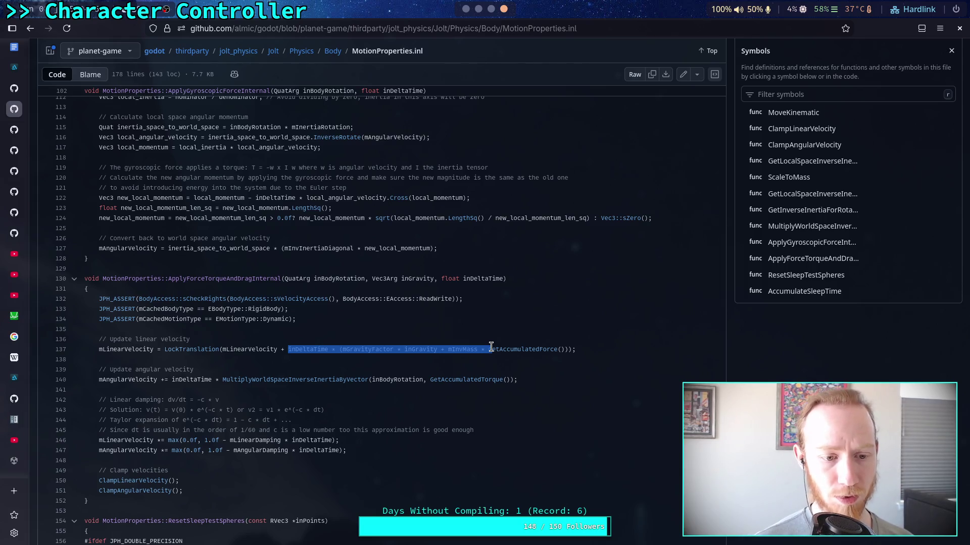
pyautogui.moveTo(491, 348); pyautogui.dragTo(480, 356)
pyautogui.click(491, 355)
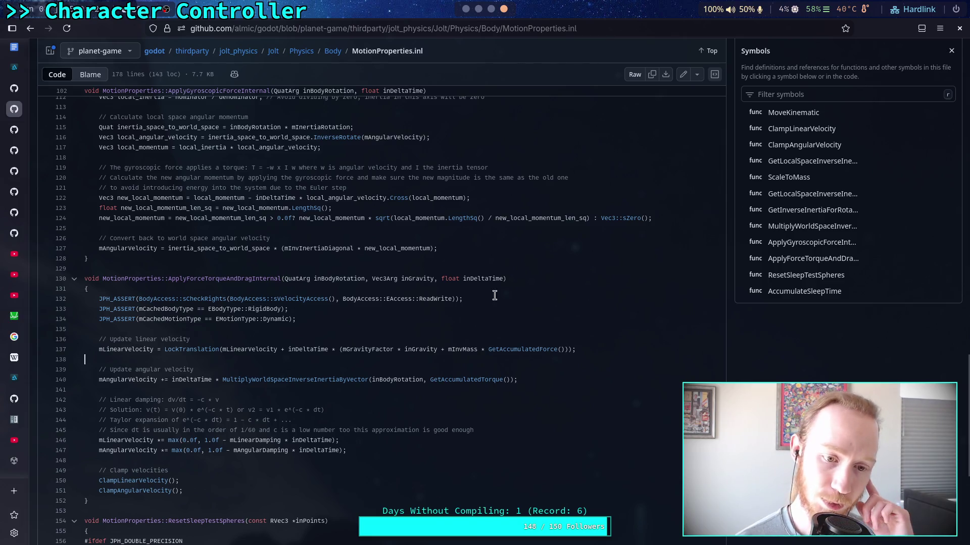
pyautogui.hotkey('alt', 'Tab')
# - Comment out the state.apply_central_force(push) call on line 100 and open a new line below
pyautogui.scroll(3, 399, 273)
pyautogui.scroll(-3, 399, 272)
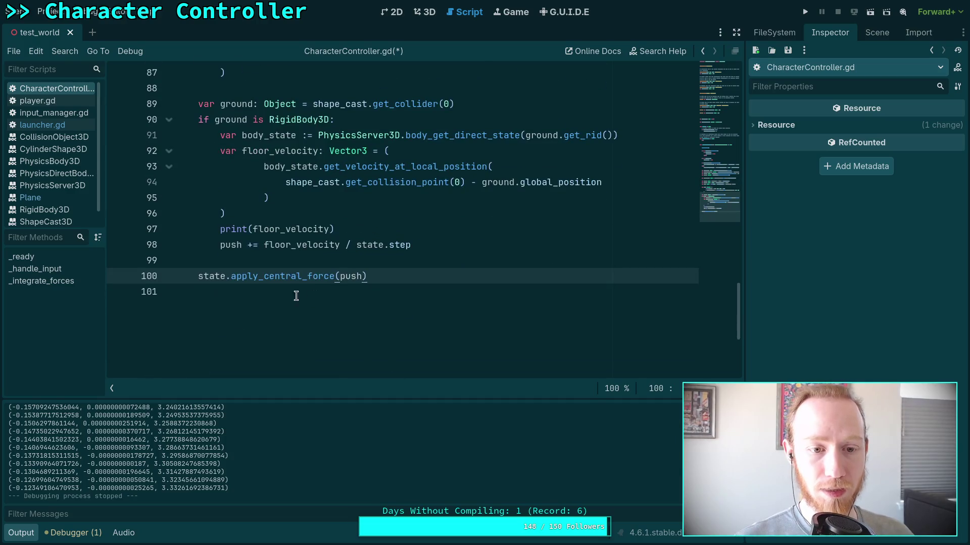
pyautogui.click(198, 276)
pyautogui.write('#')
pyautogui.hotkey('ctrl', 'z')
pyautogui.hotkey('ctrl', 'k')
pyautogui.click(418, 280)
pyautogui.press('Return')
# - Add state.linear_velocity += state.step * push * state.inverse_mass, save, and run the game
pyautogui.write('state.lin')
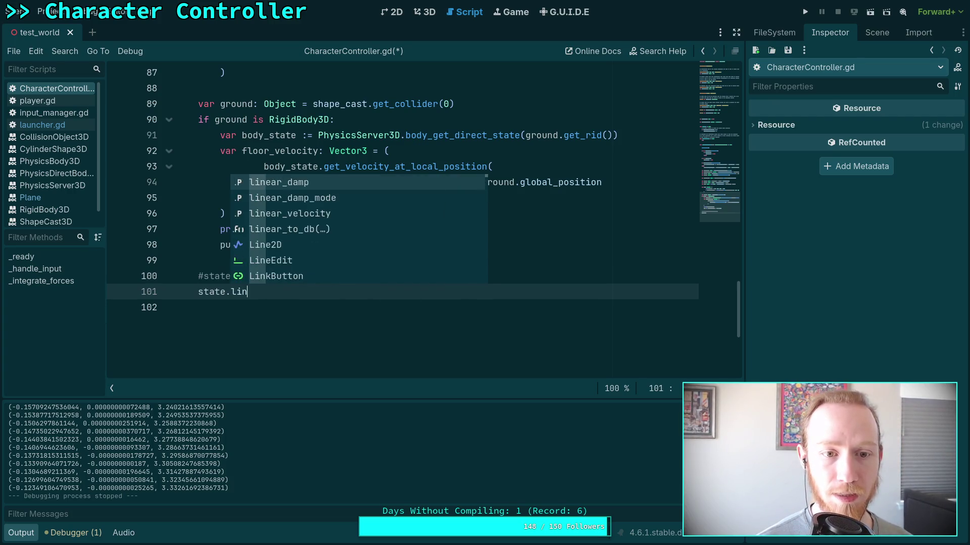
pyautogui.press('Return')
pyautogui.write('+= p')
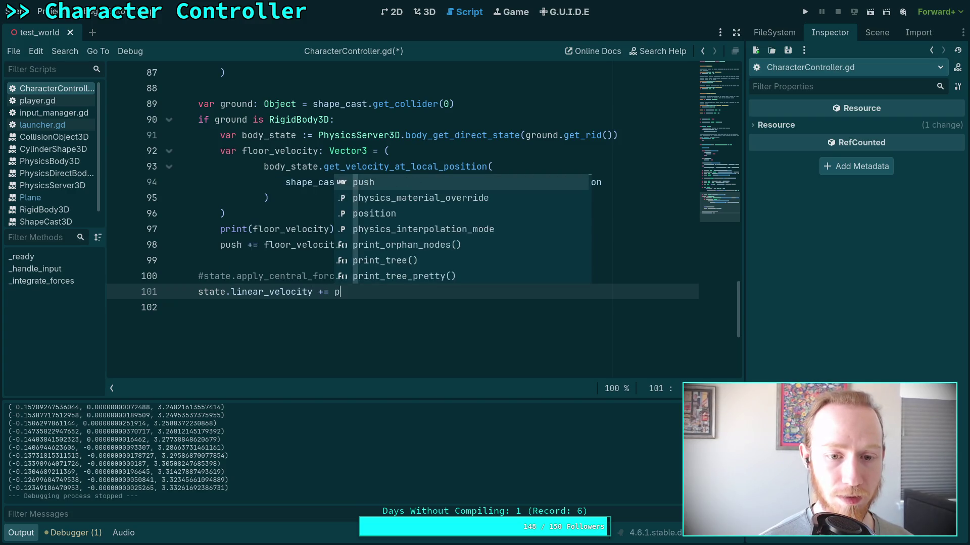
pyautogui.press('BackSpace')
pyautogui.write('state.step *')
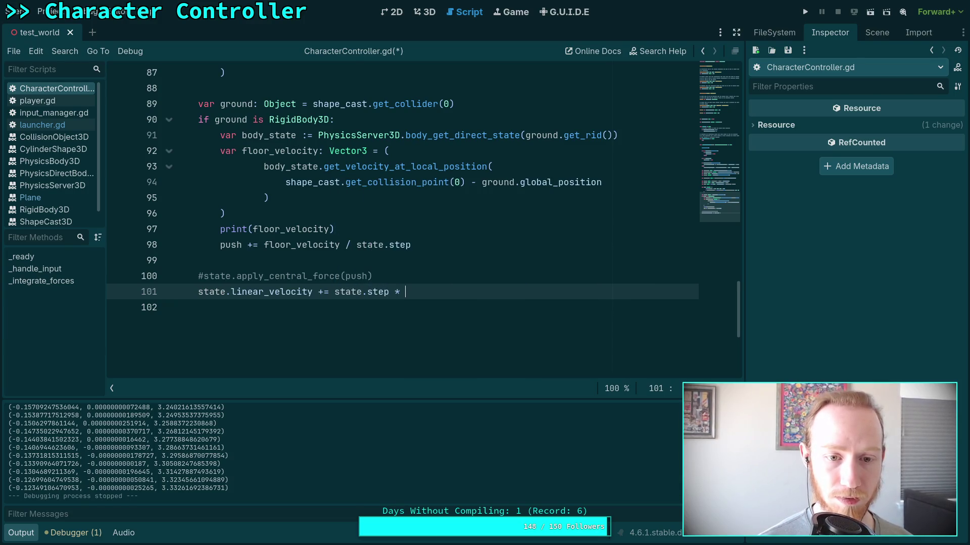
pyautogui.write(' push * ')
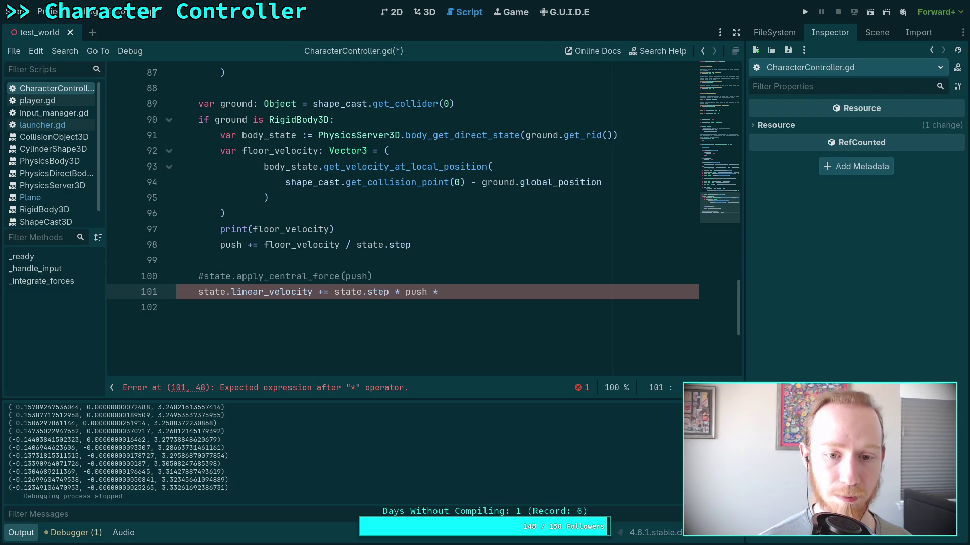
pyautogui.write('state.in')
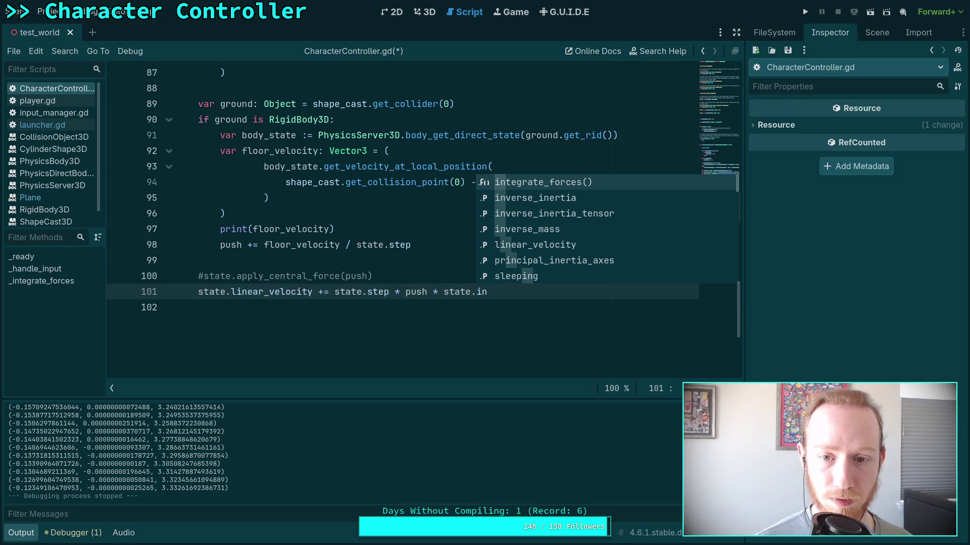
pyautogui.write('verse_m')
pyautogui.press('Return')
pyautogui.hotkey('ctrl', 's')
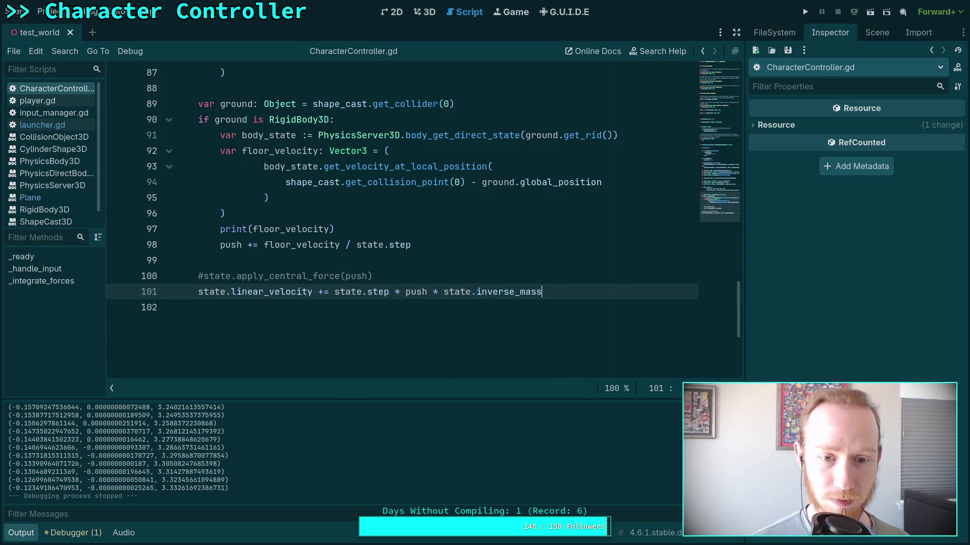
pyautogui.click(805, 12)
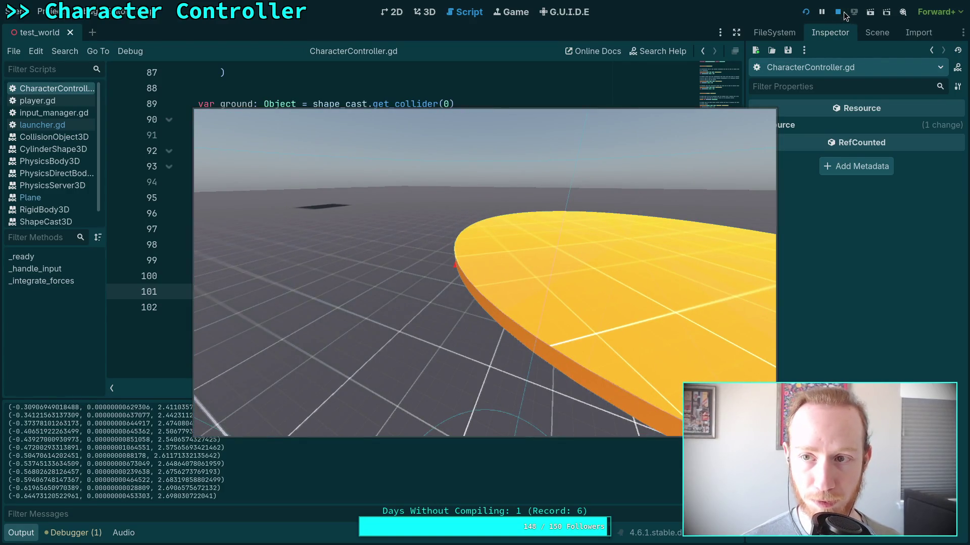
# - Stop the running game and select the whole push statement on line 98
pyautogui.click(838, 11)
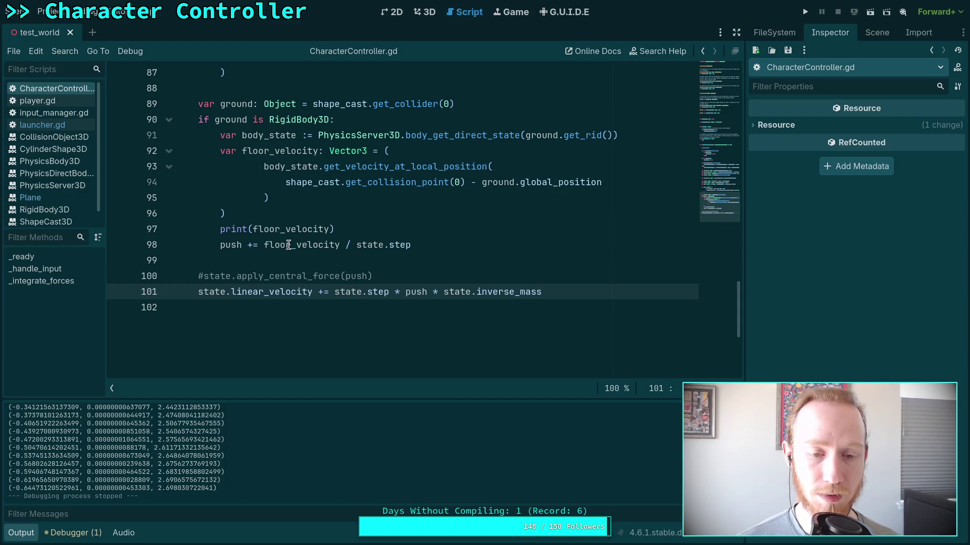
pyautogui.moveTo(340, 245); pyautogui.dragTo(425, 243)
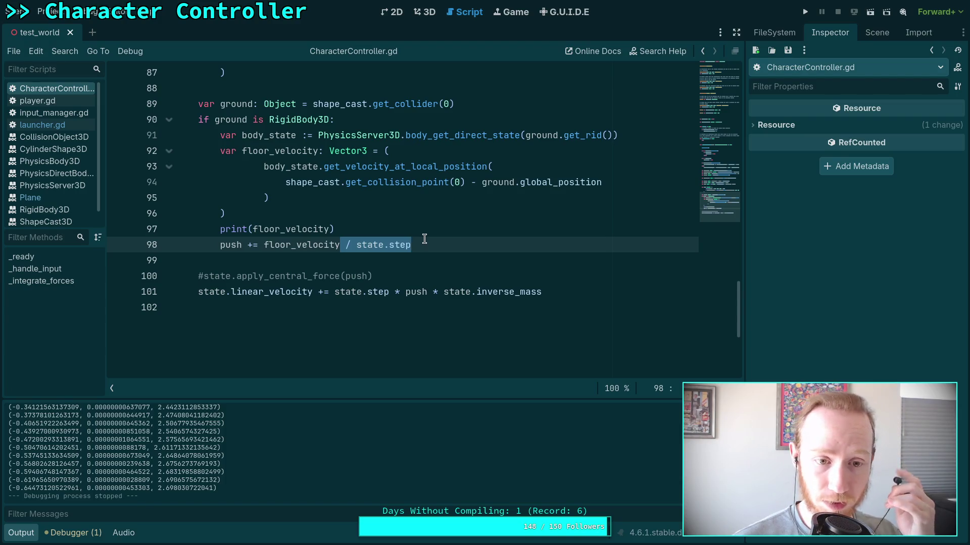
pyautogui.click(420, 243)
pyautogui.moveTo(420, 243); pyautogui.dragTo(213, 246)
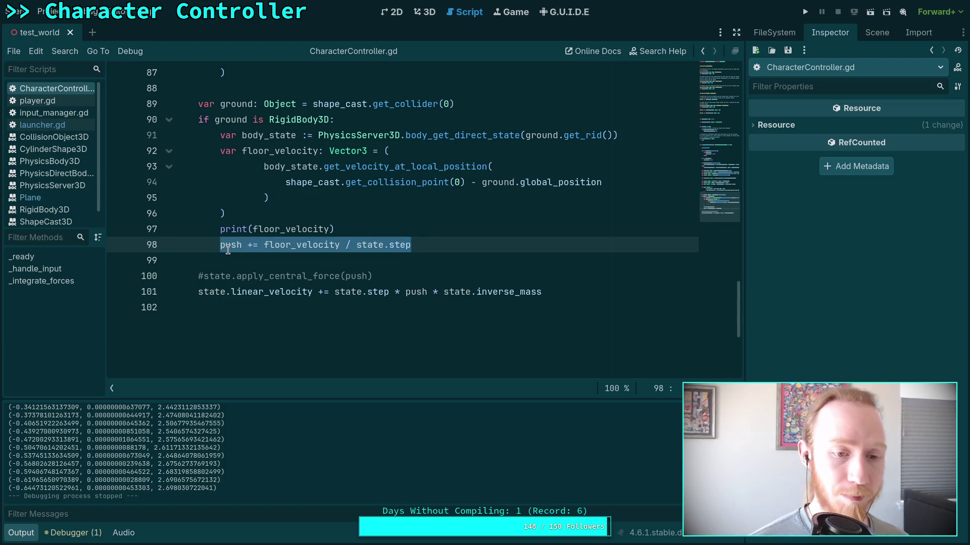
# - Rewrite line 98 as 'state.linear_velocity += floor_velocity - state.linear_velocity' using autocomplete
pyautogui.write('state.li')
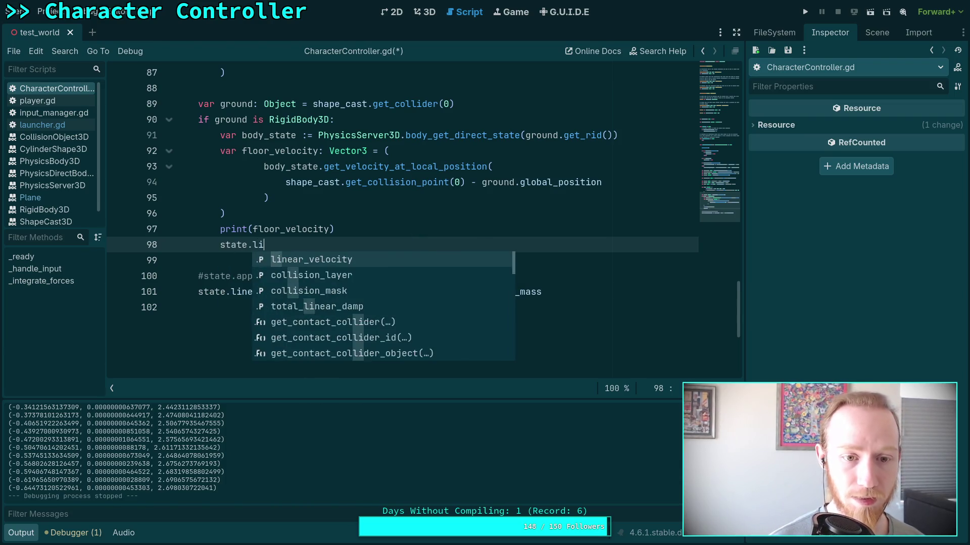
pyautogui.press('Return')
pyautogui.write('+=')
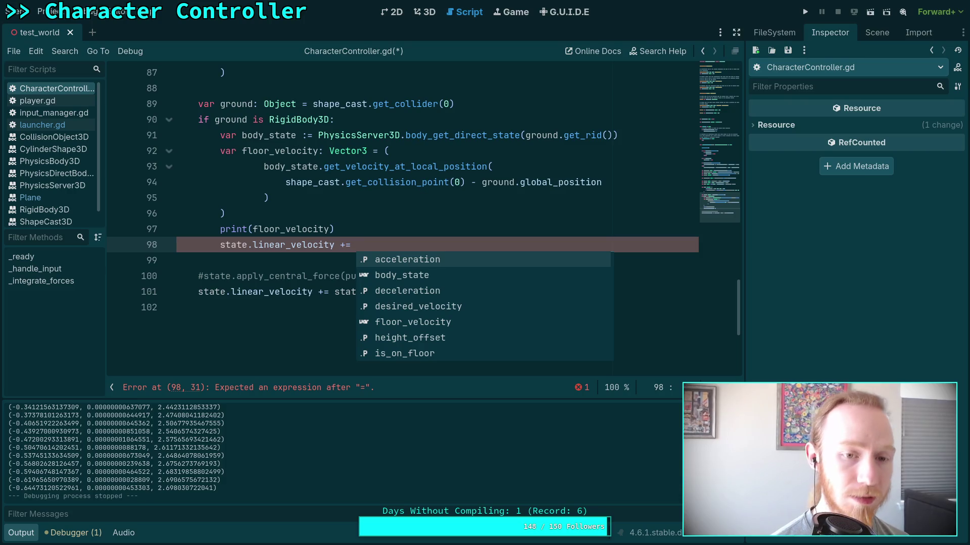
pyautogui.write('fl')
pyautogui.press('Return')
pyautogui.write('- state.')
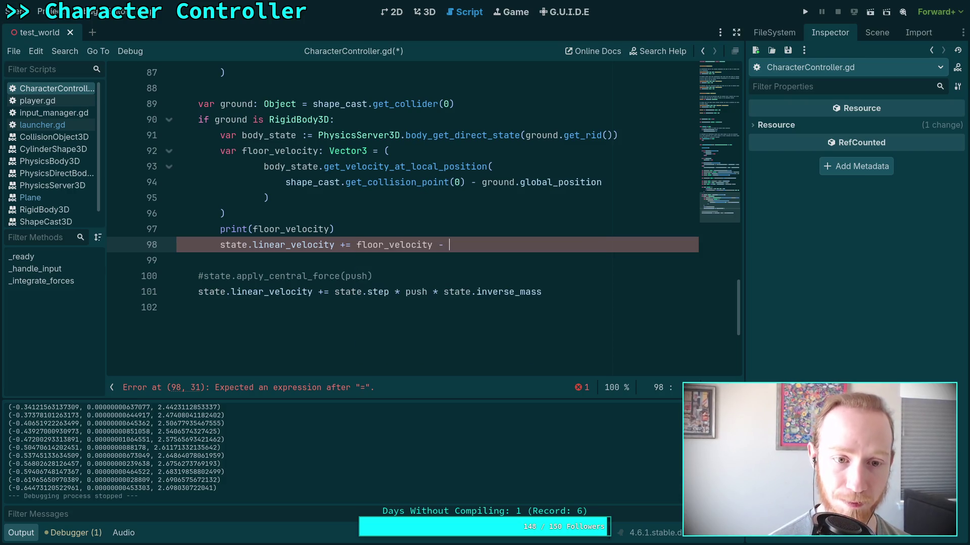
pyautogui.write('lin')
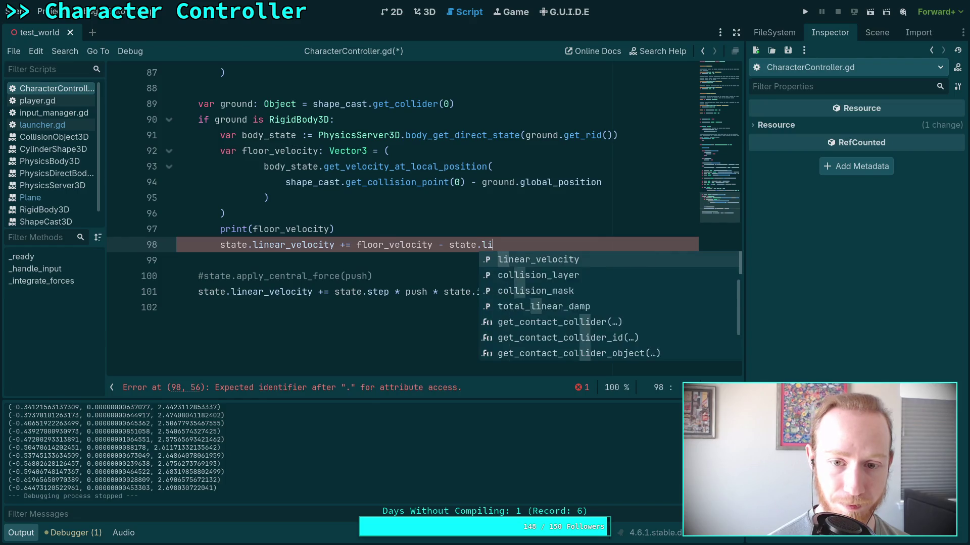
pyautogui.press('Return')
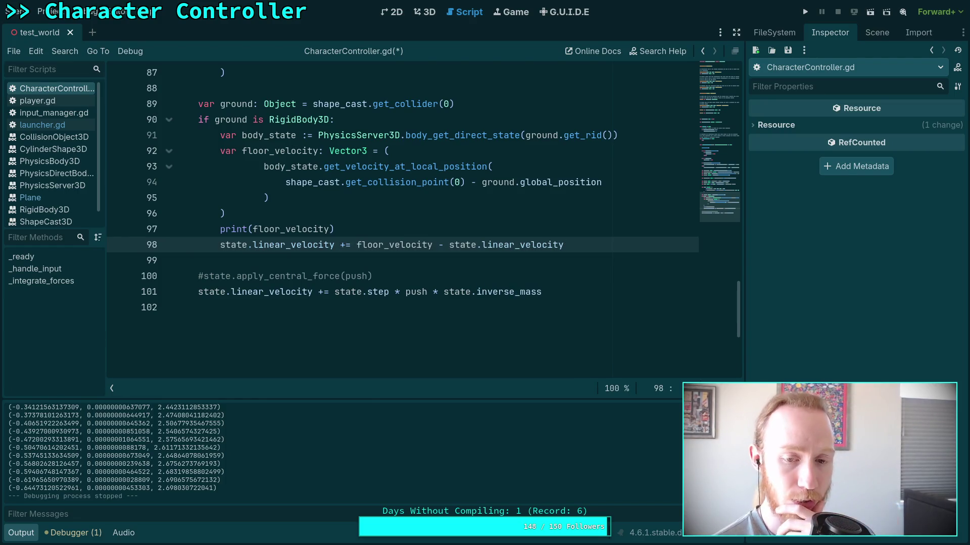